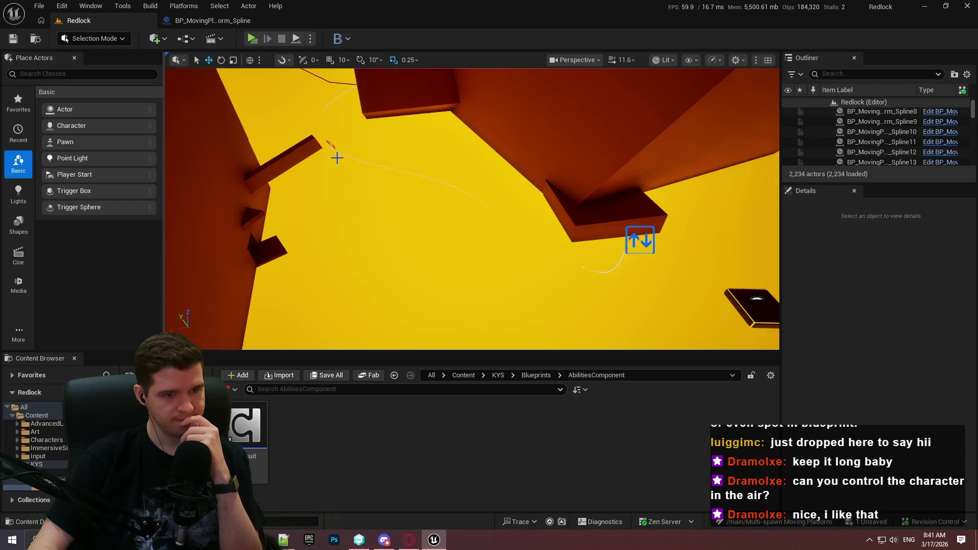
Bring up BP_MovingPlatform_Spline's EventGraph and pan to another comment group
left_click(230, 20)
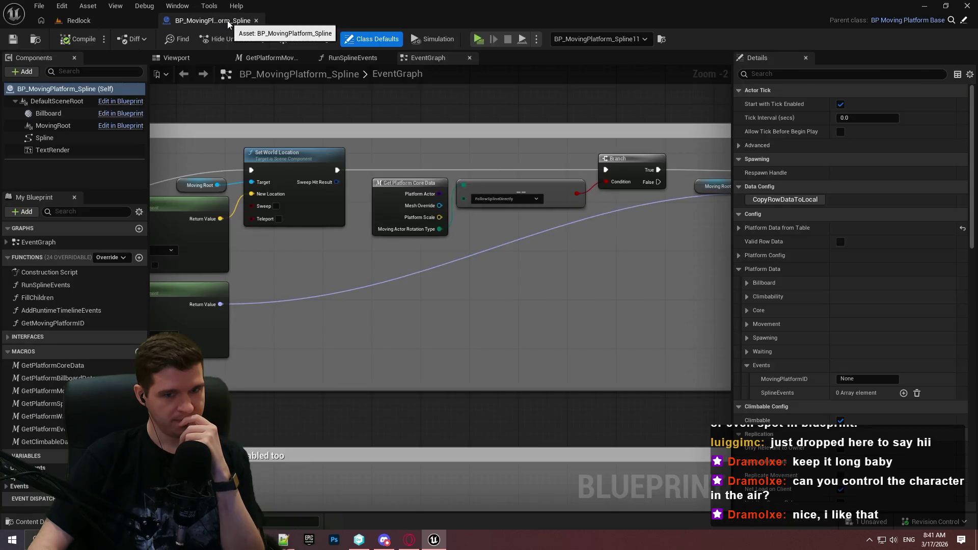
scroll(556, 398, "down", 4)
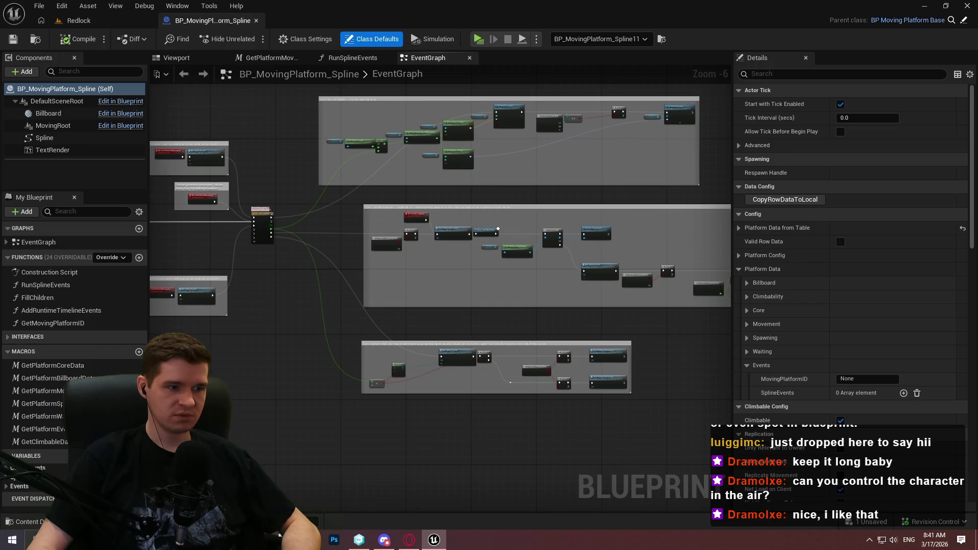
mouse_move(497, 229)
left_mouse_down()
mouse_move(622, 222)
mouse_move(618, 208)
mouse_move(600, 203)
mouse_move(260, 279)
left_mouse_up()
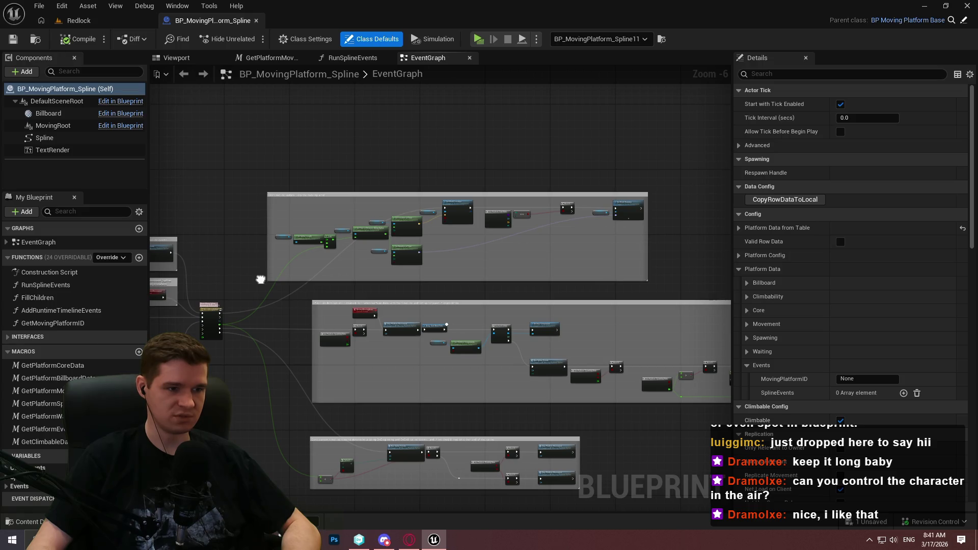
Zoom around the graph and bring the kill-on-destination and respawn nodes into view
scroll(261, 280, "up", 5)
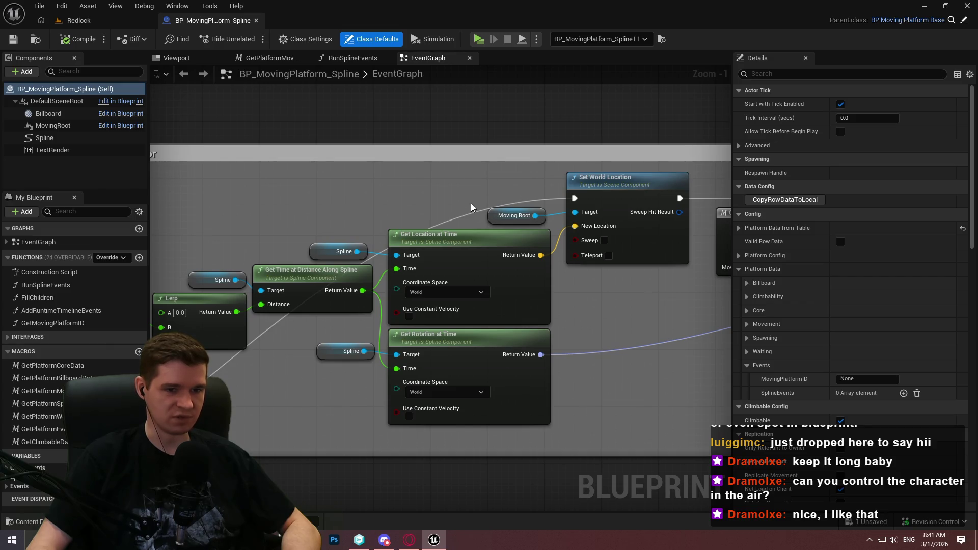
scroll(420, 194, "down", 3)
scroll(254, 412, "up", 3)
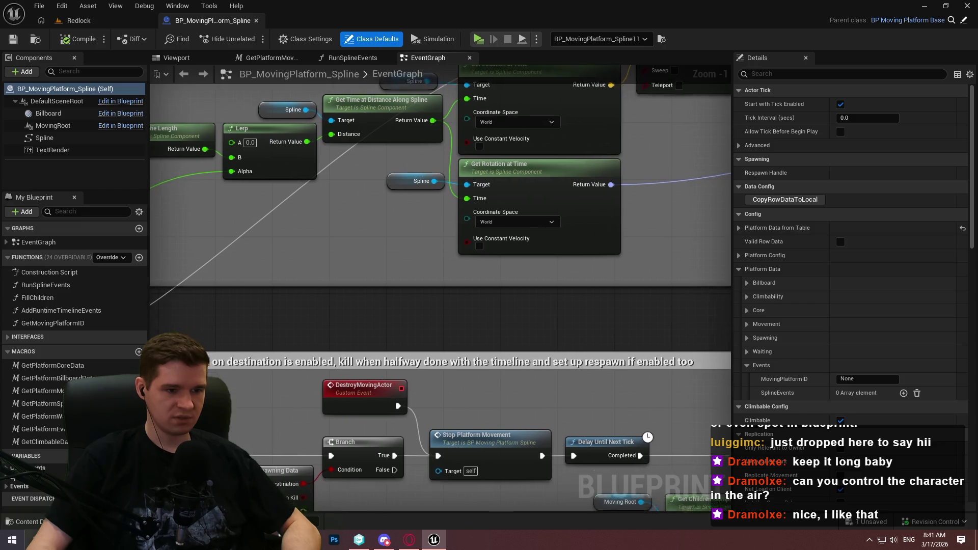
scroll(563, 211, "down", 3)
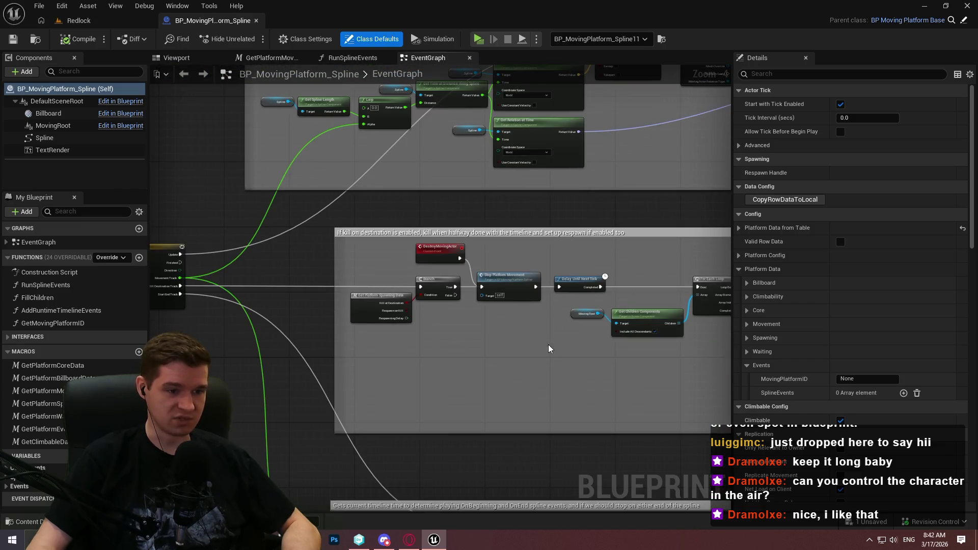
scroll(548, 344, "up", 3)
mouse_move(570, 310)
left_mouse_down()
mouse_move(230, 313)
mouse_move(635, 309)
left_mouse_up()
scroll(279, 310, "down", 2)
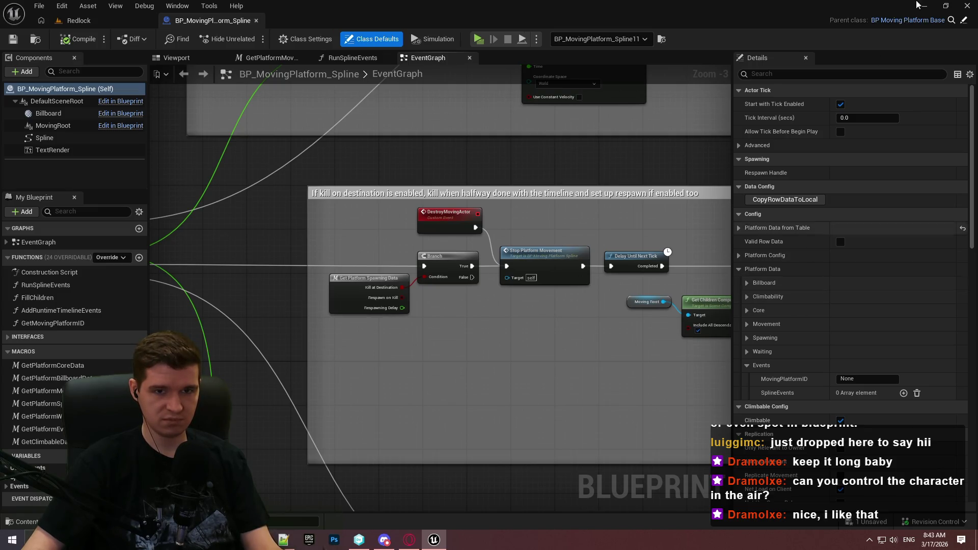
In BP_MovingPlatform_Base, select the Config variable PlatformData and expand its Platform Data defaults
left_click(964, 22)
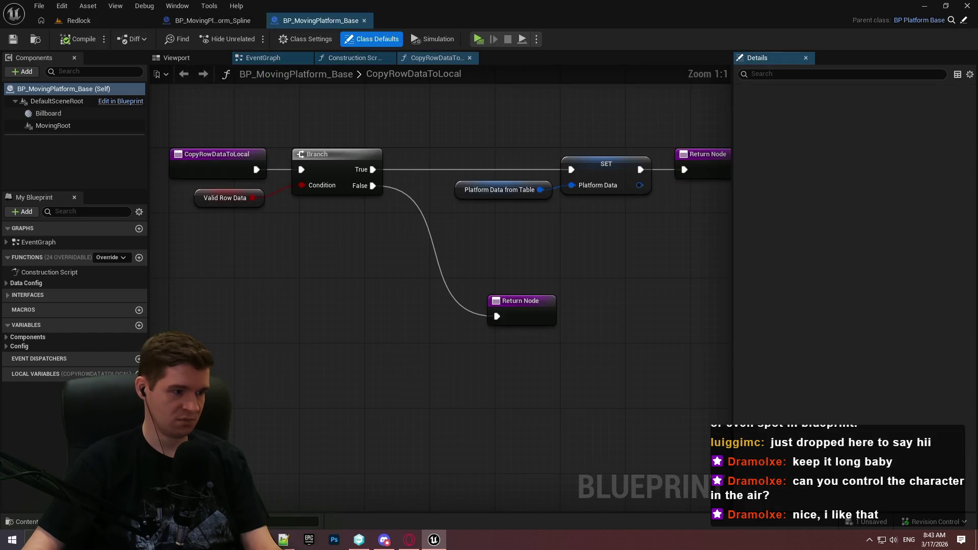
left_click(7, 346)
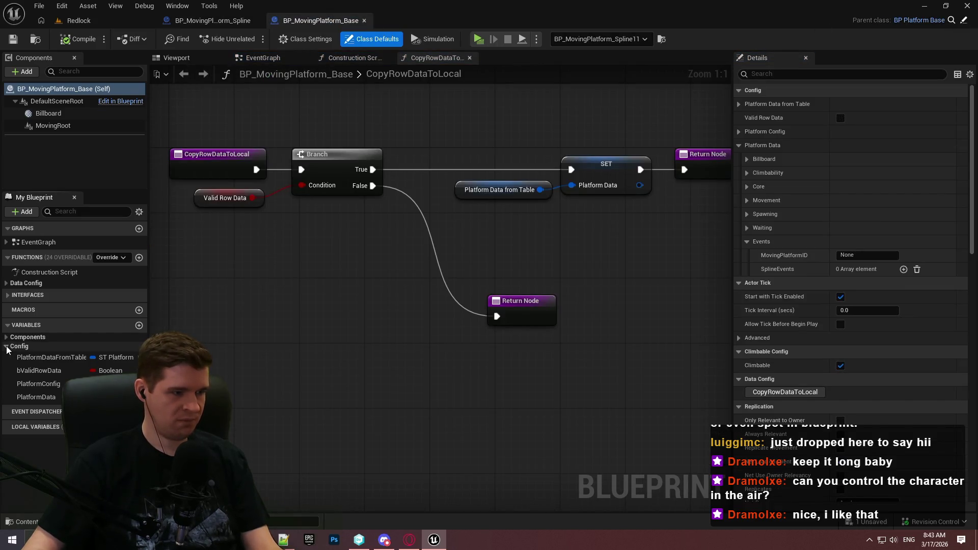
left_click(36, 397)
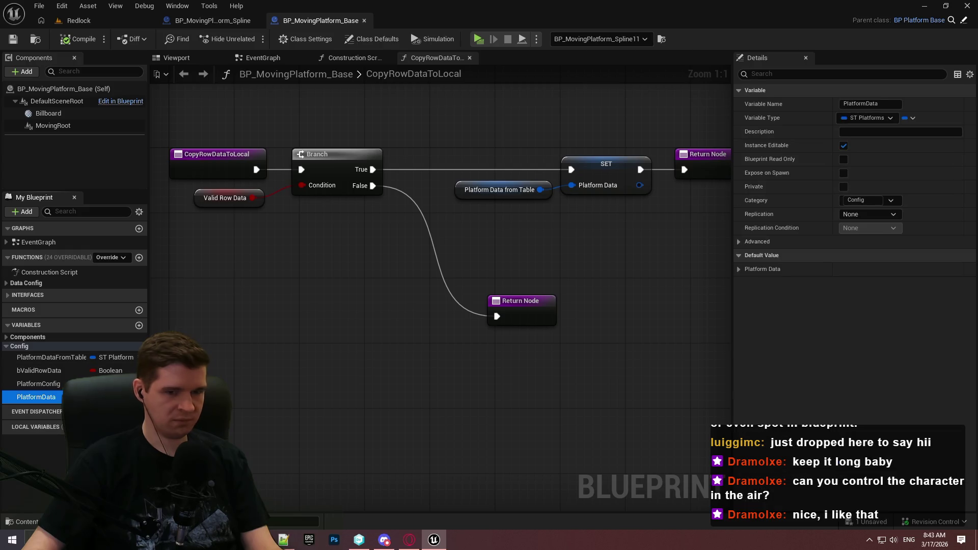
left_click(740, 269)
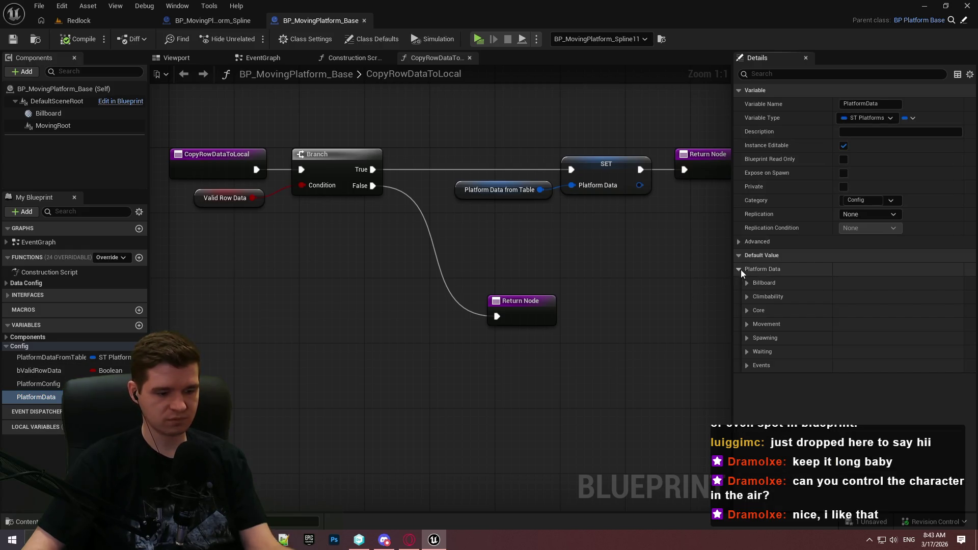
left_click(79, 21)
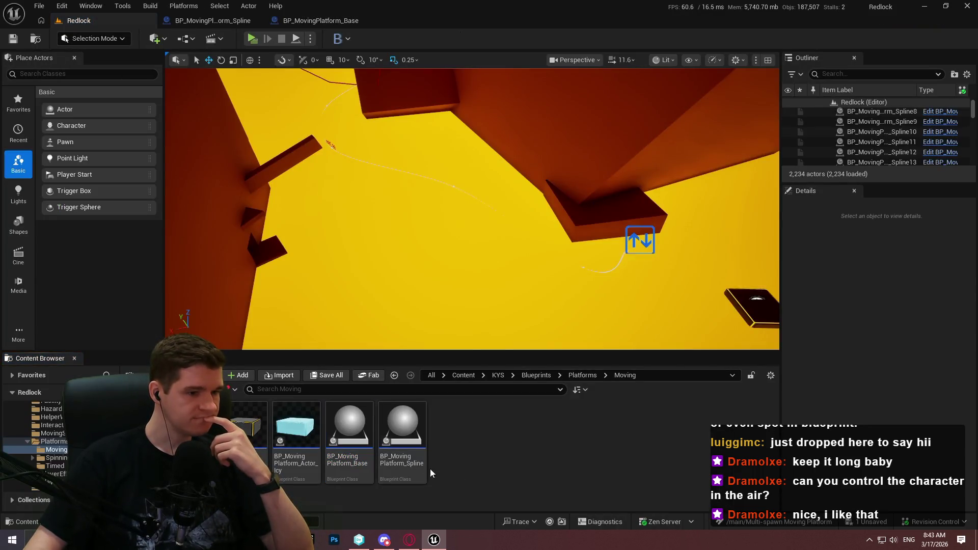
right_click(365, 448)
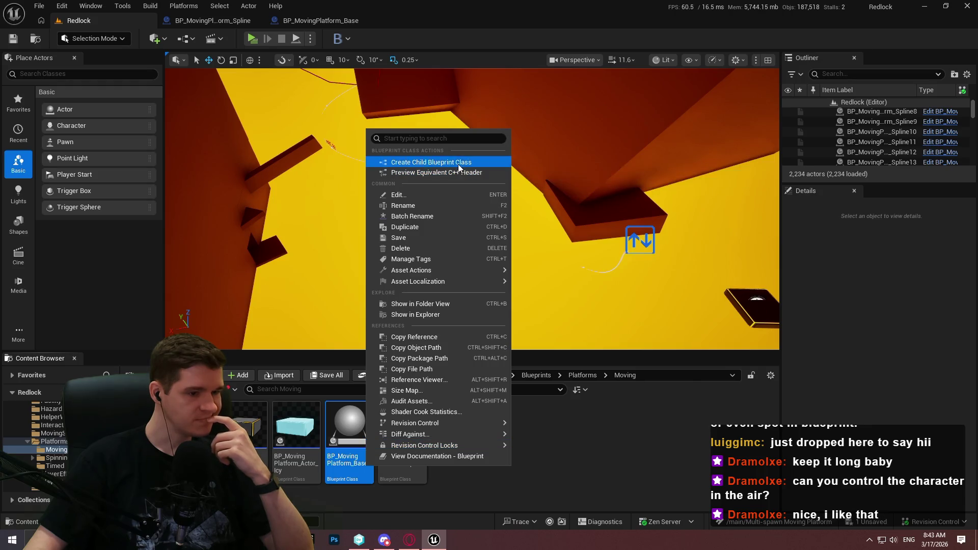
Create a child class of BP_MovingPlatform_Base, rename it BP_MovingPlatform_SplineMultiSpawn, and open it
left_click(457, 164)
key("BackSpace")
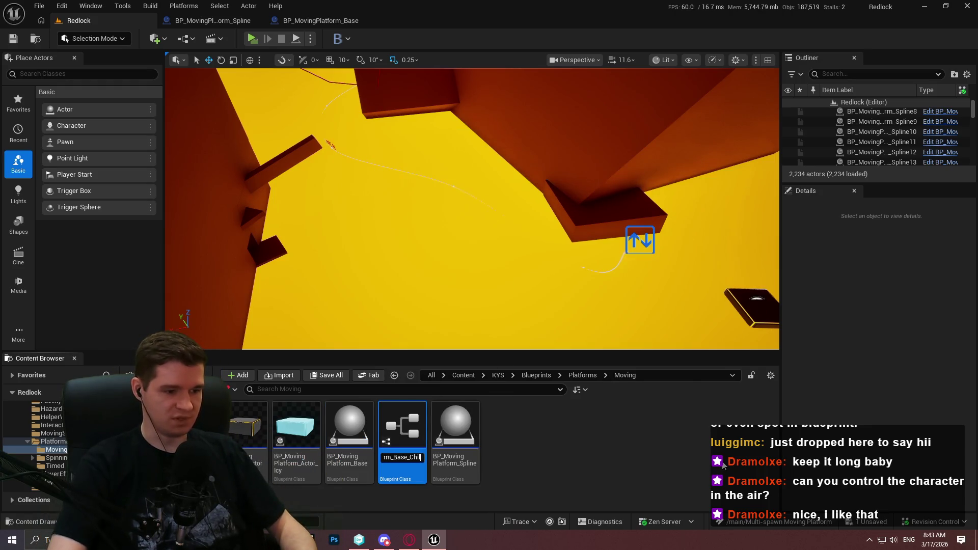
key("BackSpace")
key("BackSpace")
key("BackSpace")
type("S")
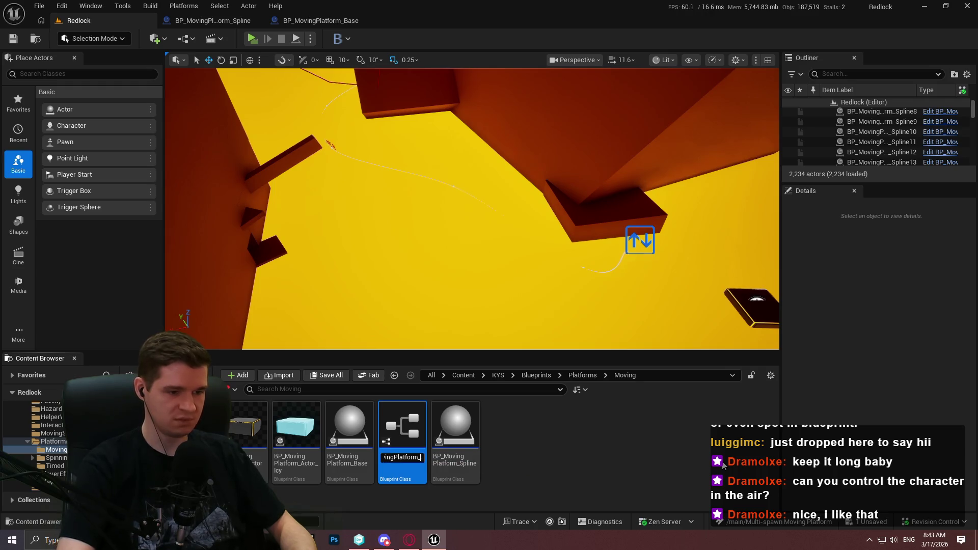
type("pline")
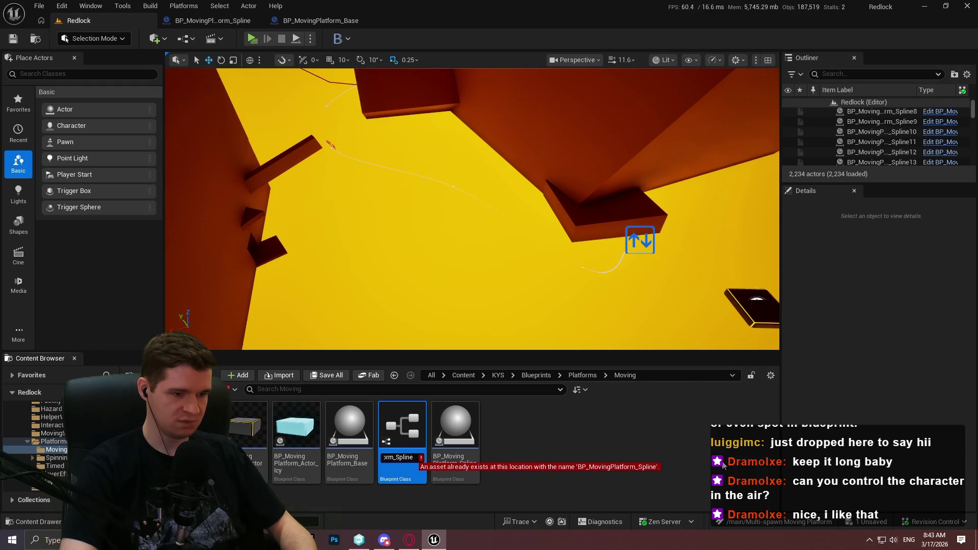
type("Multi")
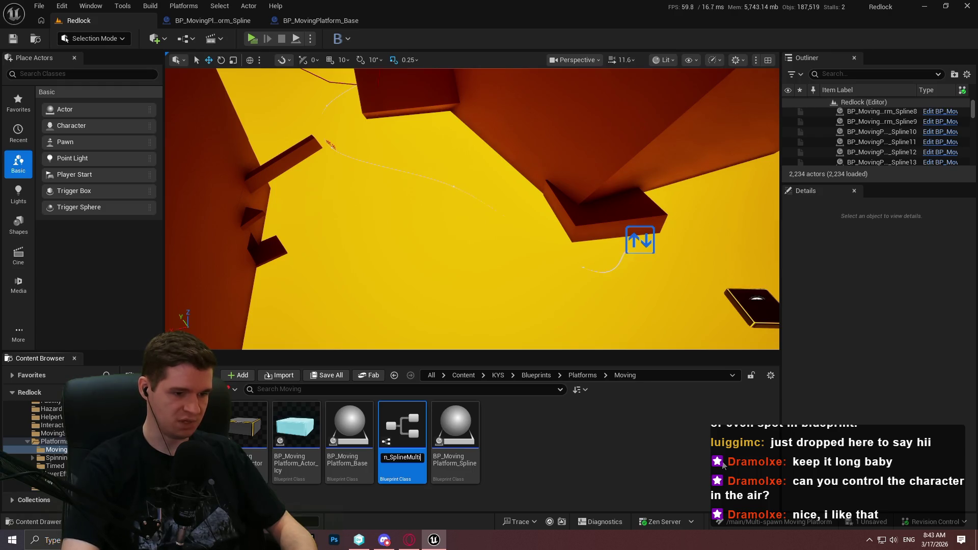
type("Spawn")
key("Return")
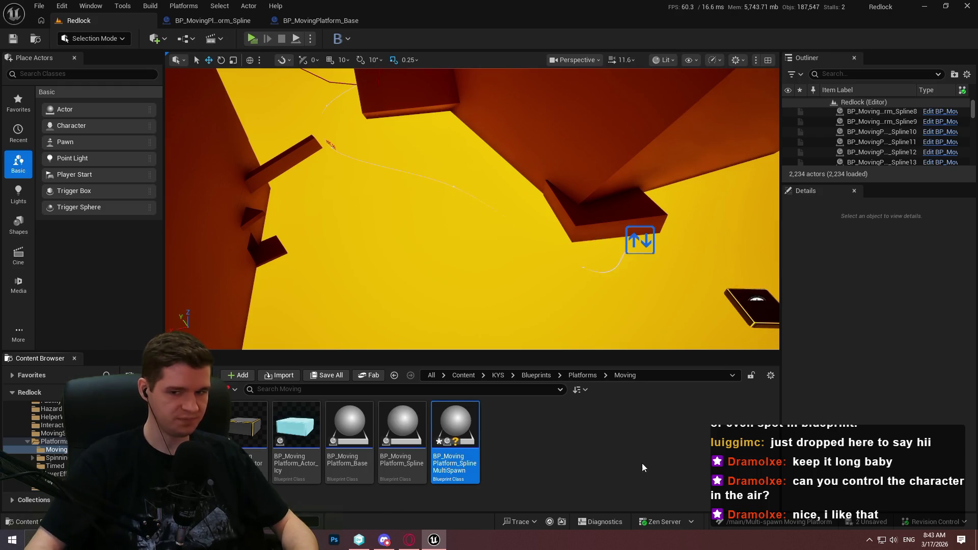
double_click(437, 449)
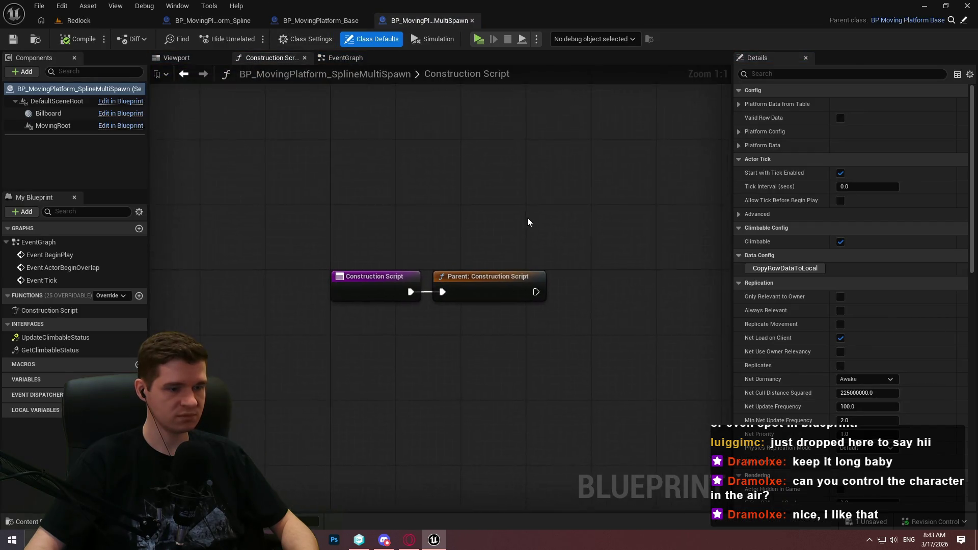
Compare the new event graph with the Base Blueprint's Components and Data Config categories
left_click(354, 60)
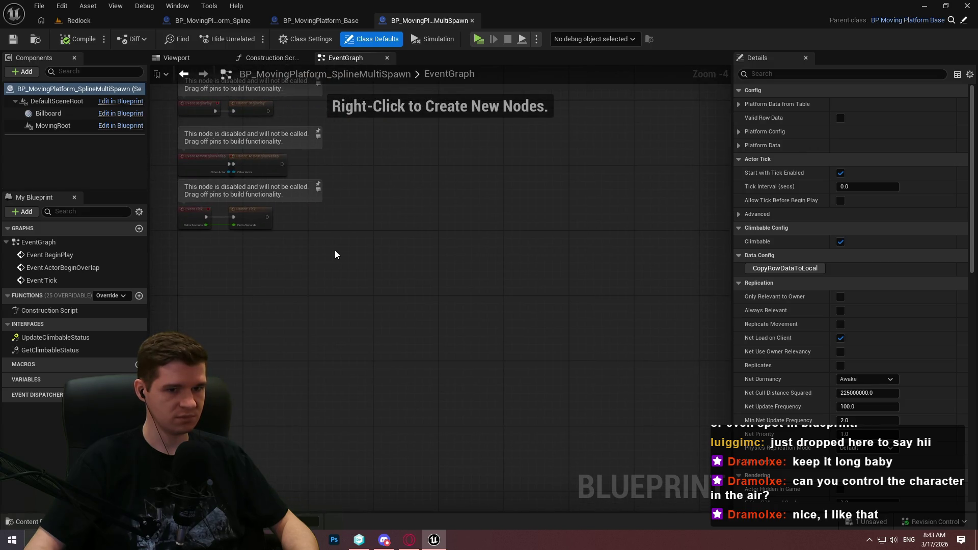
left_click(321, 20)
left_click(5, 338)
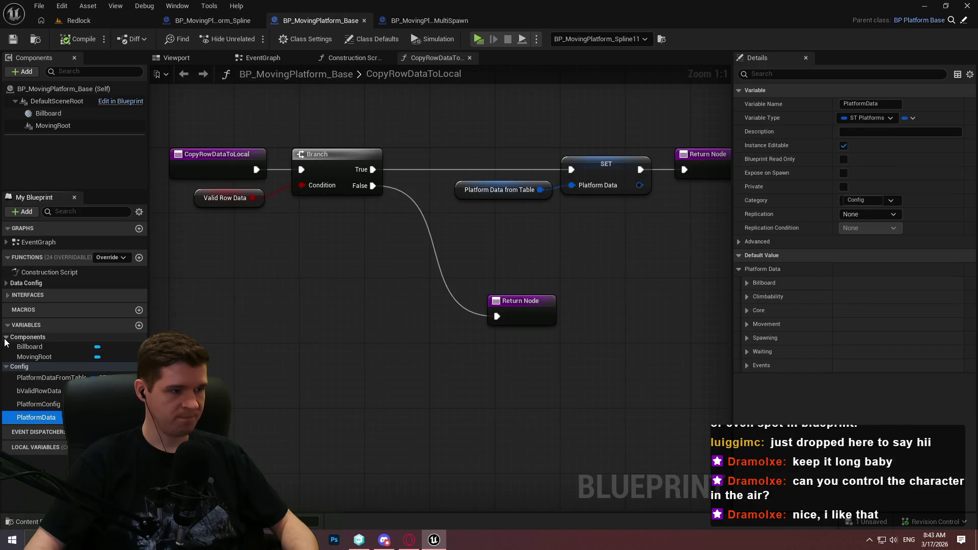
left_click(5, 284)
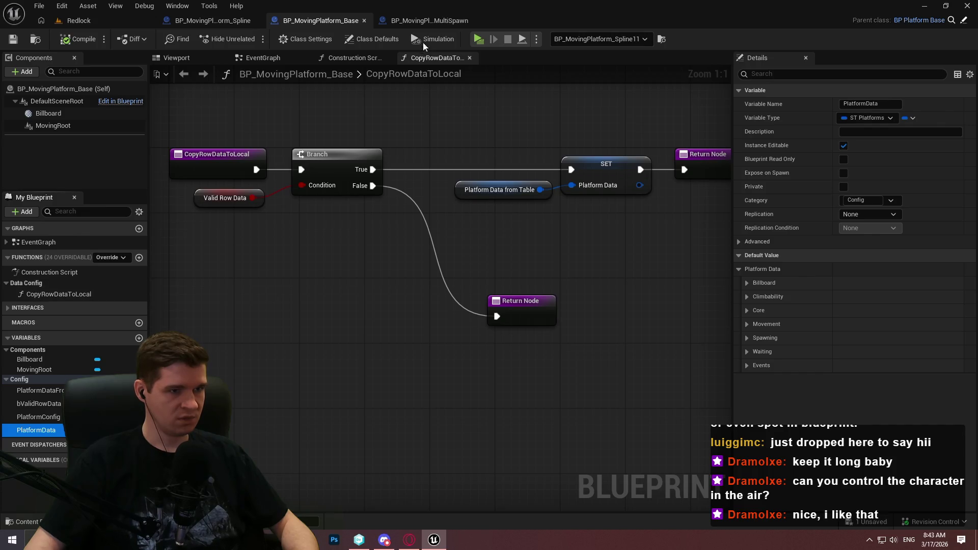
left_click(430, 19)
left_click_drag(543, 296, 541, 278)
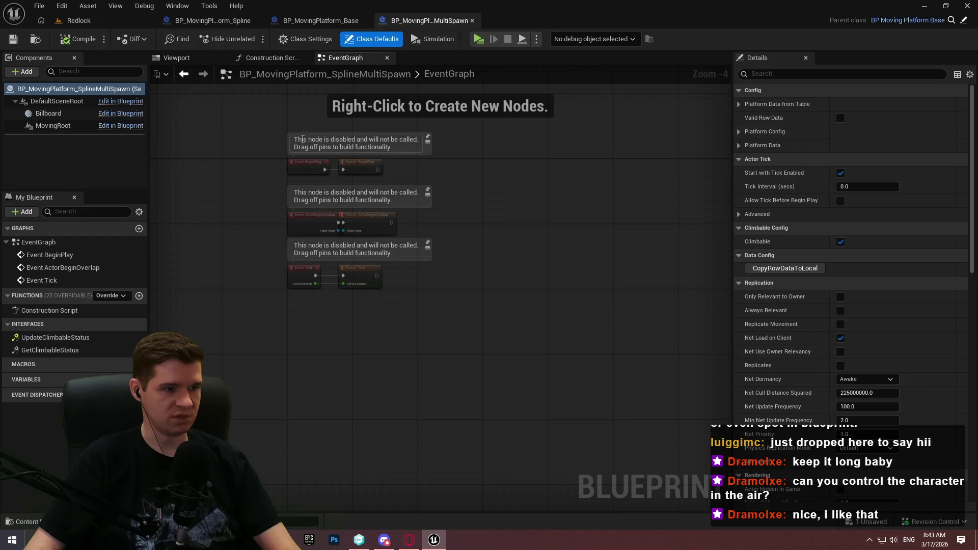
left_click(213, 20)
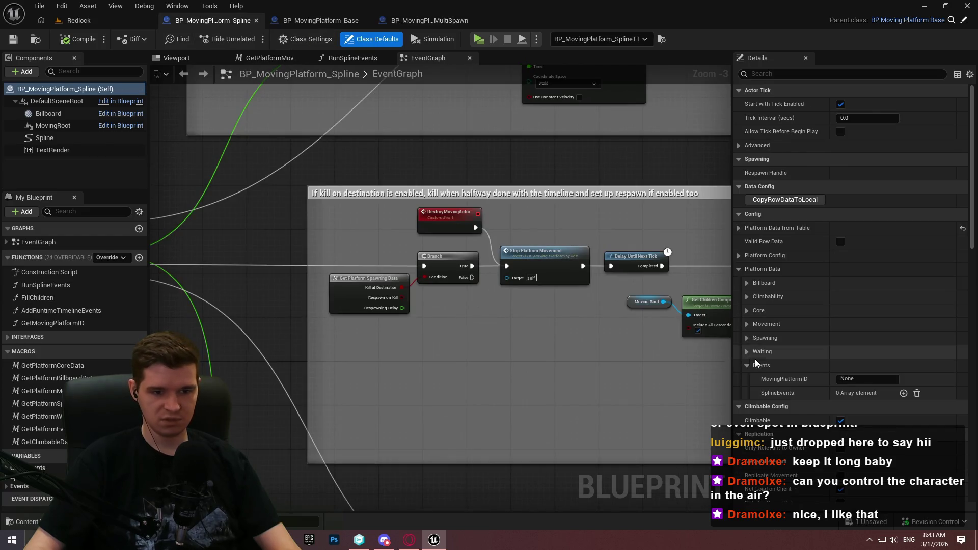
Expand the Waiting, Spawning, Core, Climbability and Billboard groups and scroll through their settings
left_click(748, 351)
left_click(747, 337)
left_click(747, 311)
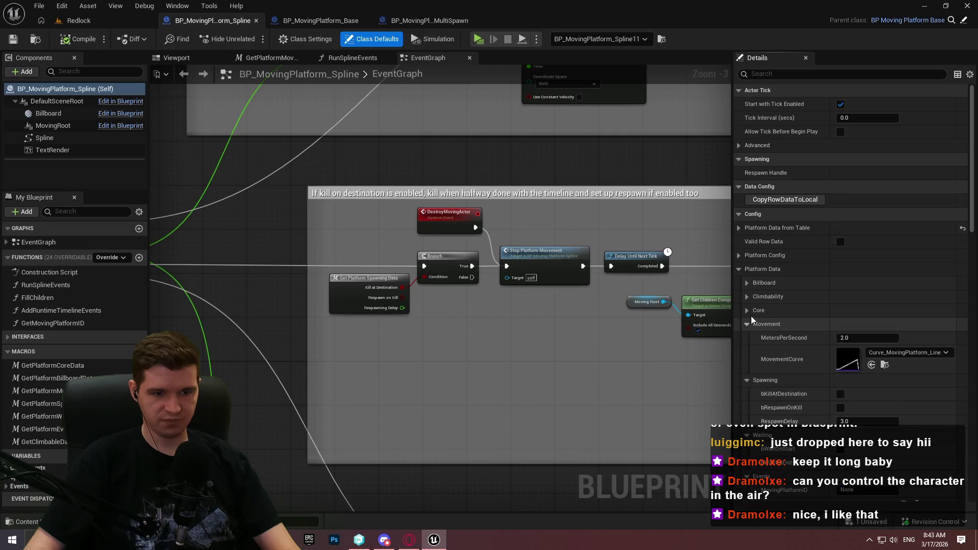
left_click(747, 297)
left_click(747, 283)
scroll(775, 294, "down", 2)
scroll(775, 294, "down", 5)
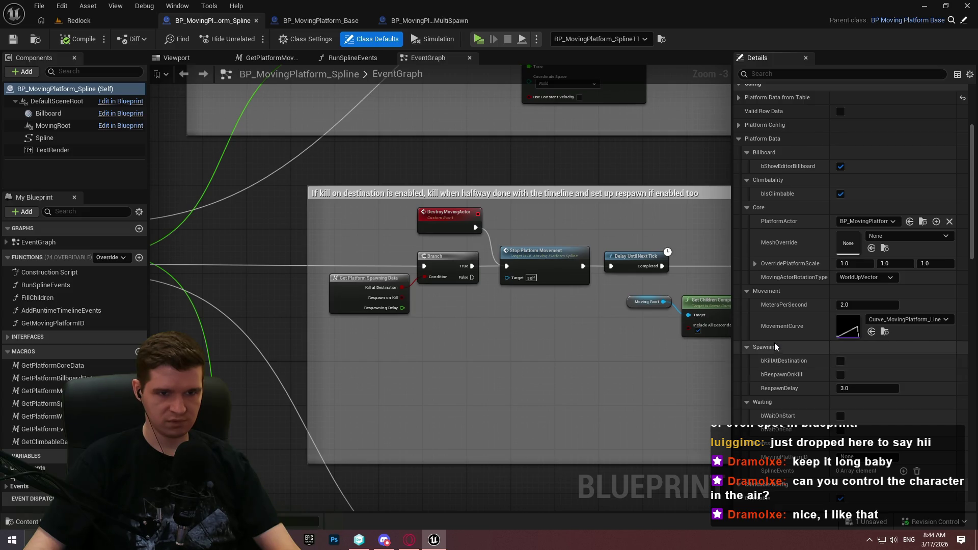
scroll(775, 346, "up", 2)
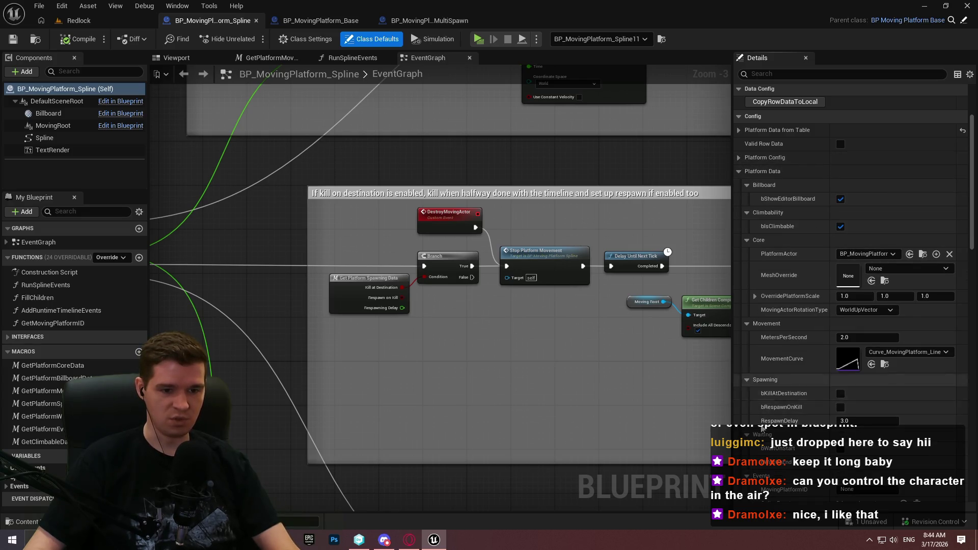
scroll(786, 325, "down", 3)
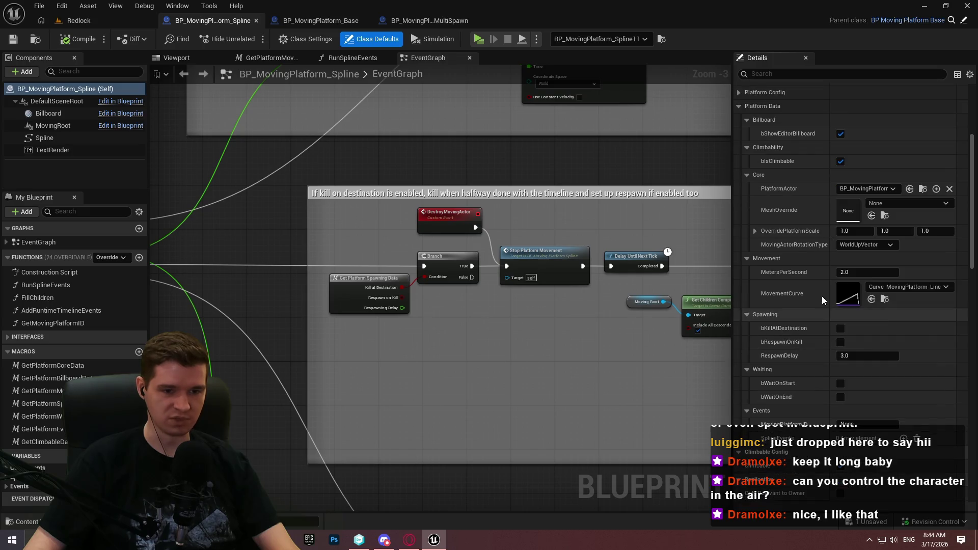
left_click(284, 540)
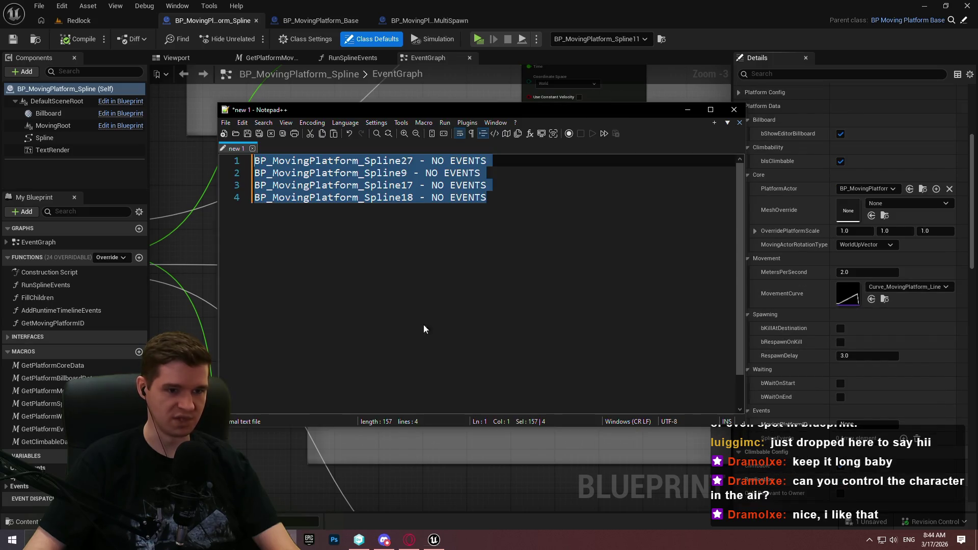
In a new Notepad++ tab, write 'Ignore Spawning/Waiting/Events' followed by blank lines
left_click_drag(567, 113, 552, 111)
double_click(328, 143)
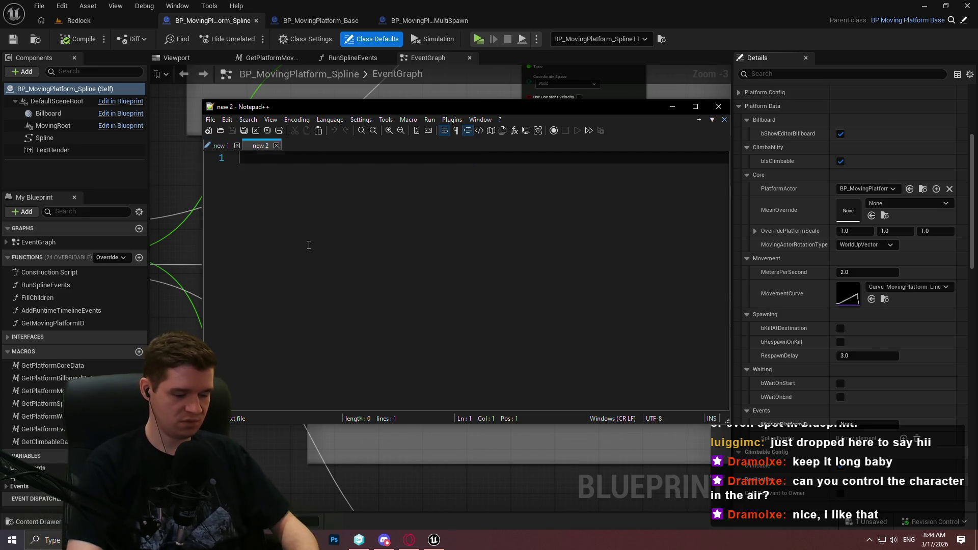
type("Ignore")
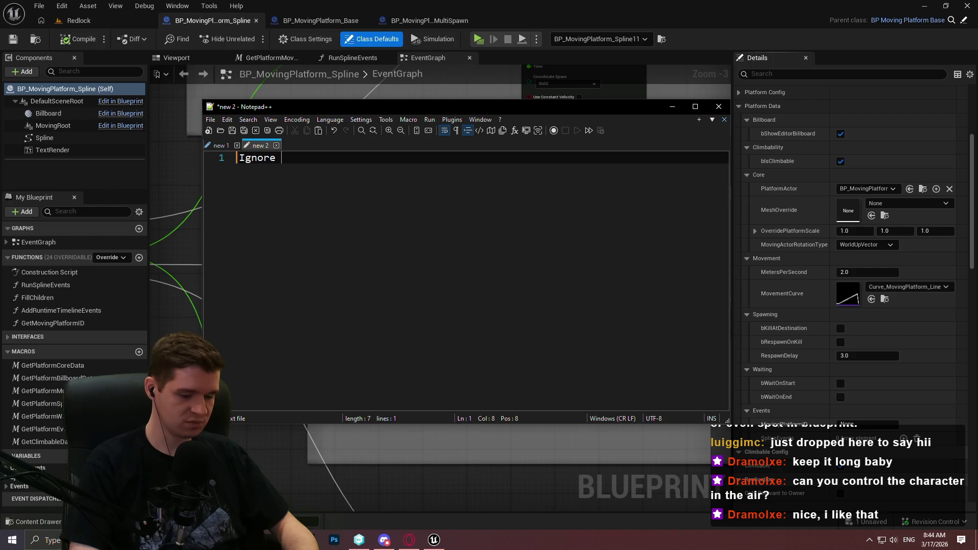
type("Waiting,S")
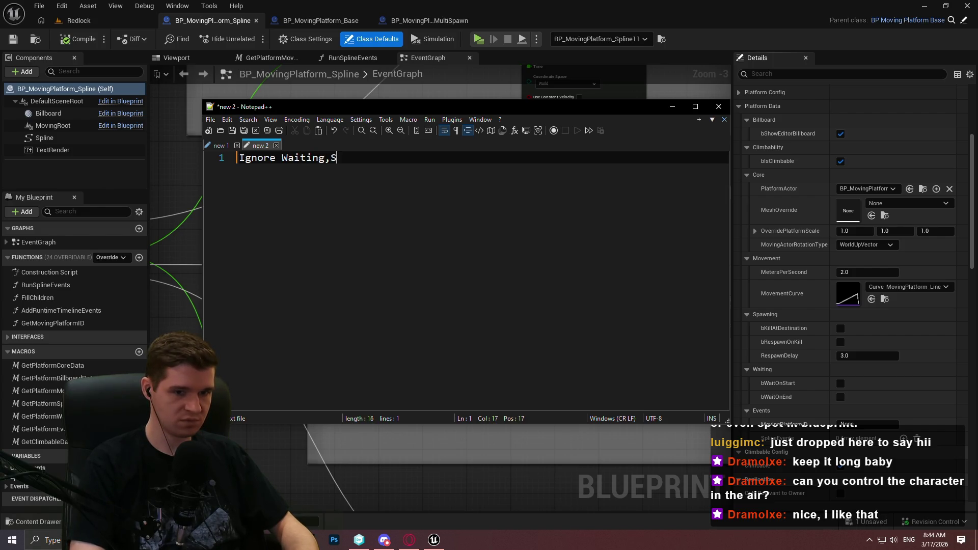
key("BackSpace")
key("BackSpace")
key("BackSpace")
type("Sp")
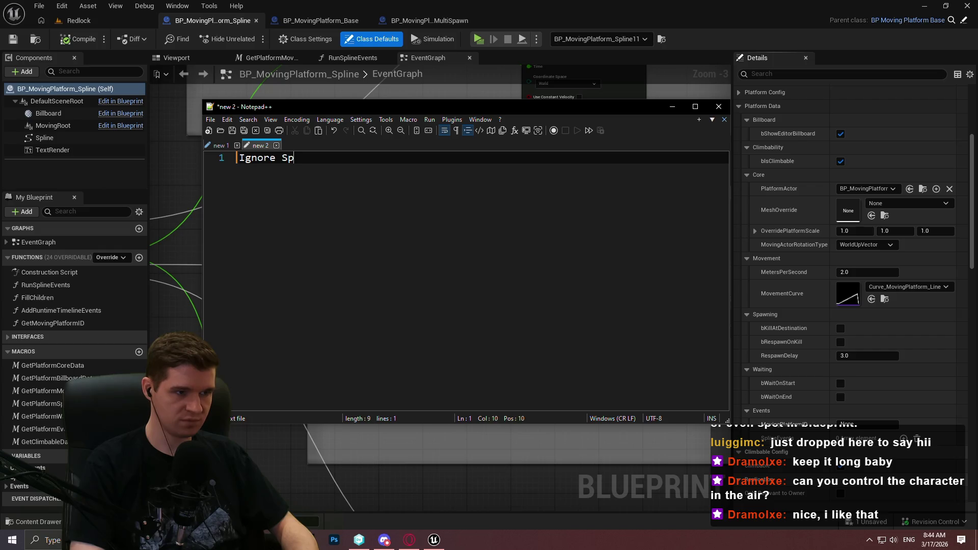
type("awning/Waiting/Eve")
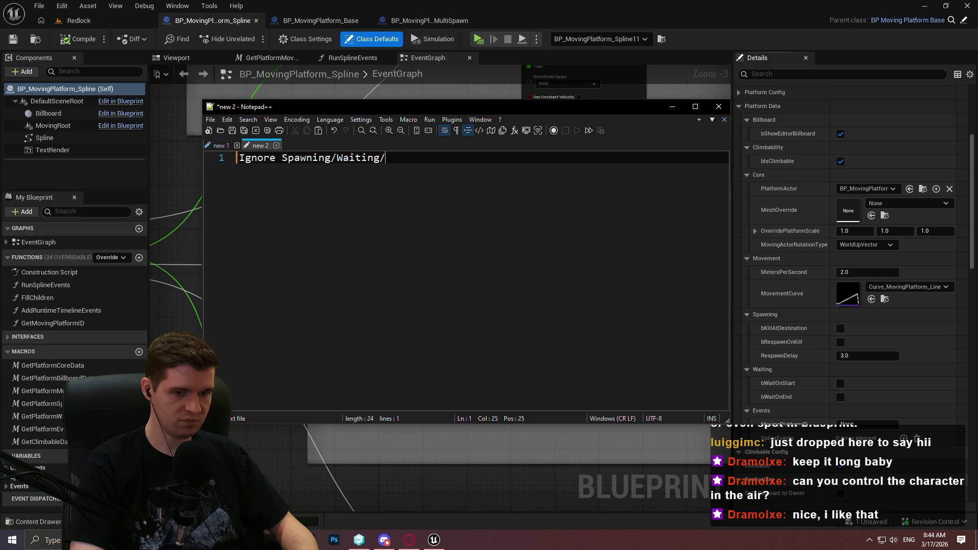
type("nts")
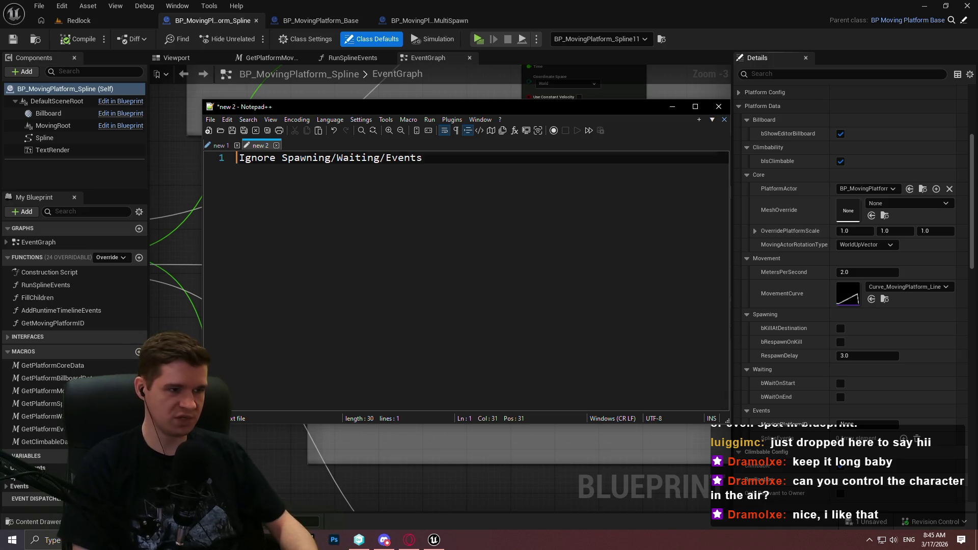
key("Return")
key("Return")
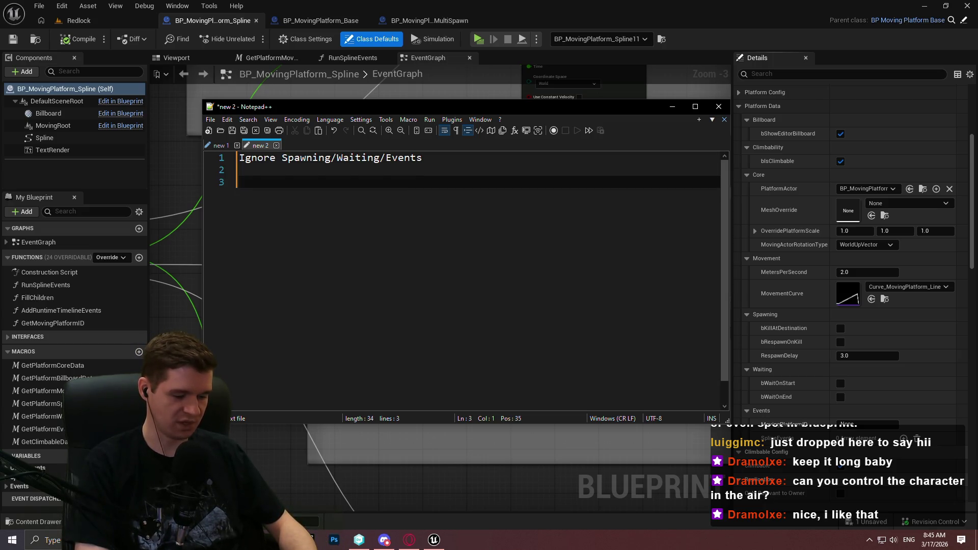
Write the variable names PlatformLimit Int and SpawnDelay Float on separate lines
type("Platform")
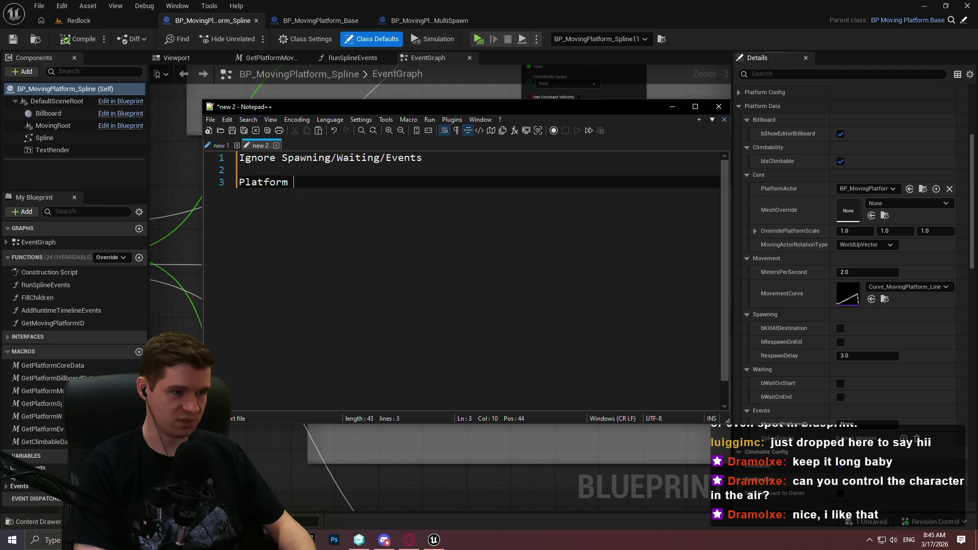
key("BackSpace")
type("Limit Int")
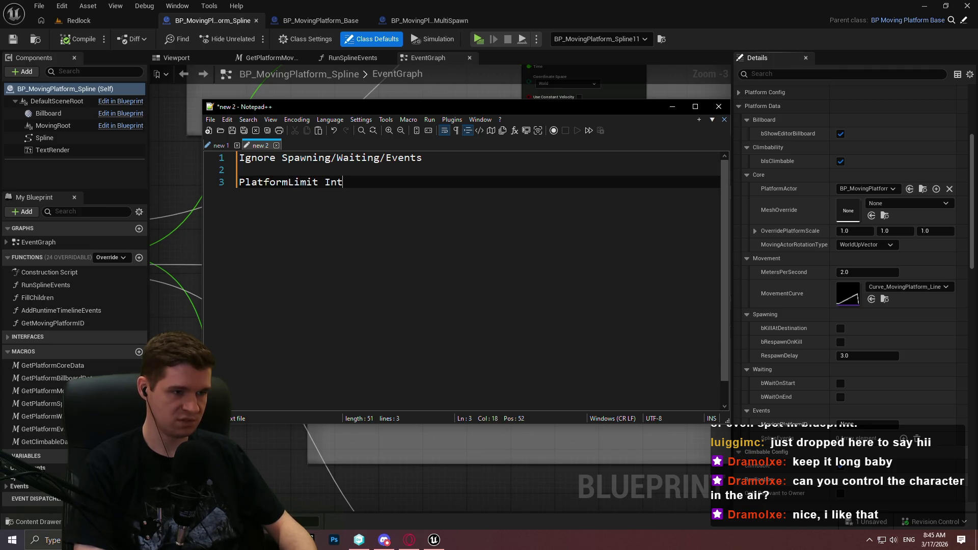
key("Return")
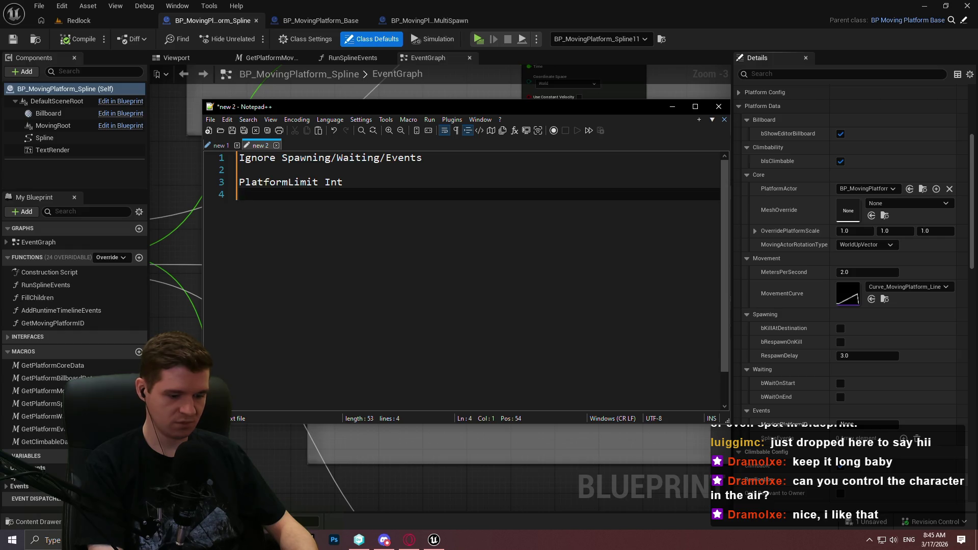
type("Spawn Delay")
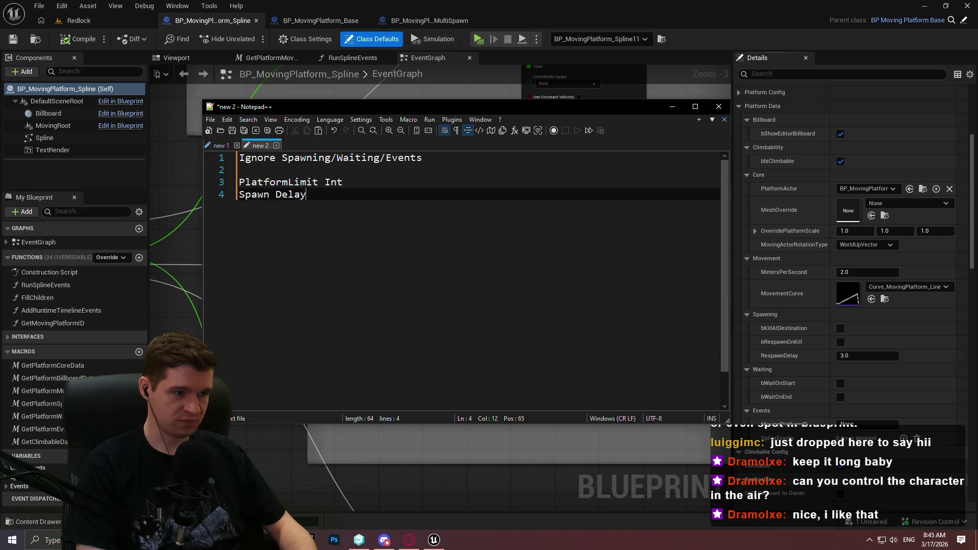
key("BackSpace")
key("BackSpace")
key("BackSpace")
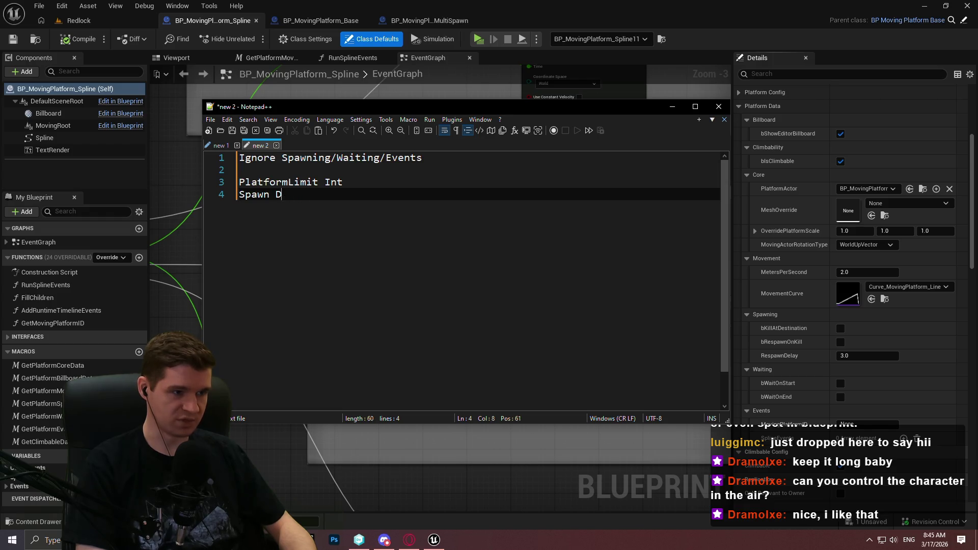
type("Delay Fl")
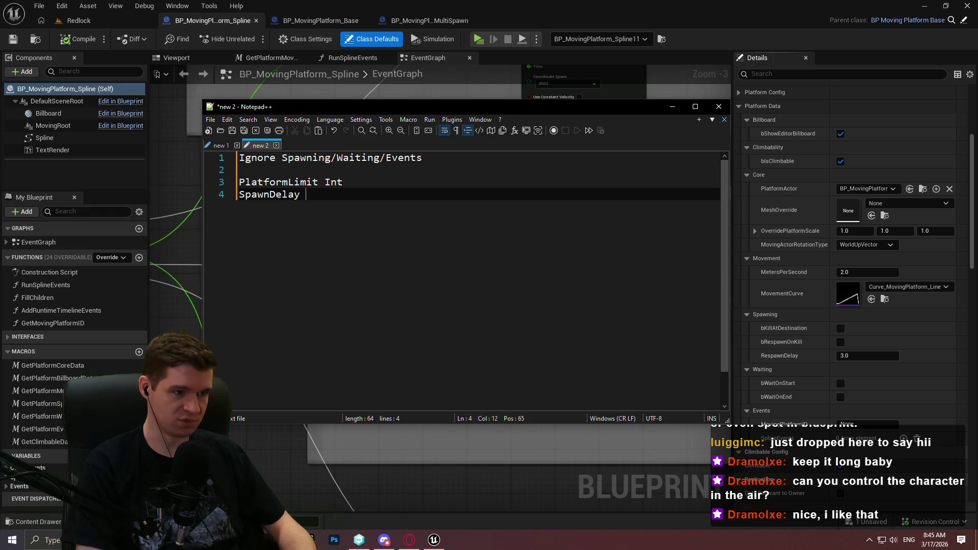
type("oat")
Add the descriptions '(max number of platforms at once)' and '(time between spawning a new actor)'
left_click(346, 182)
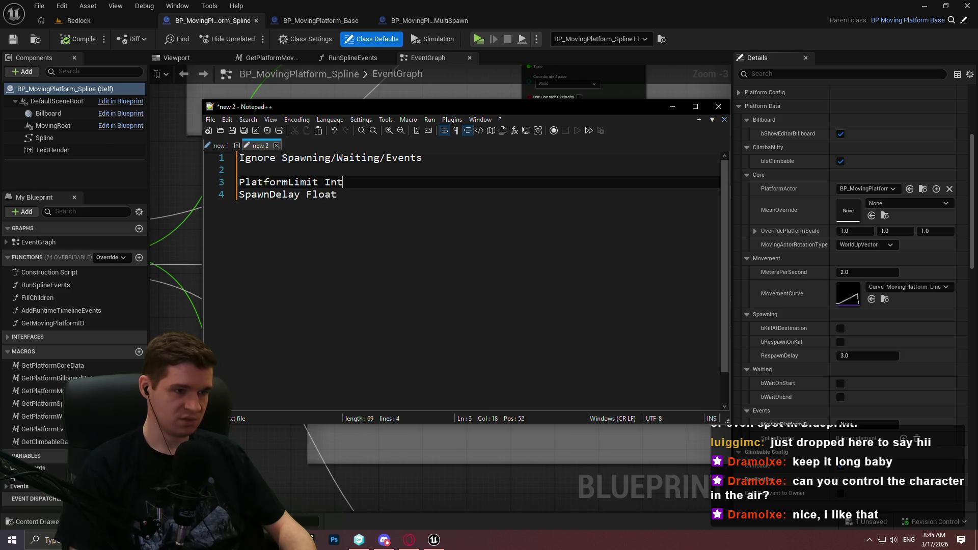
type(" (max nu")
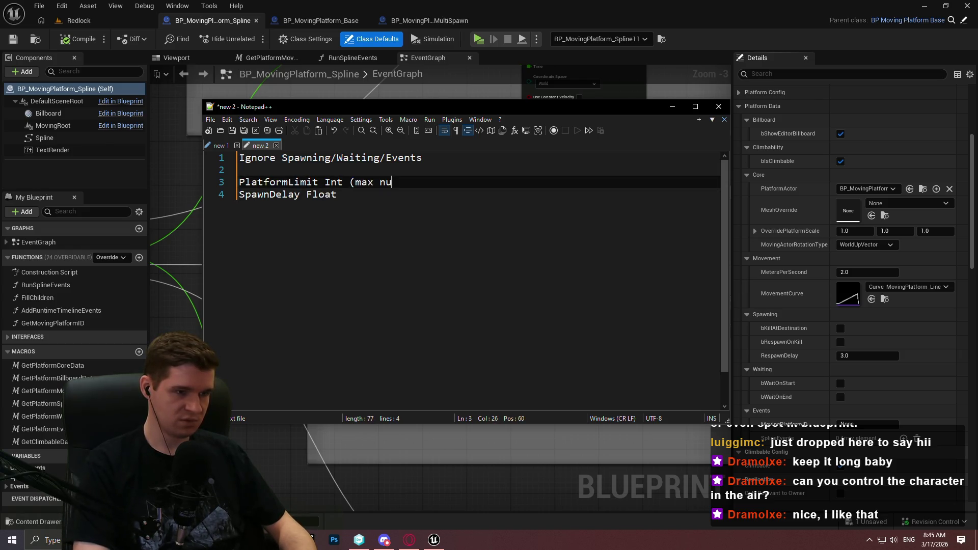
type("mber of platfr")
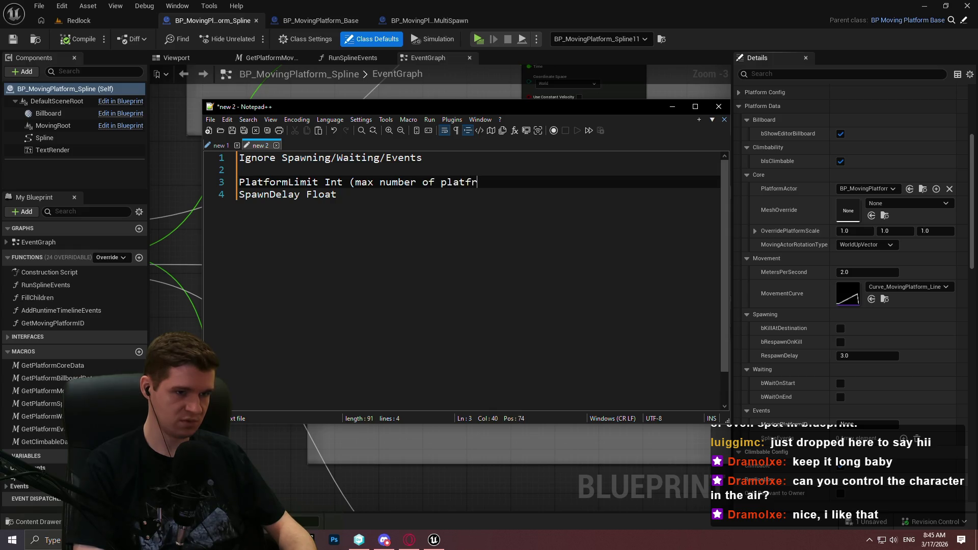
type("at no")
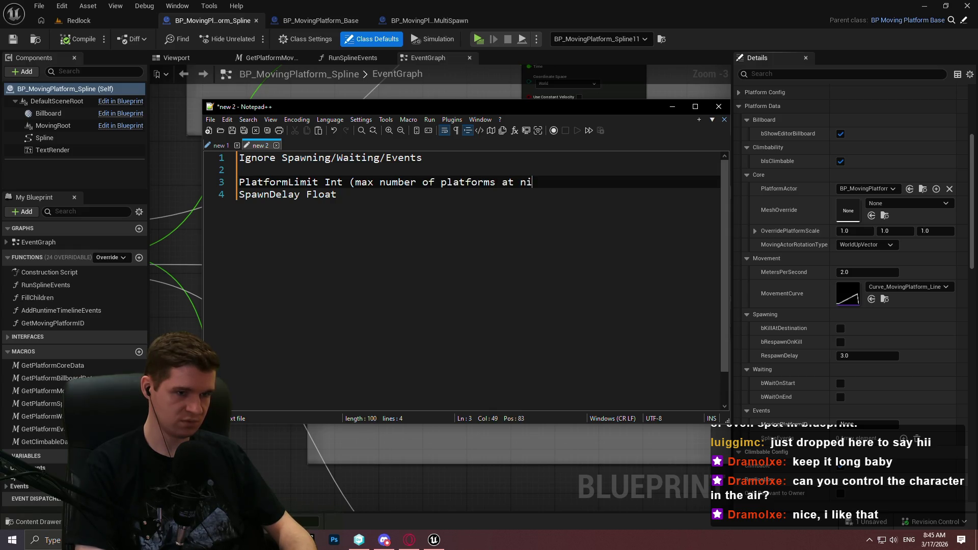
key("BackSpace")
key("BackSpace")
type("once)")
key("Down")
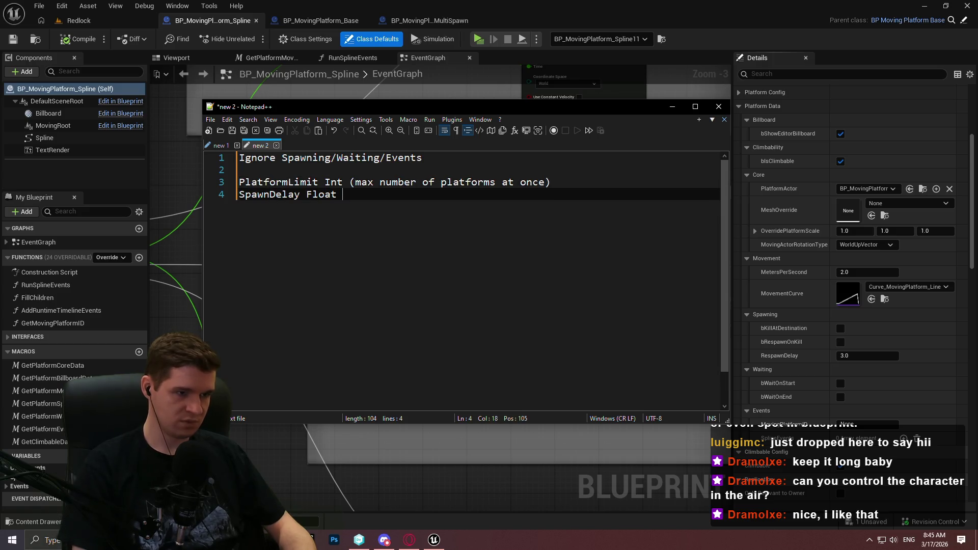
type("Float (t")
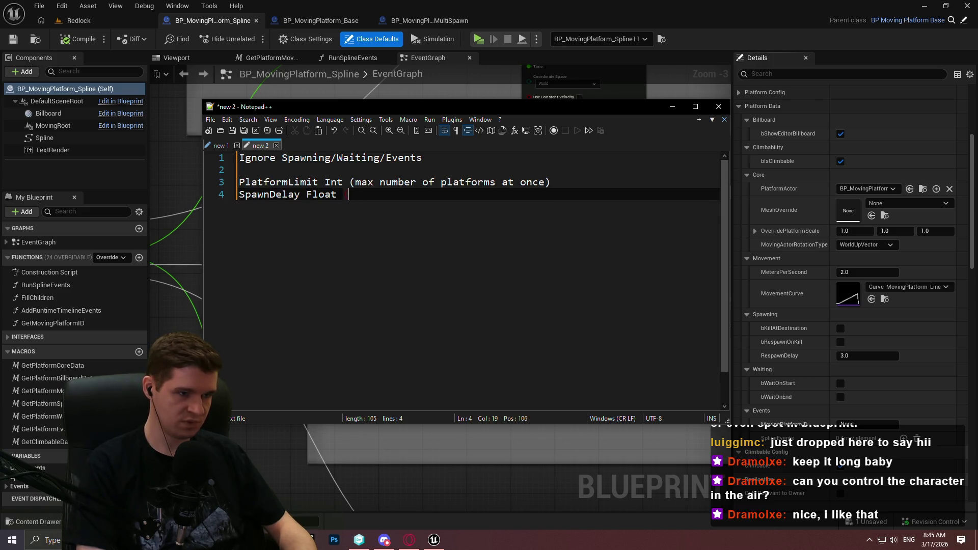
type("ime between spawning a new ac")
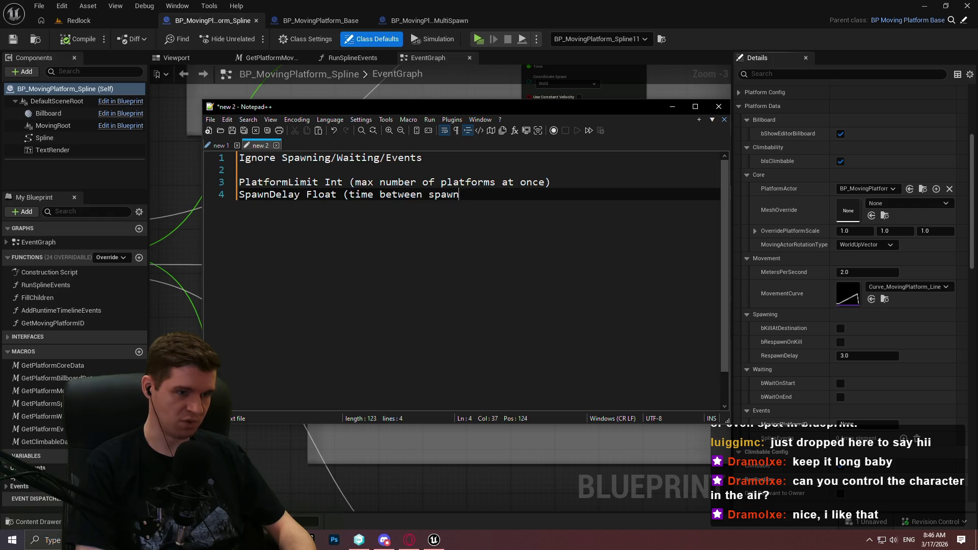
type("tor)")
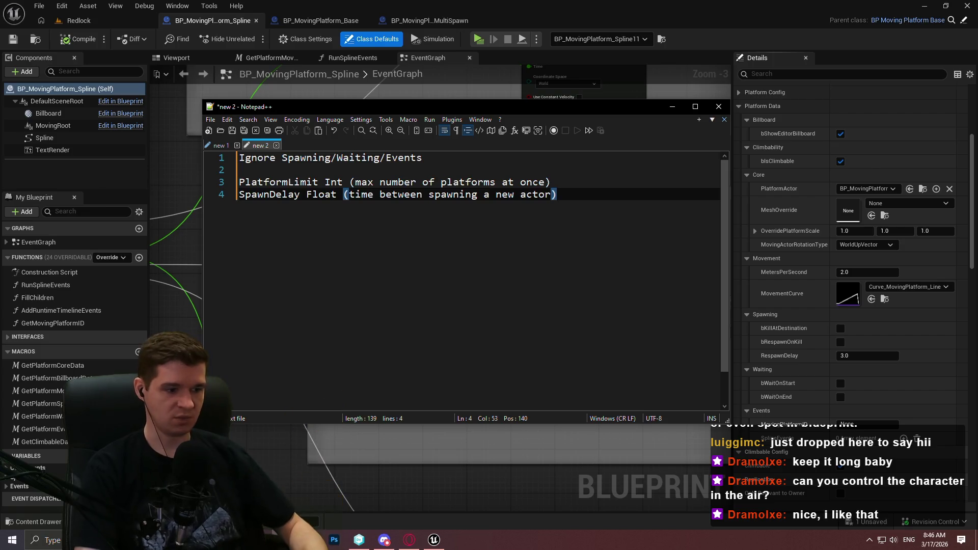
key("Up")
key("Up")
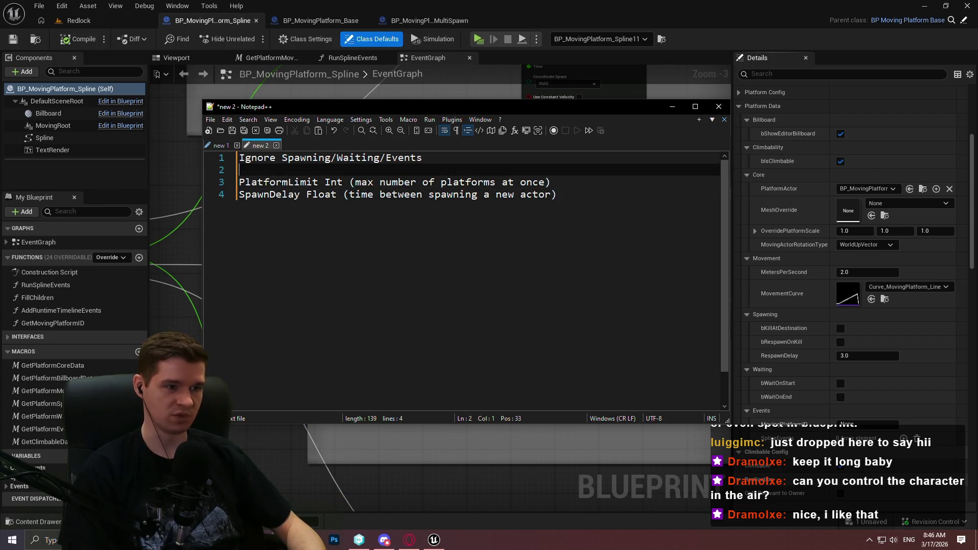
Insert a new line 2 stating that bkillatdestination is forced TRUE
key("Return")
key("Up")
type("Always")
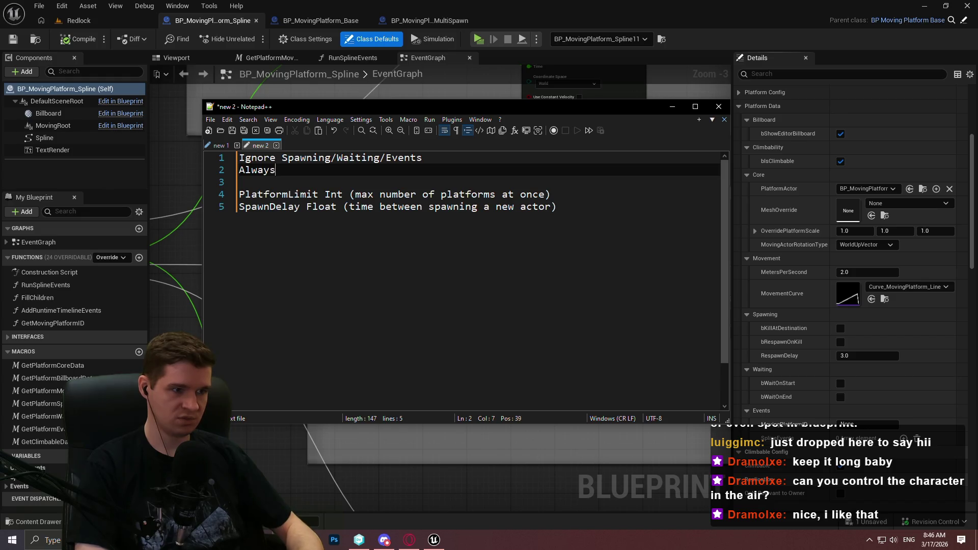
type(" force despawn")
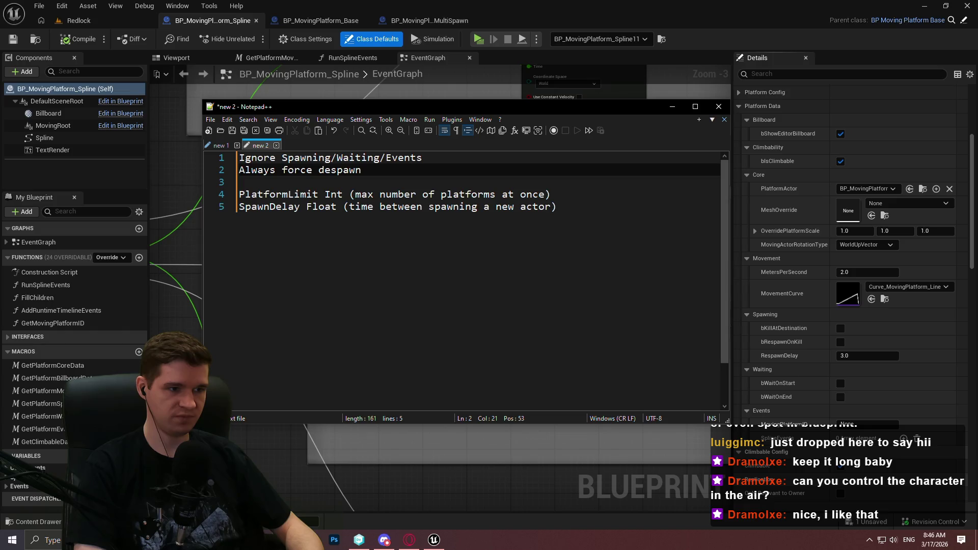
type(" on")
key("BackSpace")
key("BackSpace")
key("BackSpace")
type("kill")
type("atdestination")
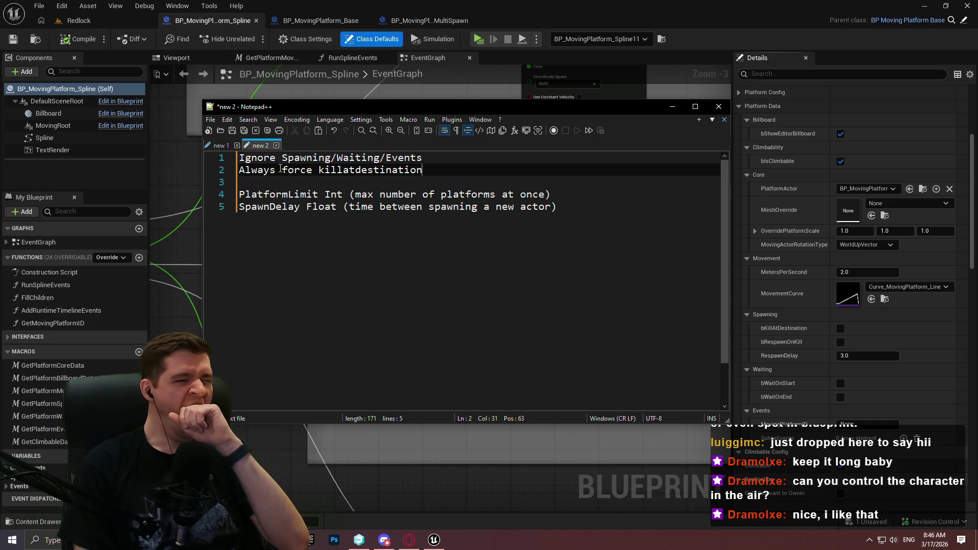
left_click_drag(287, 169, 239, 170)
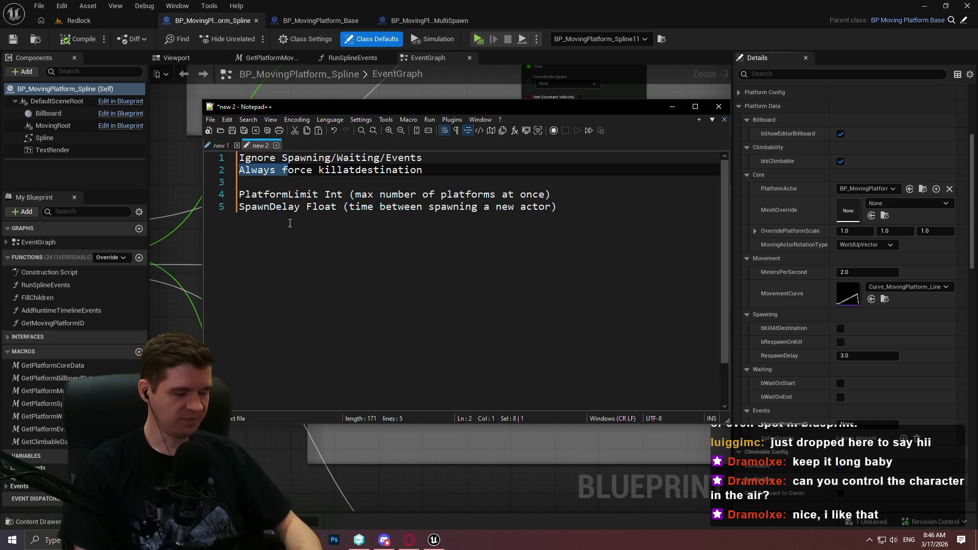
type("F")
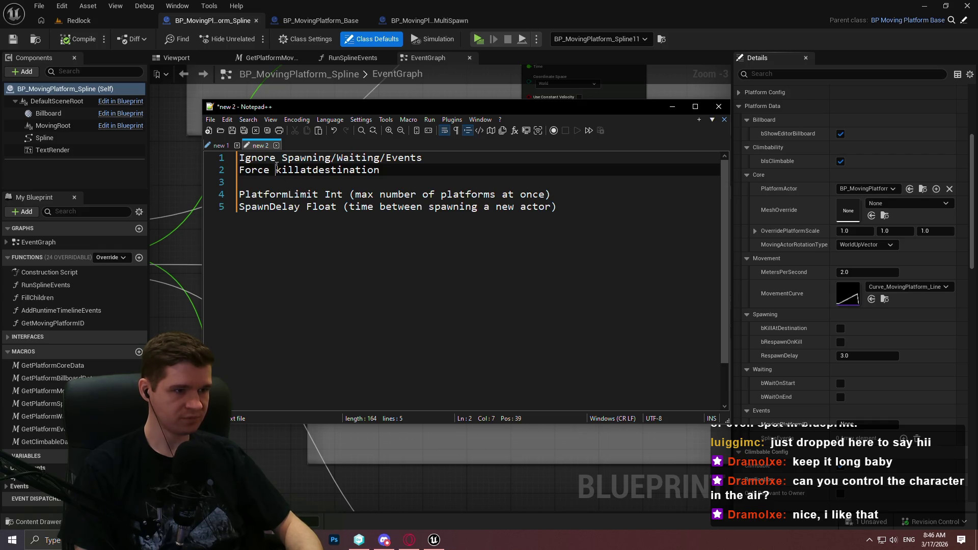
type("b")
left_click(410, 175)
type("TRUE")
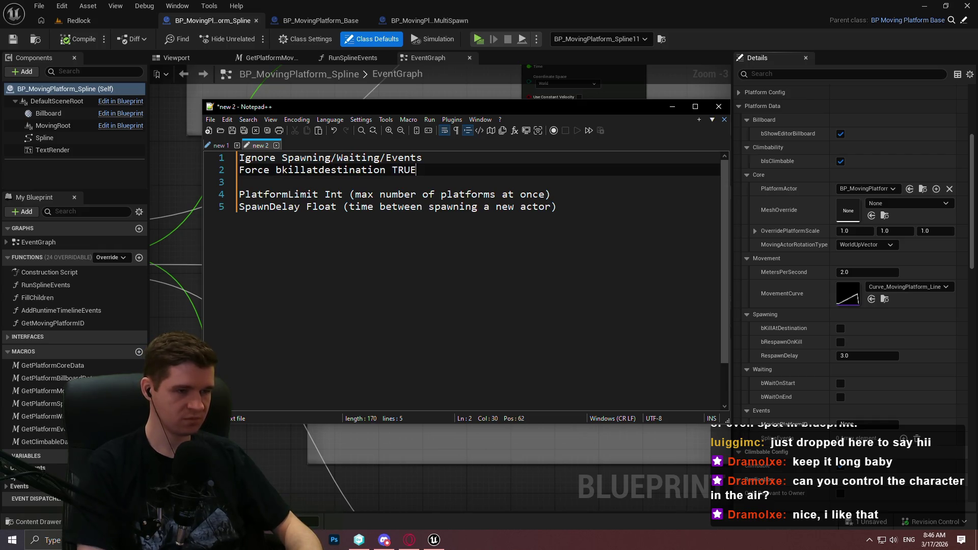
Recapitalise the variable on line 2 as bKillAtDestination
left_click(299, 170)
left_click(288, 169)
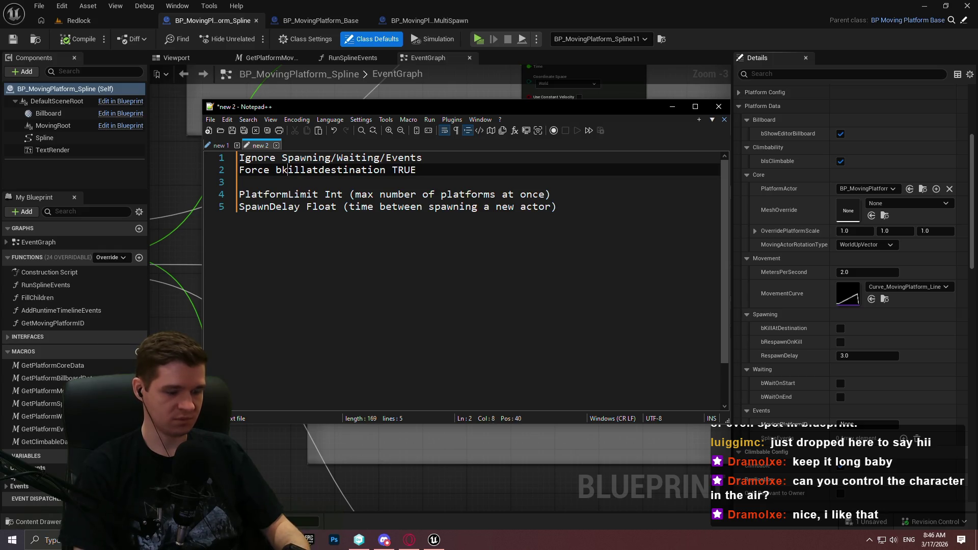
key("BackSpace")
type("K")
left_click(319, 170)
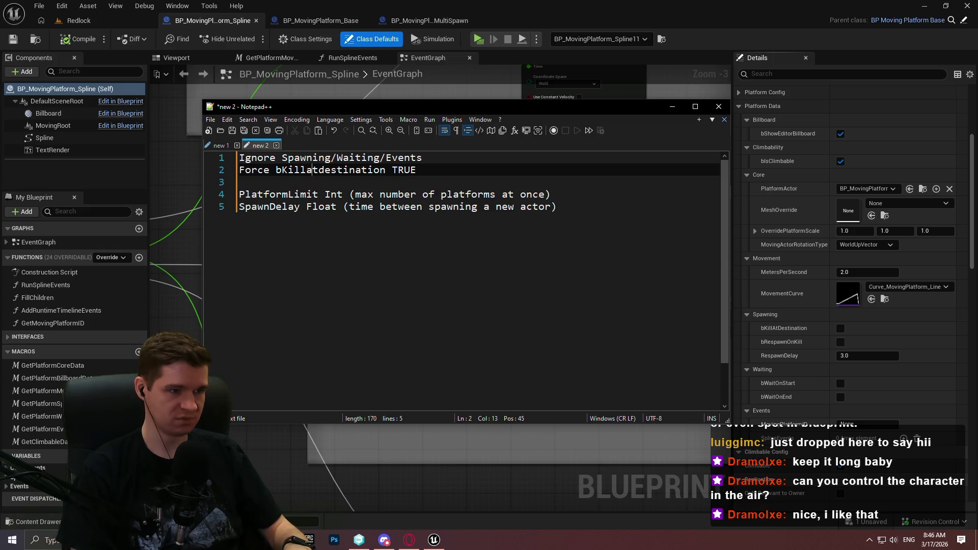
key("BackSpace")
key("BackSpace")
type("At")
key("Right")
key("Delete")
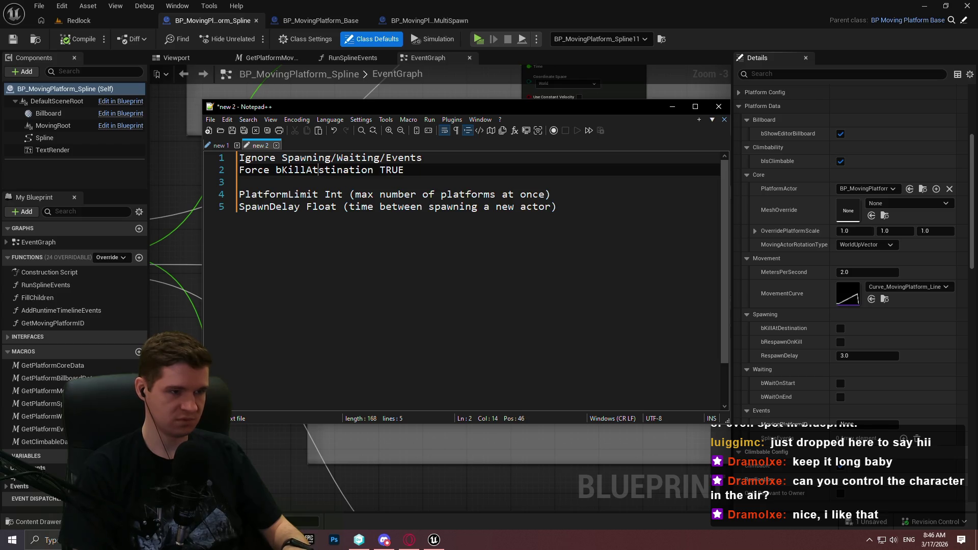
key("BackSpace")
type("De")
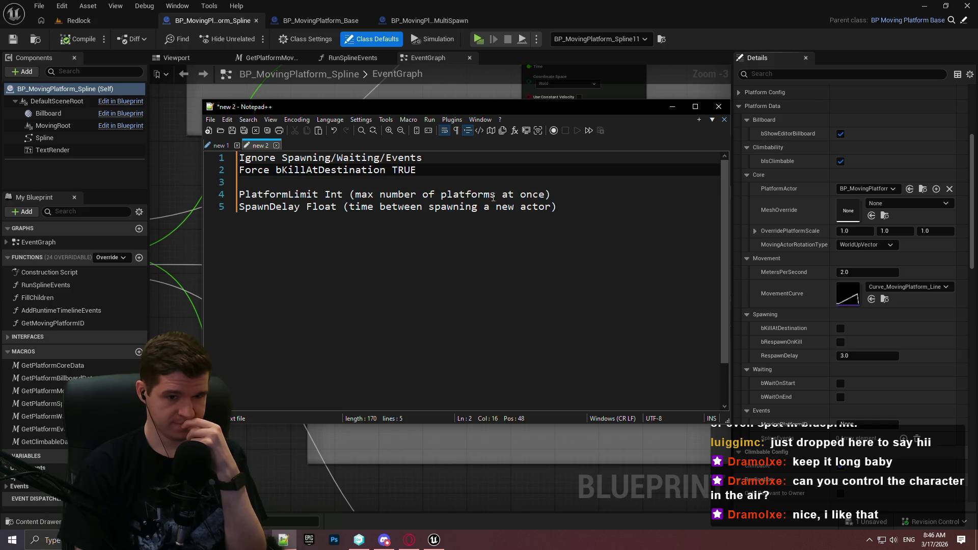
left_click(471, 166)
Add line 3 reading 'Force bRespawnOnKill TRUE'
key("Return")
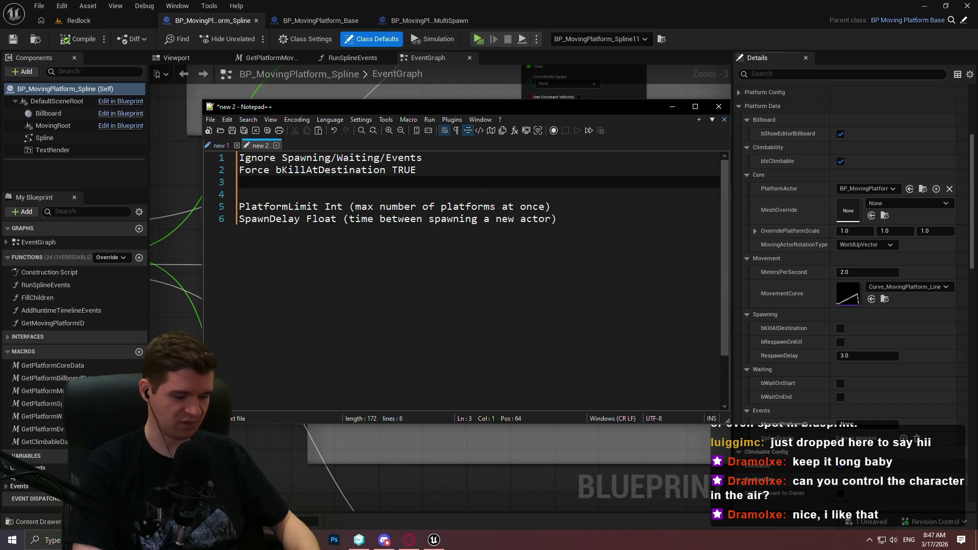
type("Force RespawnOnKill")
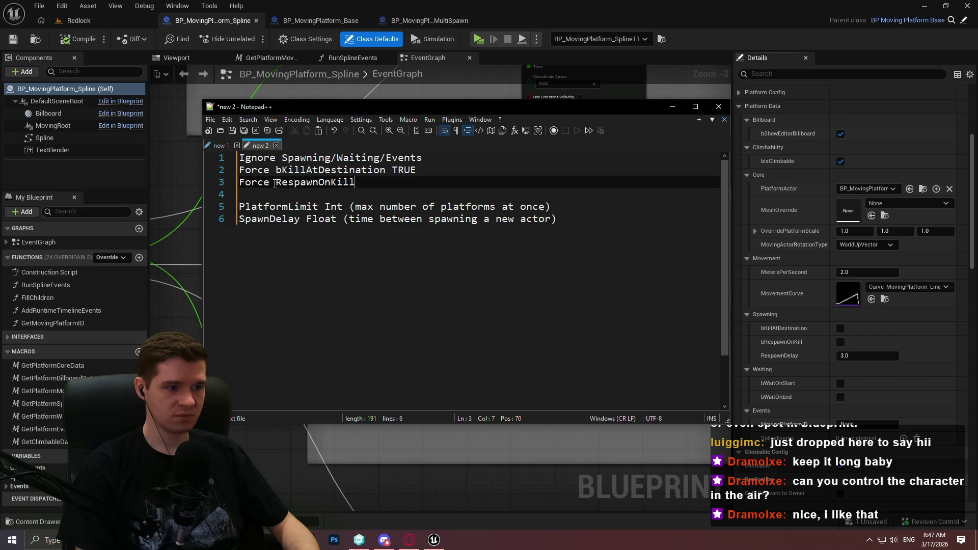
type("b")
key("End")
type("TRUE")
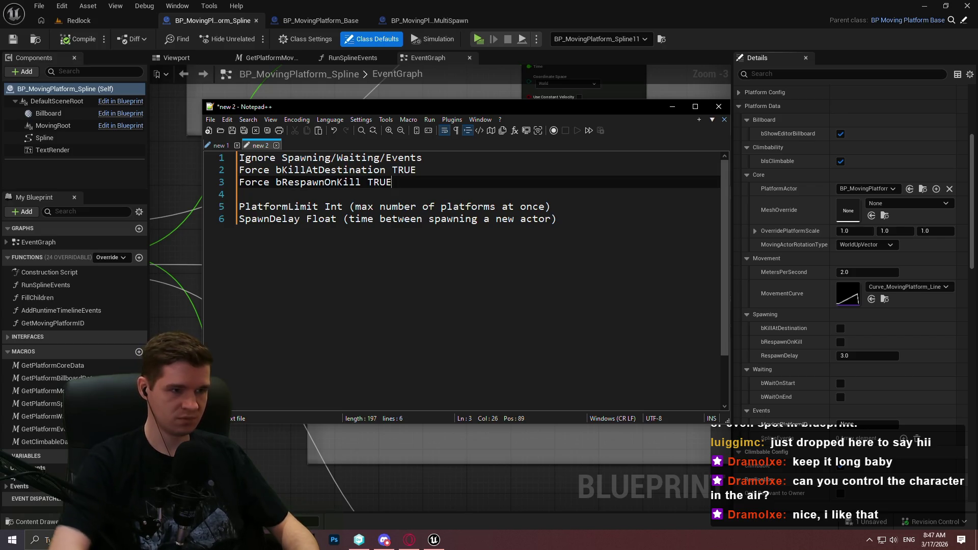
left_click(399, 217)
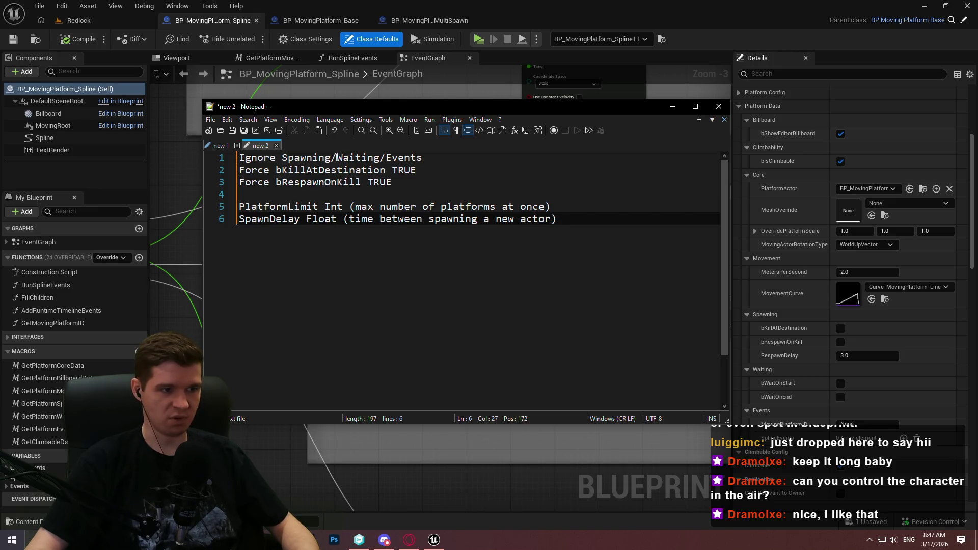
Change line 1 to 'Ignore Waiting/Events and RespawnDelay'
left_click_drag(336, 159, 282, 159)
key("BackSpace")
left_click(428, 152)
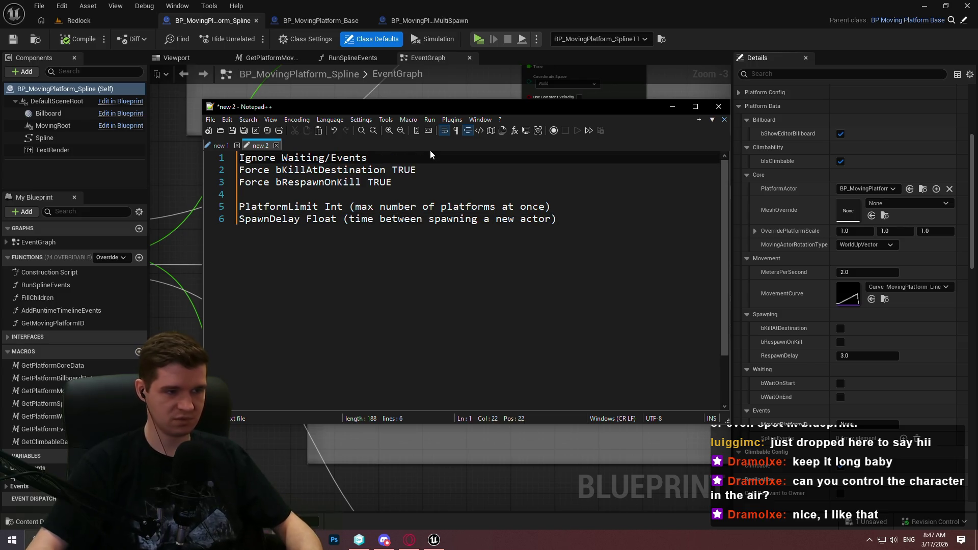
type("and RespawnDea")
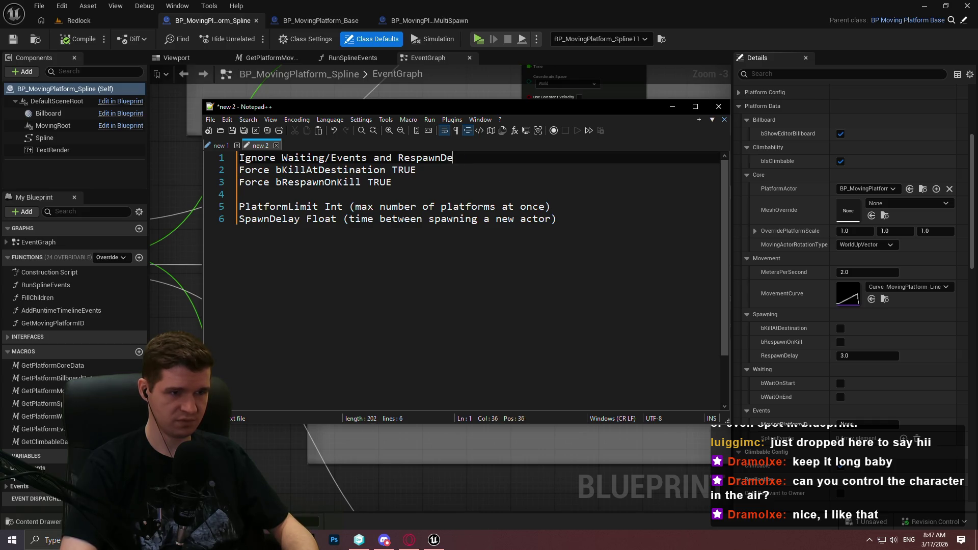
type("ly")
left_click(374, 206)
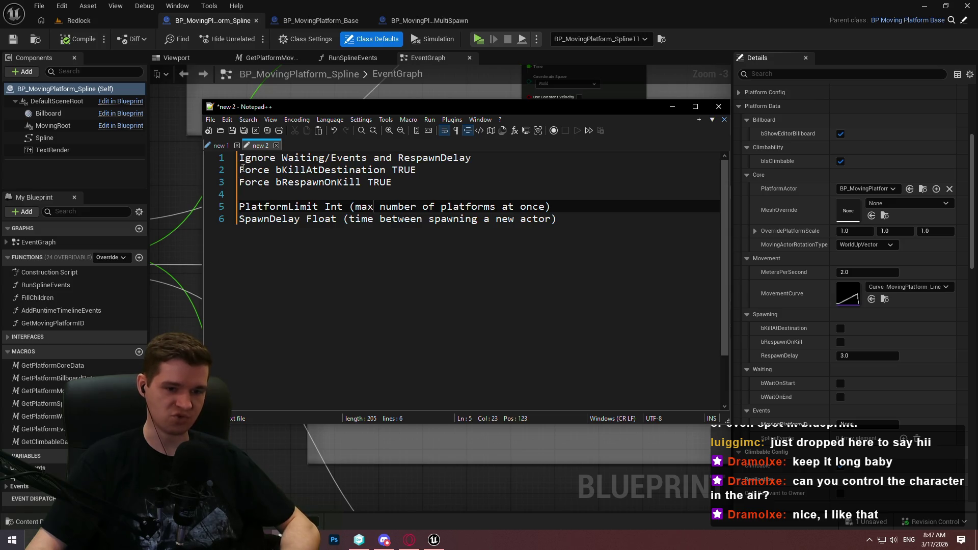
key("Up")
key("Up")
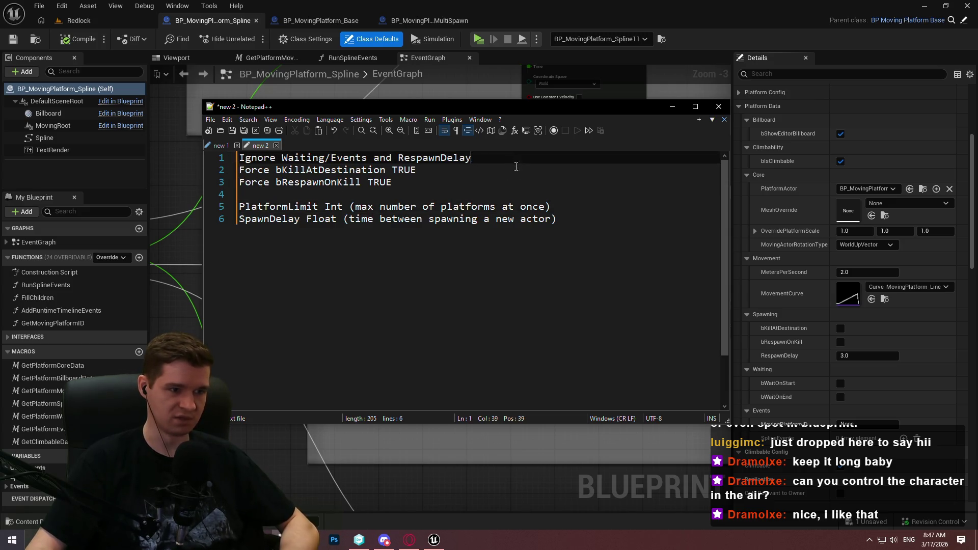
Below line 3, add the line 'Cannot control or be controlled by spline events'
key("End")
key("Return")
key("Return")
type("Cannot ")
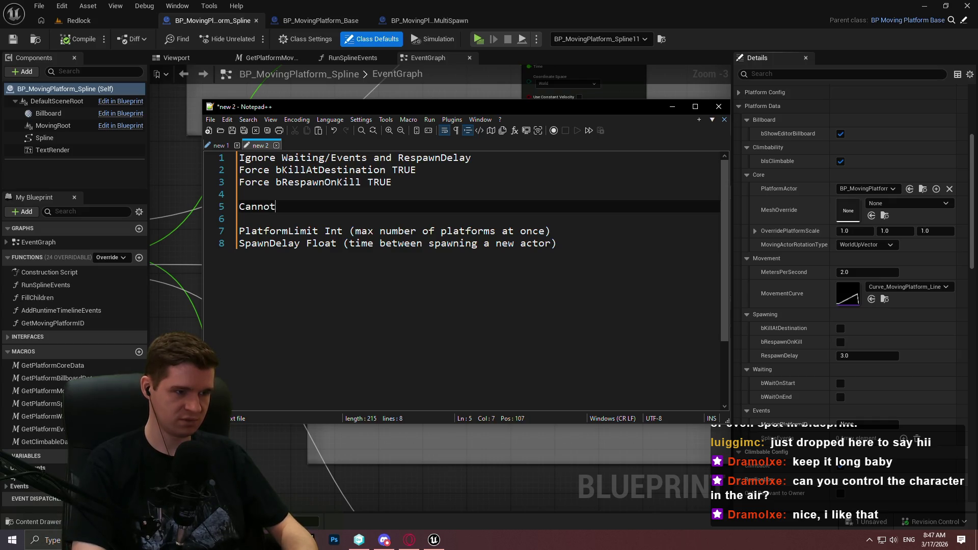
type("contro")
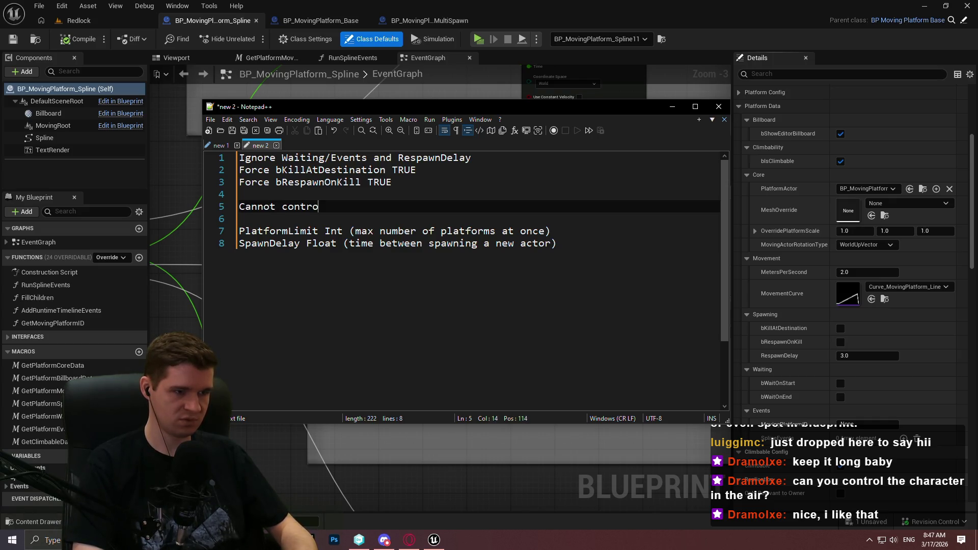
type("l or be controlled ")
type("by spline evenst")
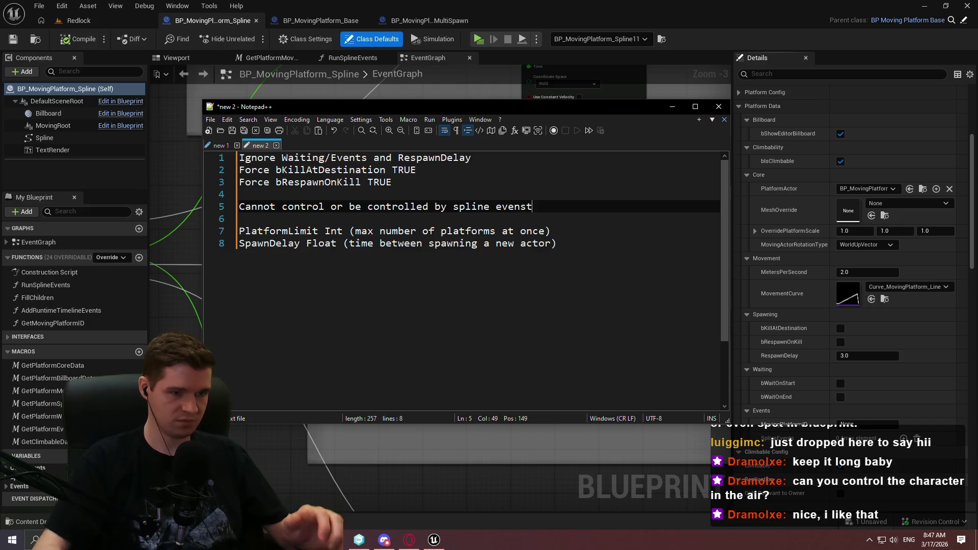
key("BackSpace")
key("BackSpace")
type("ts")
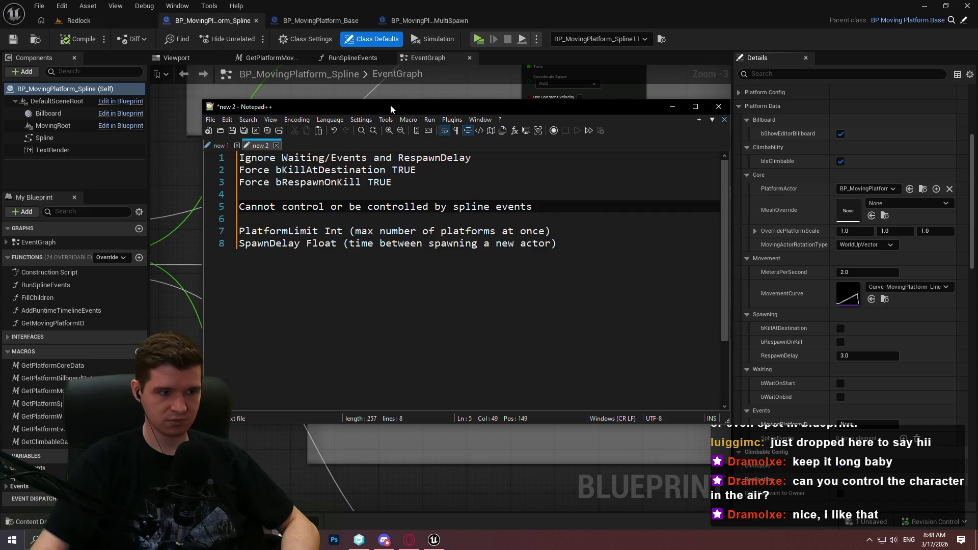
key("alt+Tab")
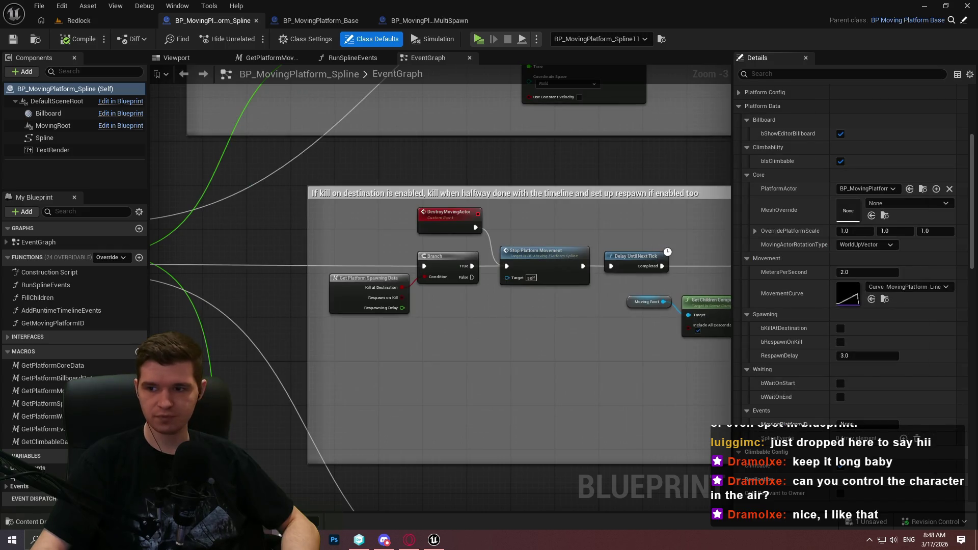
Below the SpawnDelay line, add 'Timeline updates all registered actors in map instead of moving one'
scroll(530, 291, "down", 2)
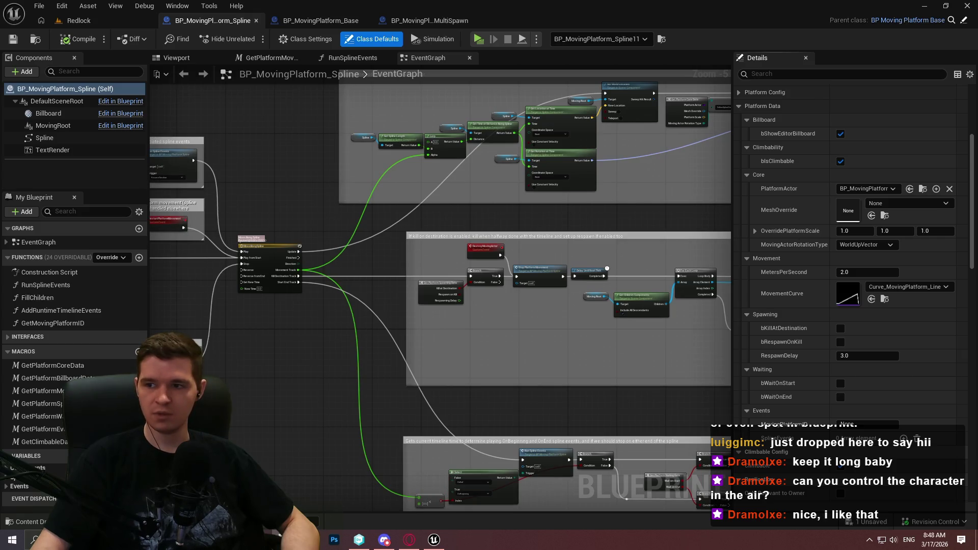
key("alt+Tab")
left_click(607, 177)
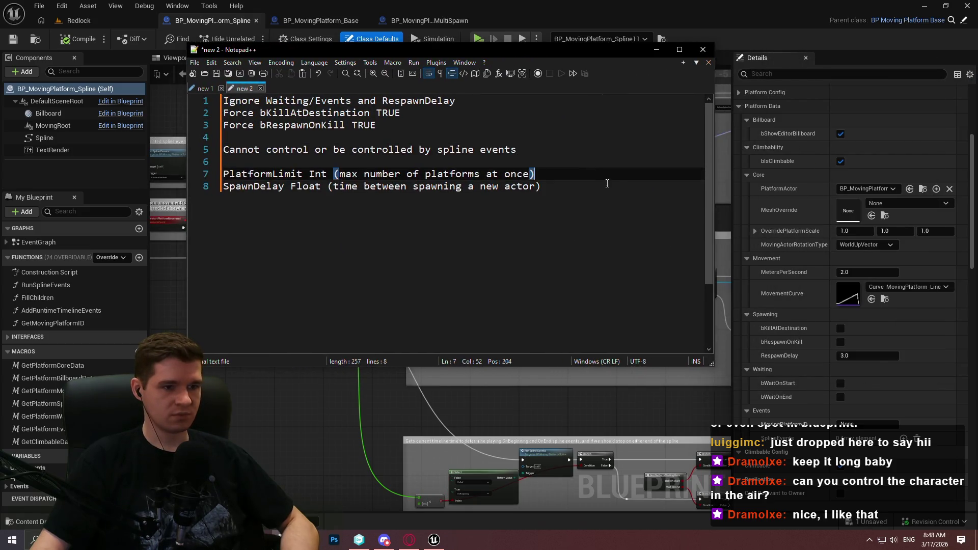
left_click(607, 184)
key("Return")
key("Return")
type("Timeline updates all registered actors in map instead of moving one")
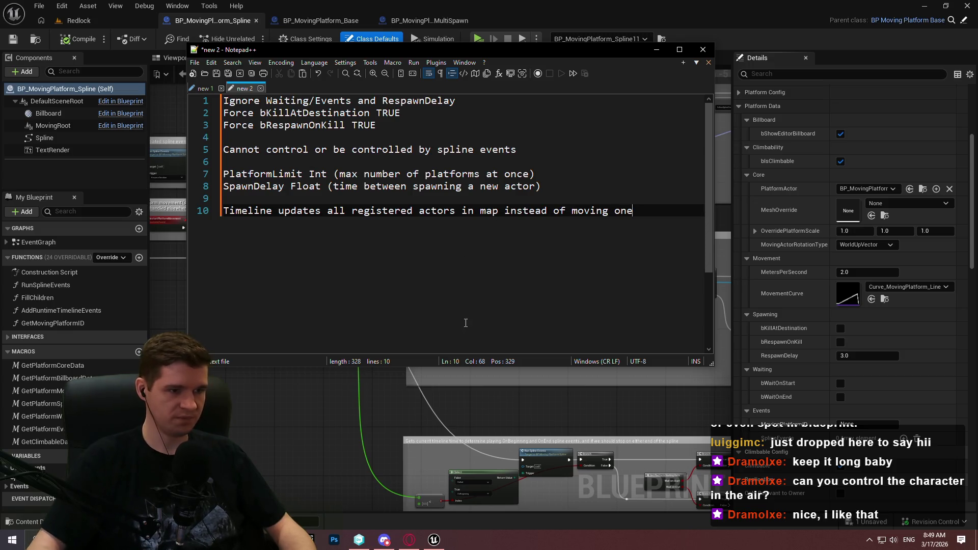
Pan the Unreal graph to the Attach Component To Component and Add Child Actor Component nodes
left_click(389, 429)
mouse_move(496, 306)
left_mouse_down()
mouse_move(287, 322)
mouse_move(403, 323)
left_mouse_up()
mouse_move(421, 356)
left_mouse_down()
mouse_move(352, 307)
mouse_move(375, 301)
left_mouse_up()
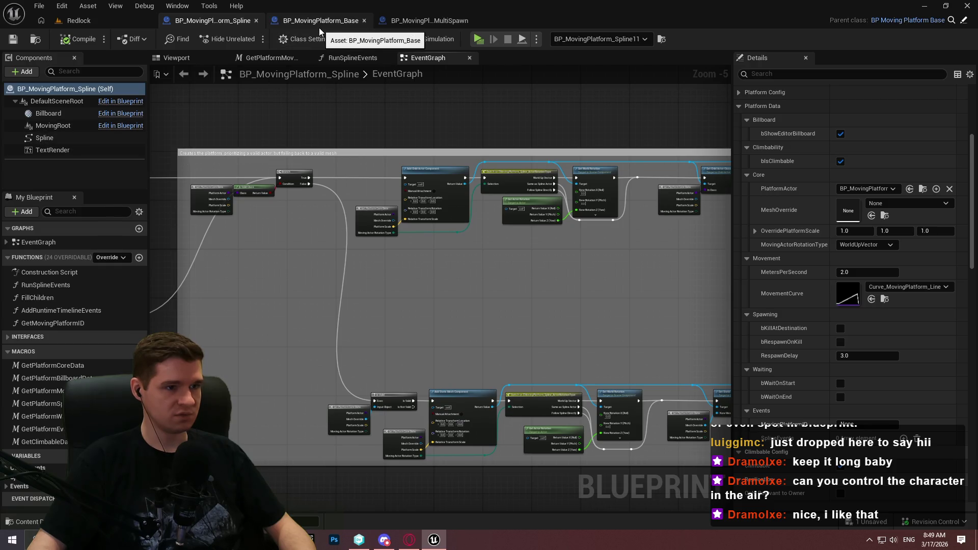
Close the BP_MovingPlatform_Base editor, keeping the MultiSpawn blueprint tab open and active
left_click(428, 21)
left_click_drag(409, 23, 316, 20)
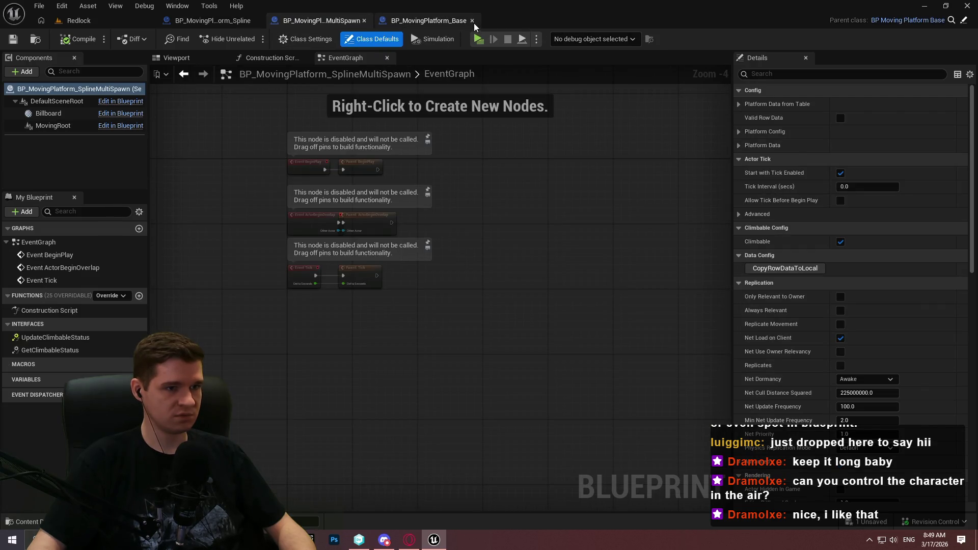
left_click(211, 21)
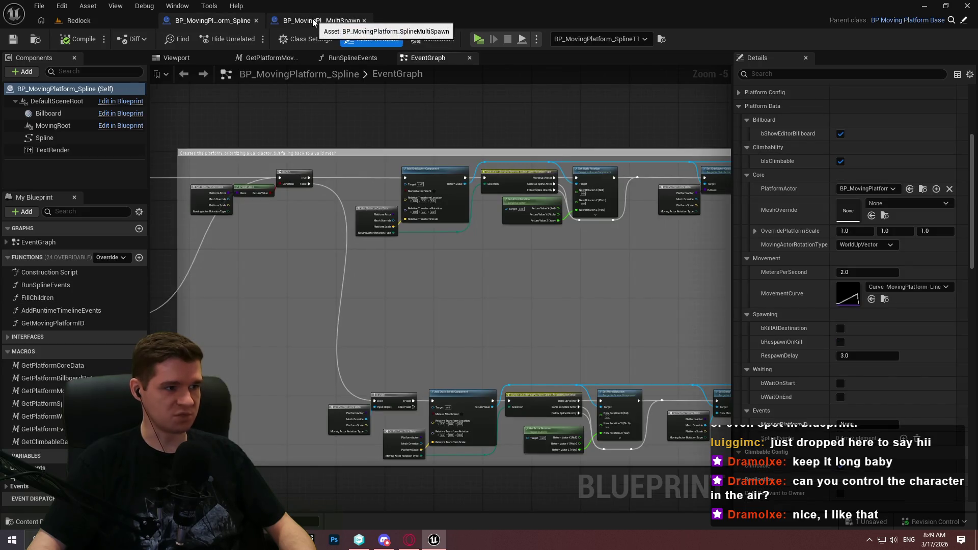
left_click(316, 20)
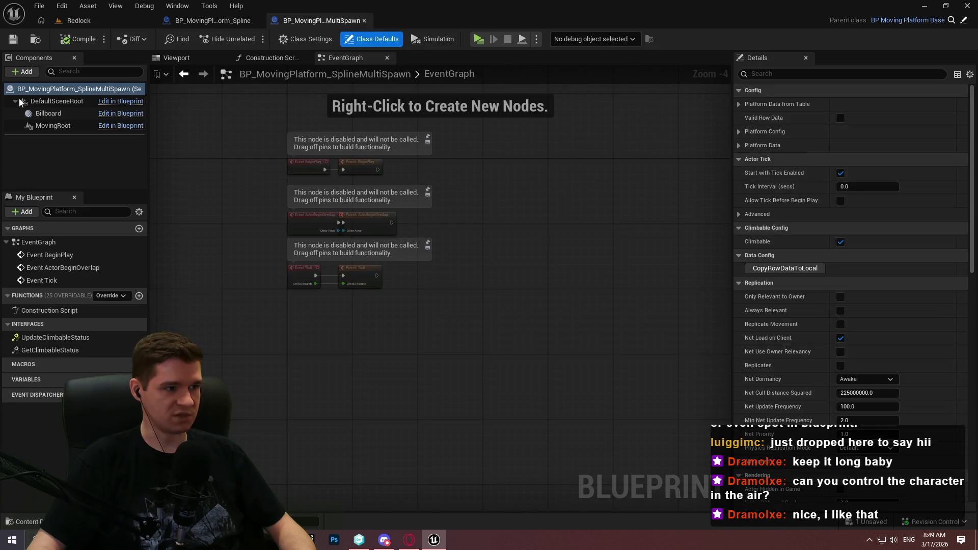
Add Spline and Text Render components to the MultiSpawn blueprint, then inspect the original's Spline
left_click(23, 71)
type("spline")
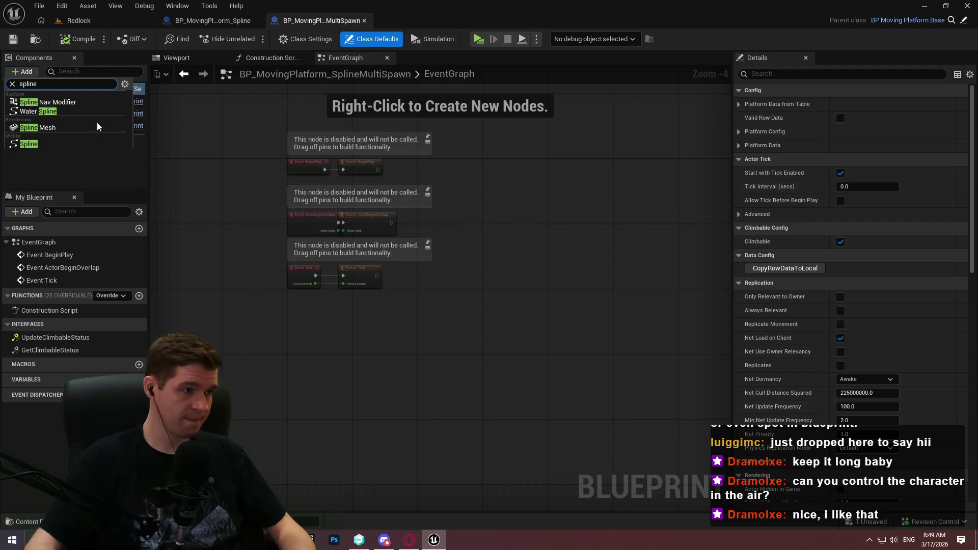
left_click(76, 144)
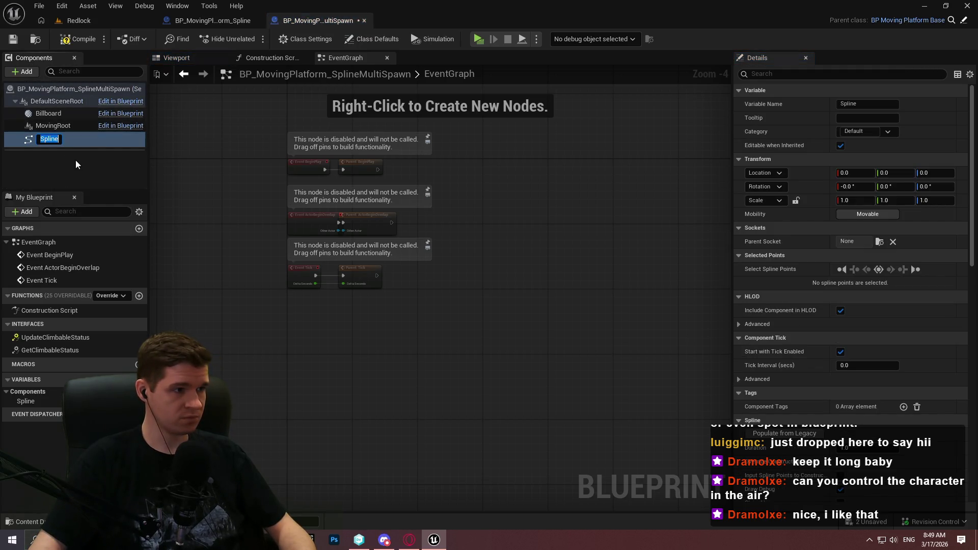
left_click(77, 164)
left_click(18, 73)
type("text")
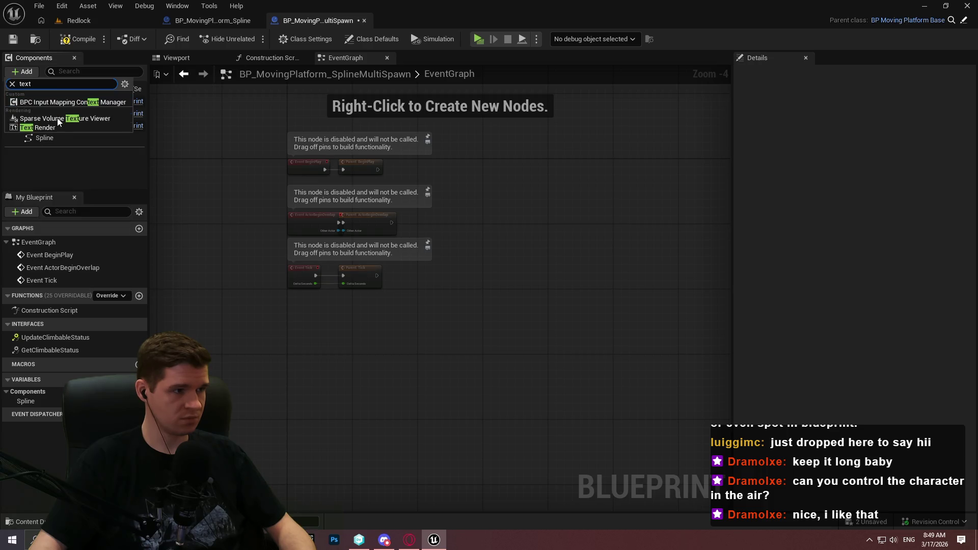
left_click(53, 127)
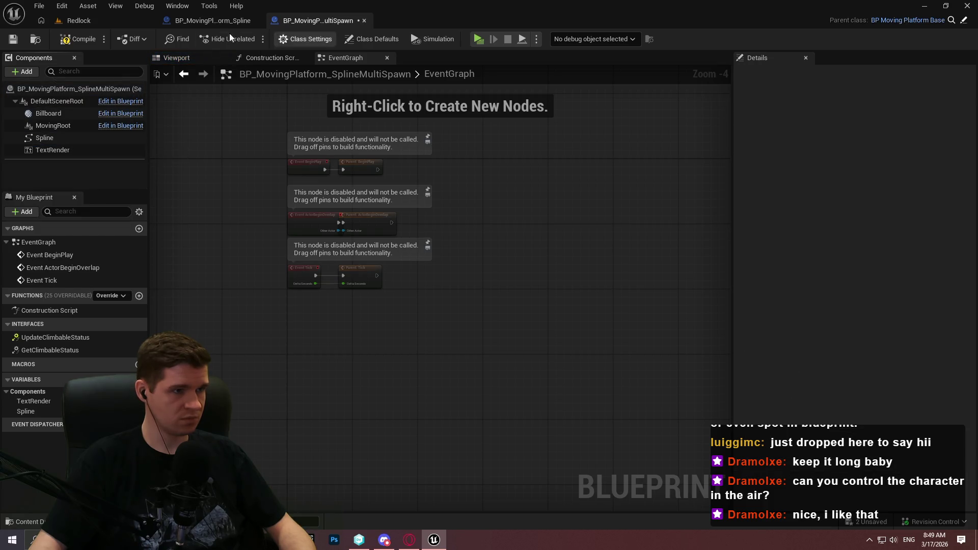
left_click(208, 20)
left_click(89, 136)
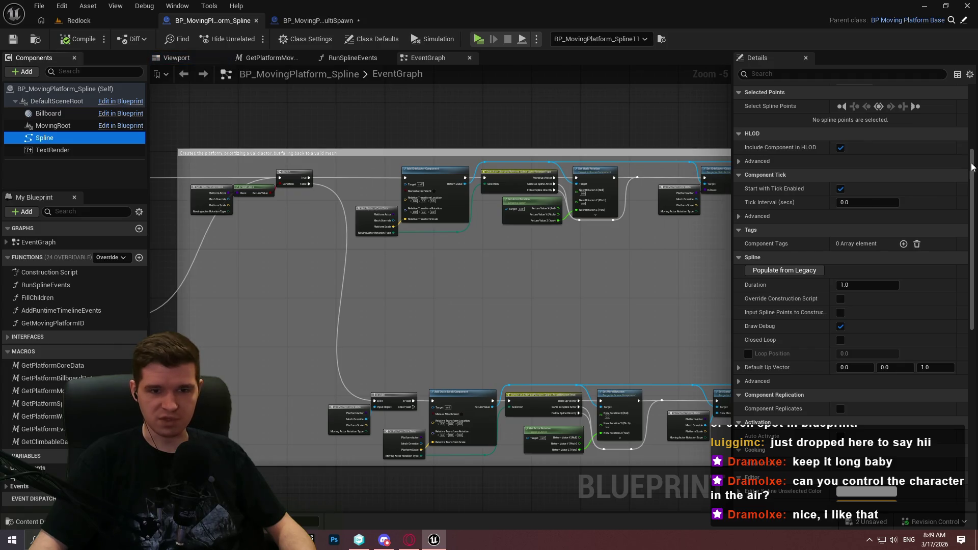
Compare the parent's TextRender properties with the MultiSpawn child's Spline component properties
scroll(971, 158, "down", 3)
mouse_move(971, 159)
left_mouse_down()
mouse_move(971, 102)
mouse_move(973, 375)
left_mouse_up()
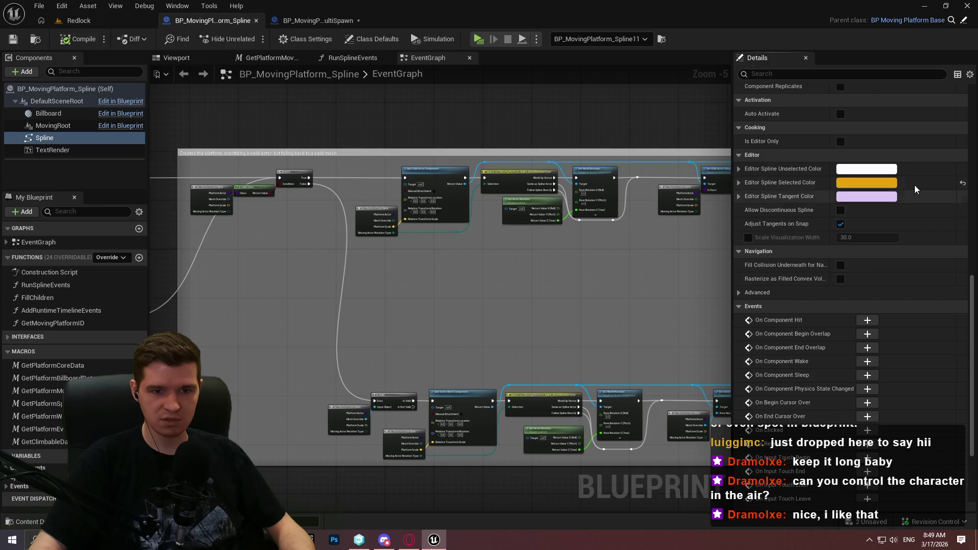
left_click(49, 150)
mouse_move(972, 341)
left_mouse_down()
mouse_move(972, 124)
mouse_move(972, 137)
left_mouse_up()
left_click(316, 20)
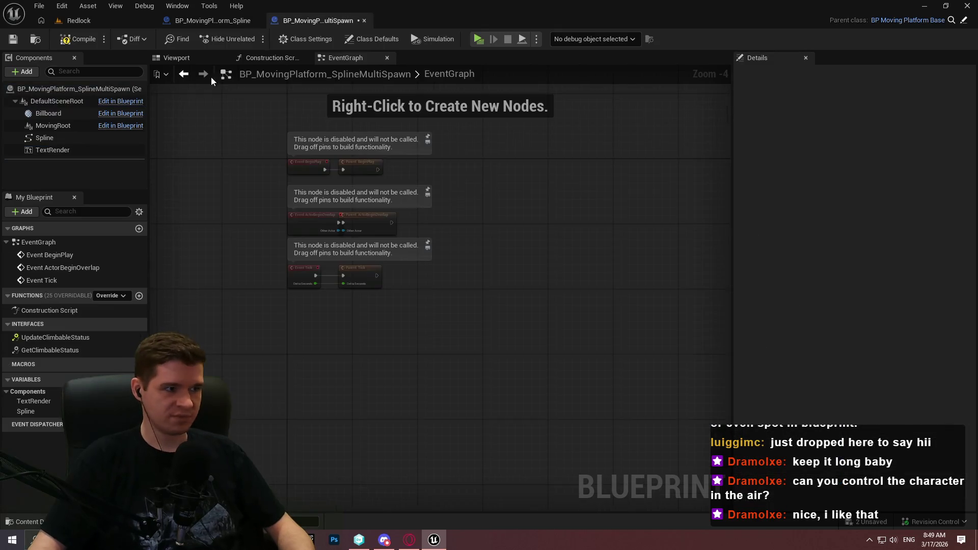
left_click(54, 136, "shift")
left_click(54, 135)
scroll(917, 270, "down", 5)
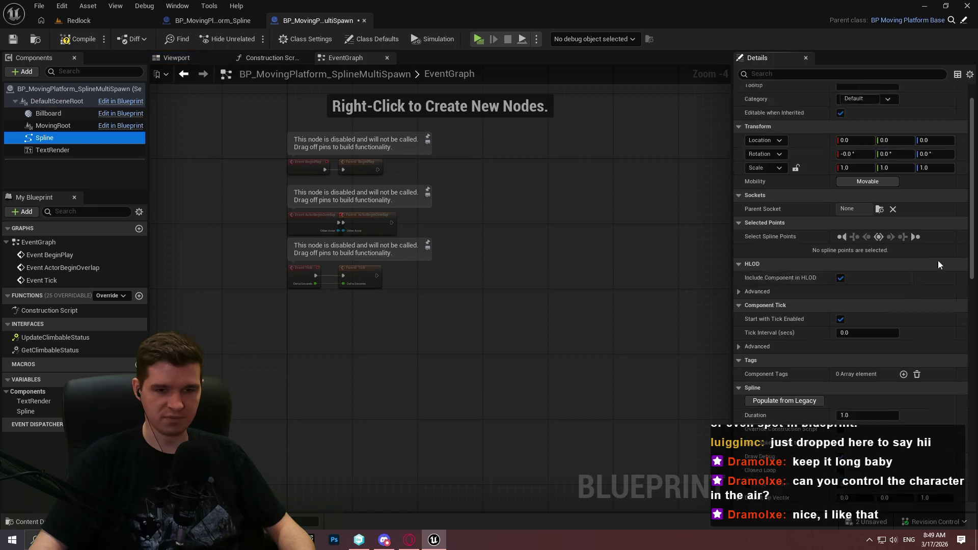
mouse_move(972, 272)
left_mouse_down()
mouse_move(972, 458)
mouse_move(972, 433)
left_mouse_up()
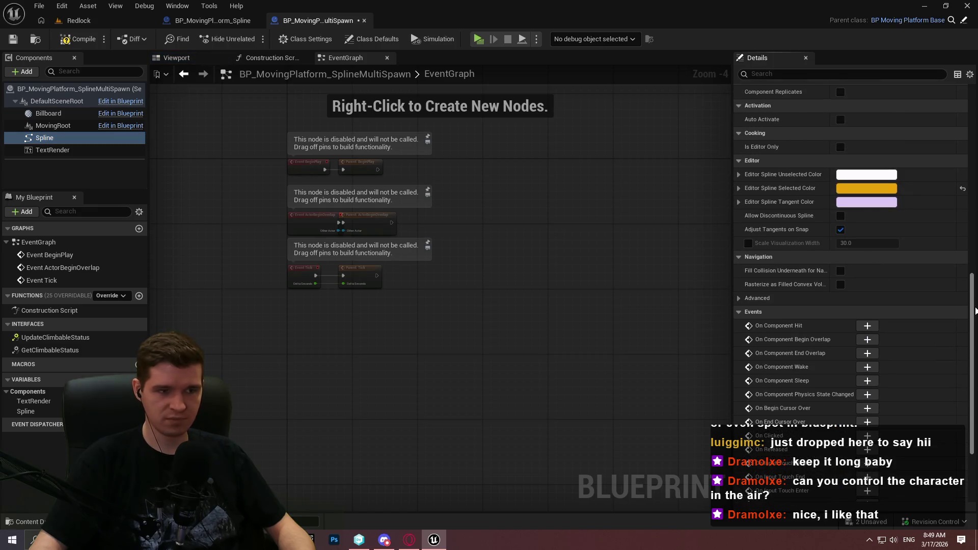
Compare both blueprints' TextRender settings, bringing up the category copy options on the parent
left_click(206, 23)
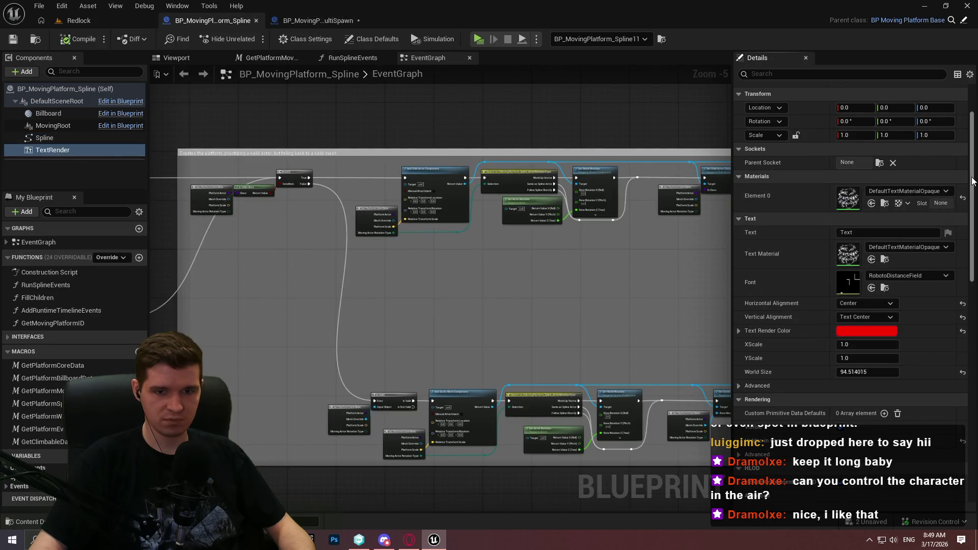
left_click(309, 22)
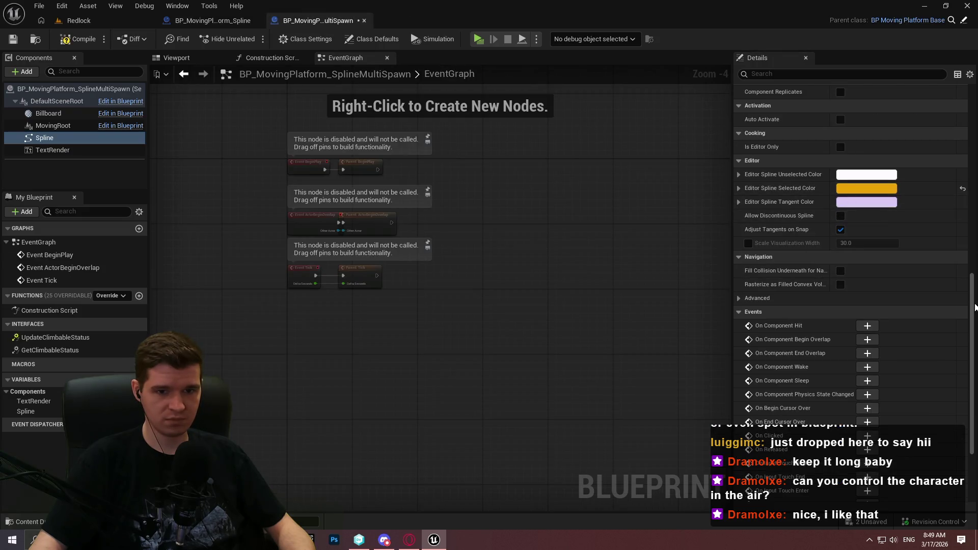
left_click_drag(975, 307, 975, 118)
left_click(53, 150)
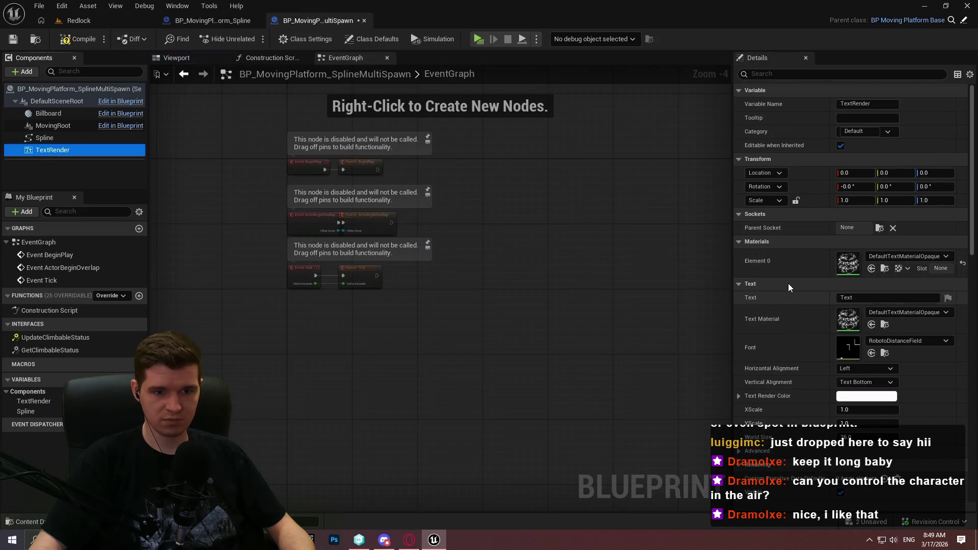
left_click(231, 21)
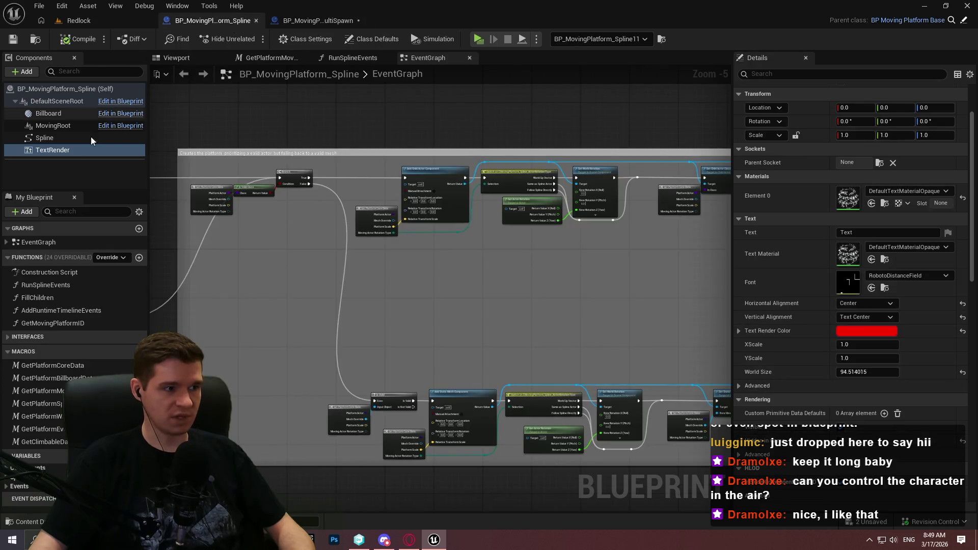
right_click(786, 174)
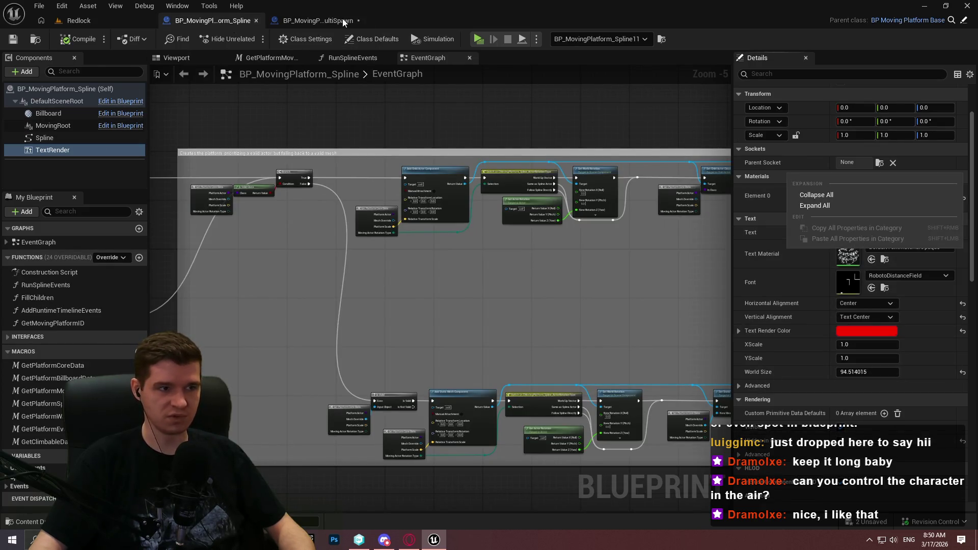
left_click(791, 180)
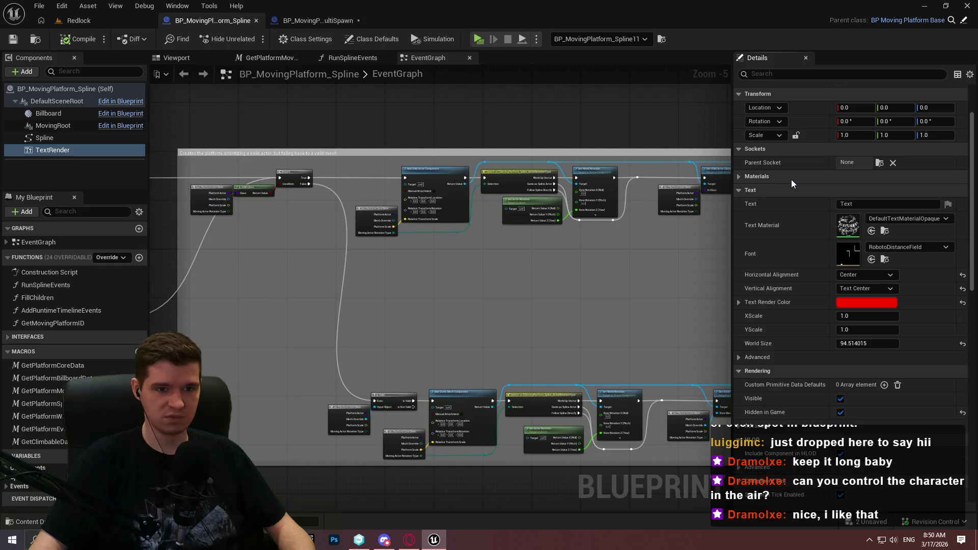
left_click(740, 178)
left_click(342, 22)
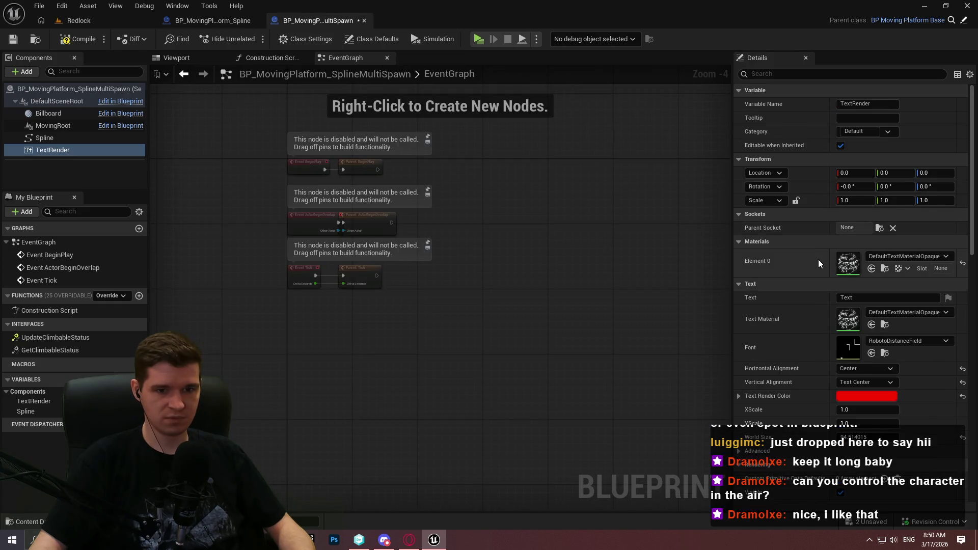
left_click(213, 20)
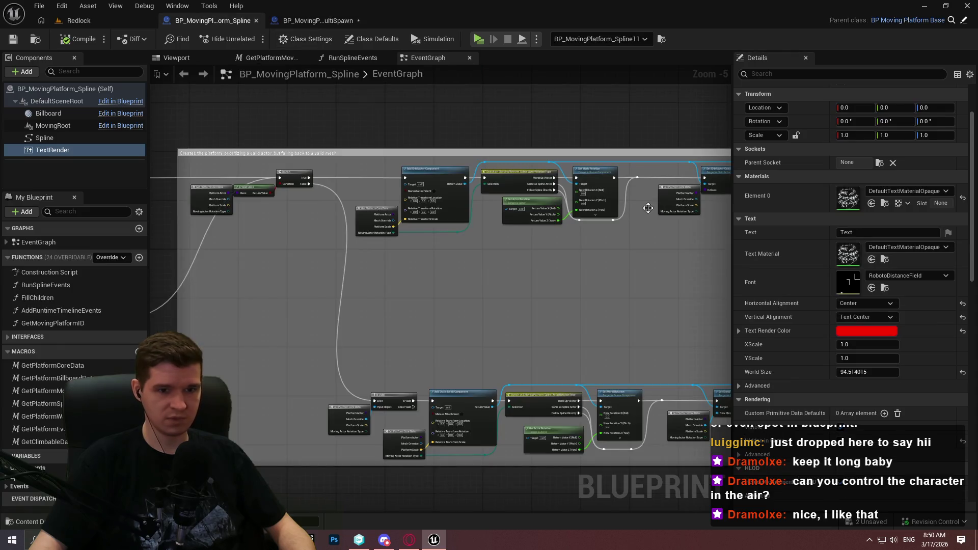
left_click(326, 20)
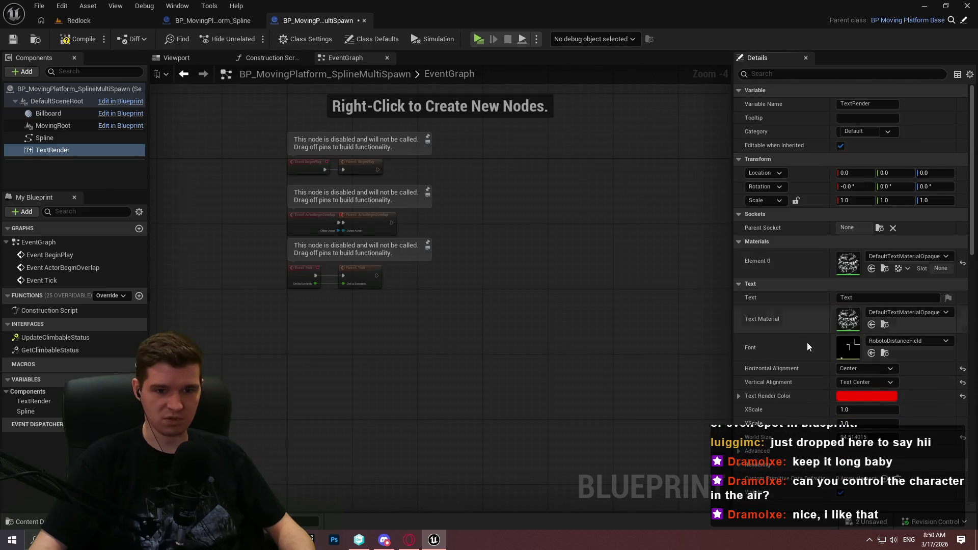
Match the child's TextRender to the parent's red text and 94.514015 world size, then save
scroll(795, 336, "down", 2)
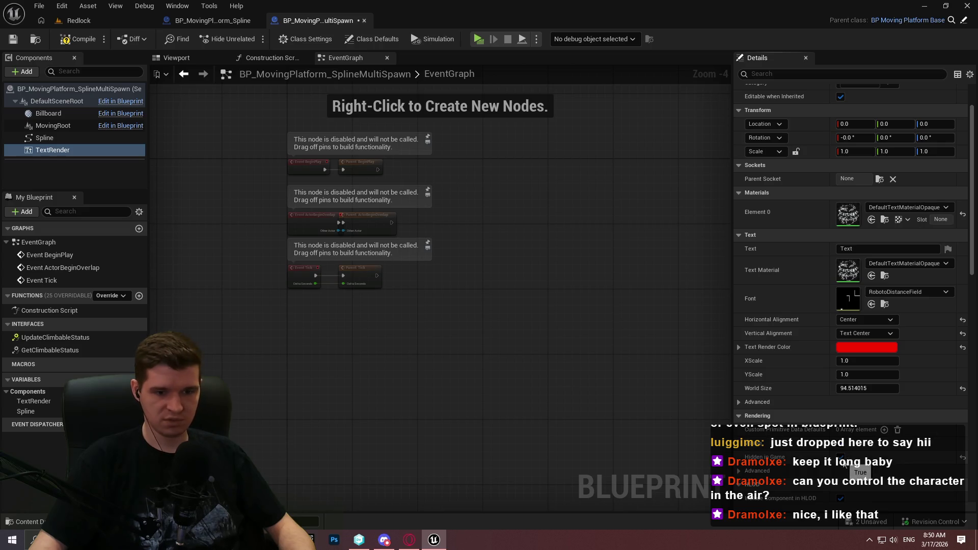
scroll(974, 316, "down", 1)
scroll(975, 317, "down", 5)
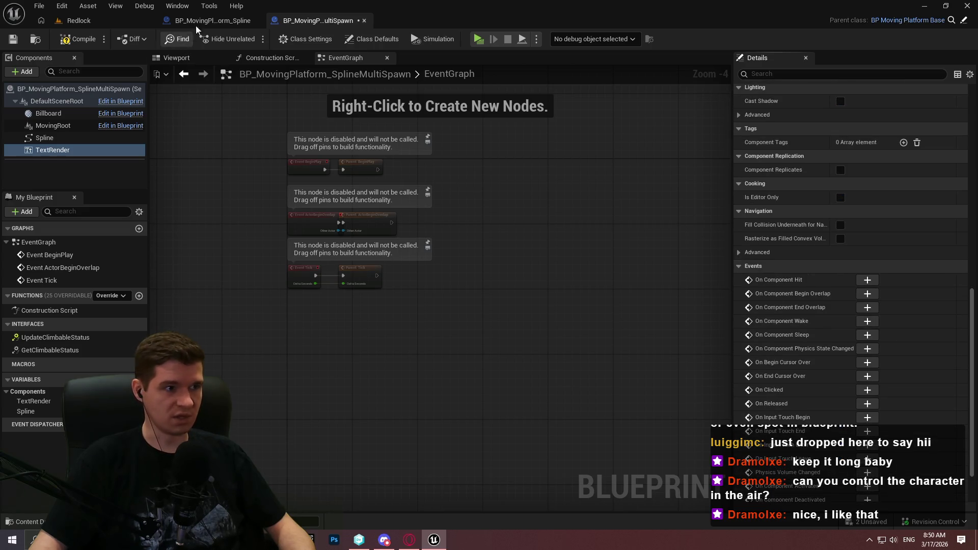
left_click(213, 21)
scroll(824, 279, "down", 3)
scroll(823, 279, "down", 5)
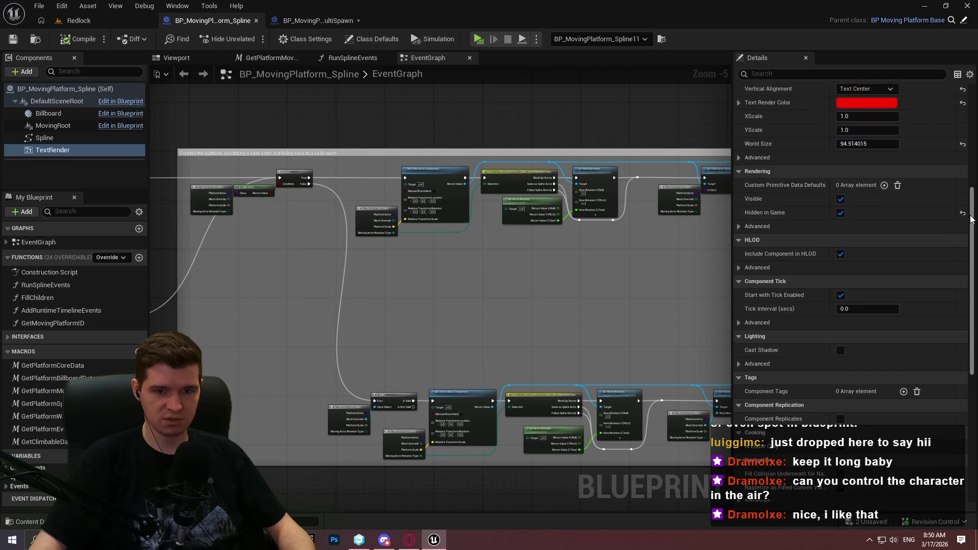
scroll(972, 356, "down", 10)
scroll(975, 113, "up", 20)
scroll(975, 113, "up", 5)
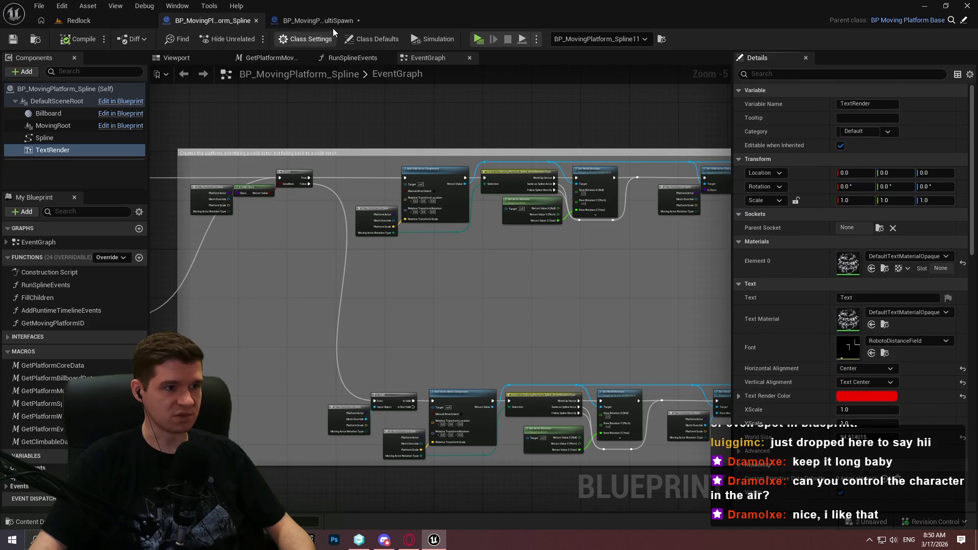
left_click(316, 21)
left_click(12, 40)
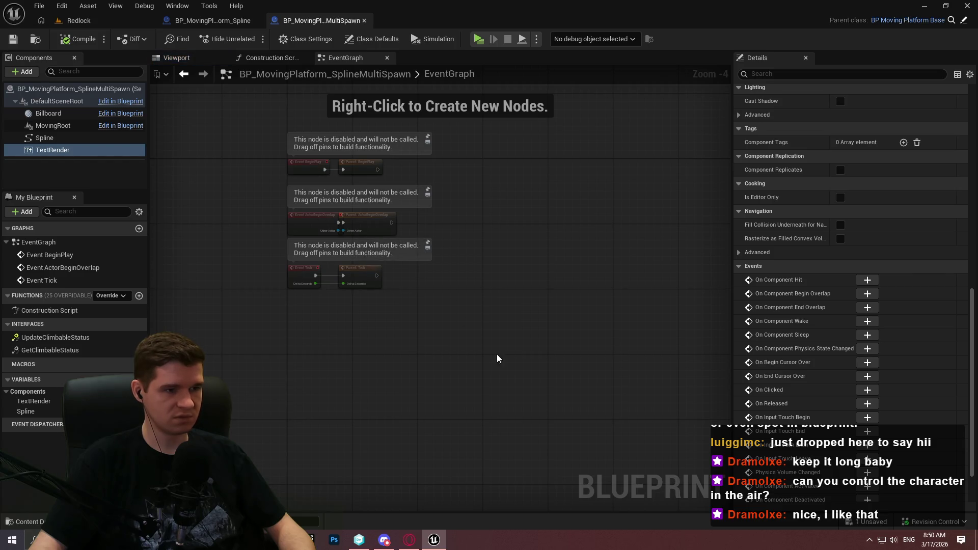
left_click(213, 21)
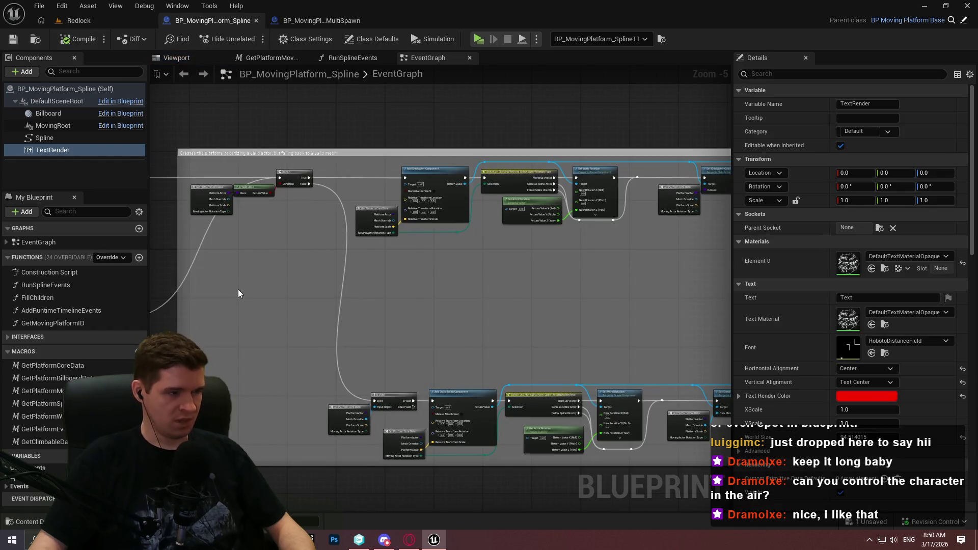
Open the parent's GetMovingPlatformID function graph and expand the Interfaces list
scroll(260, 265, "down", 1)
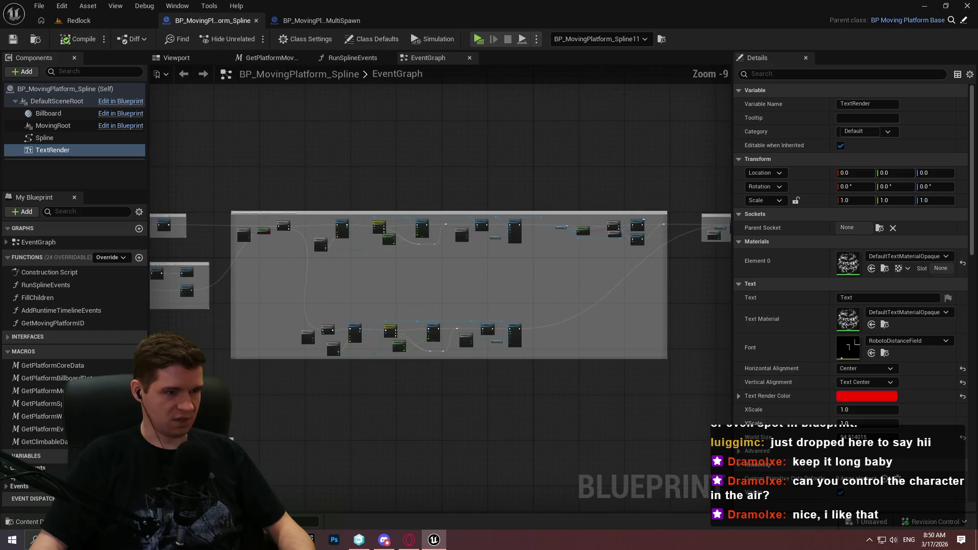
left_click_drag(387, 371, 272, 371)
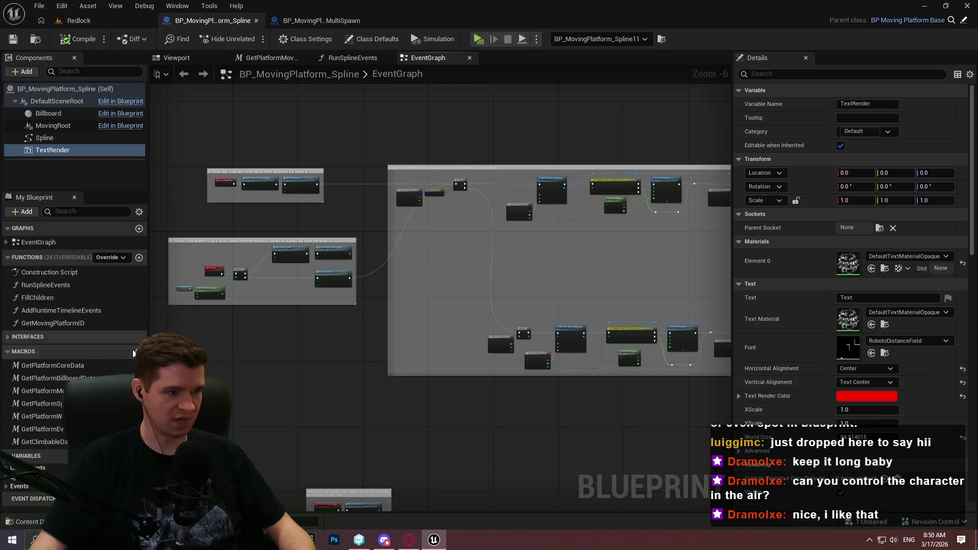
double_click(68, 325)
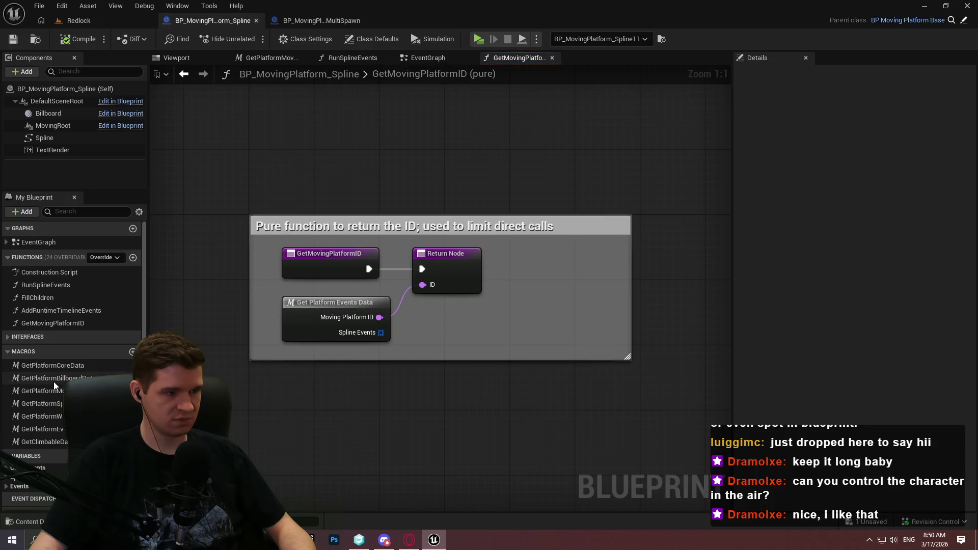
left_click(15, 337)
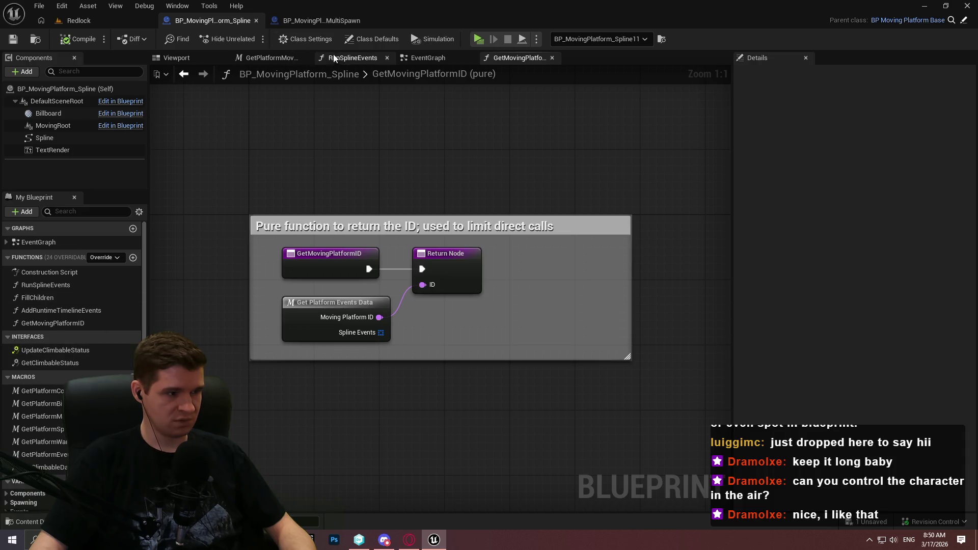
left_click(418, 56)
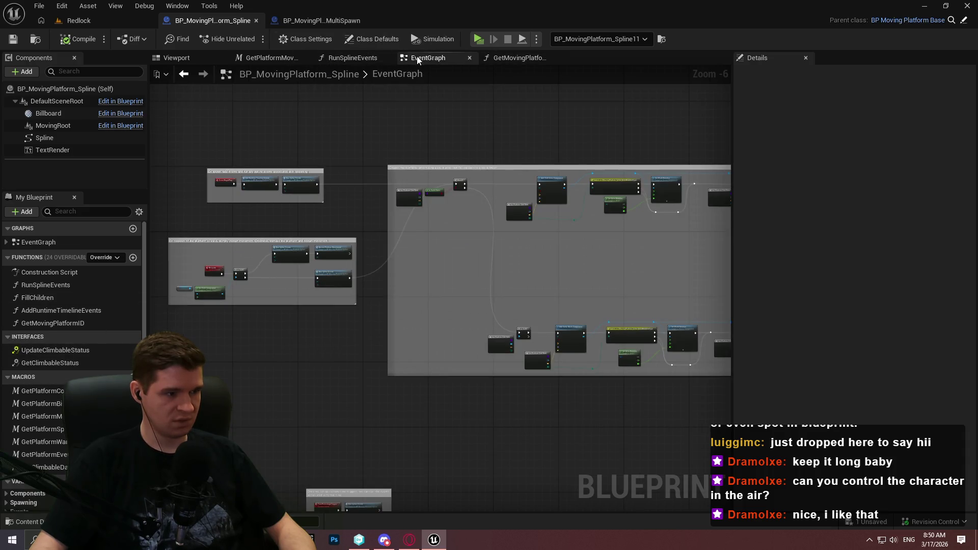
left_click(506, 58)
Compare GetMovingPlatformID with the EventGraph and child, then bring up the GetPlatformCoreData macro's options
left_click(316, 20)
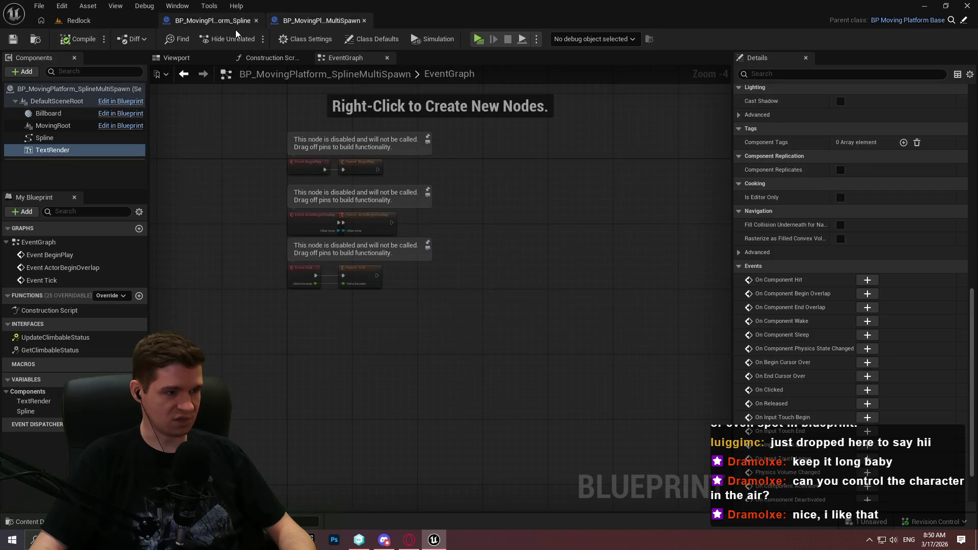
left_click(228, 24)
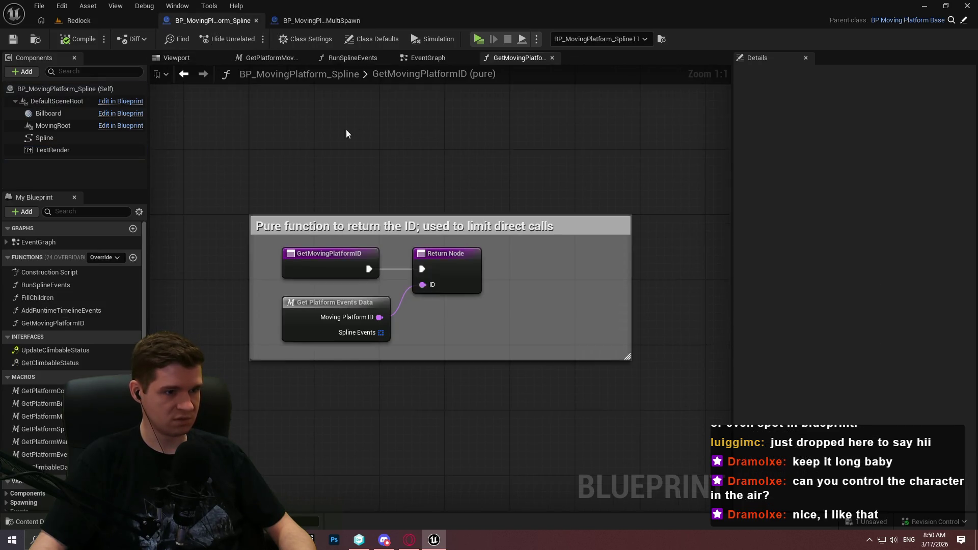
left_click(434, 58)
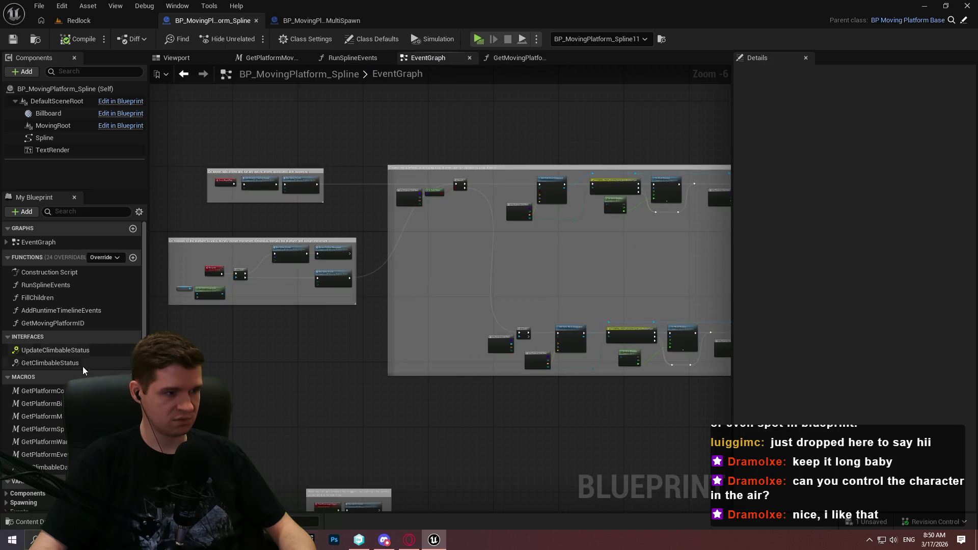
scroll(84, 370, "down", 1)
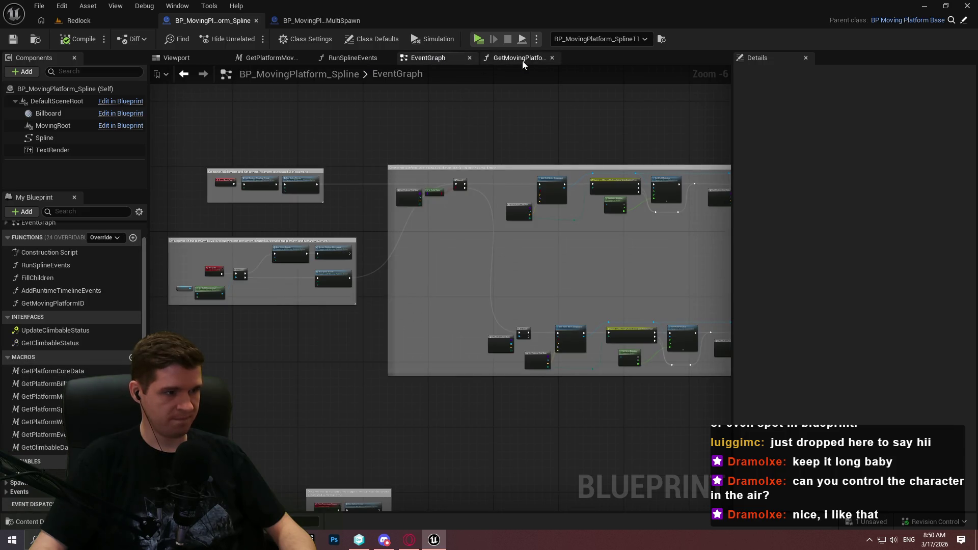
left_click(521, 60)
left_click(285, 22)
left_click(191, 20)
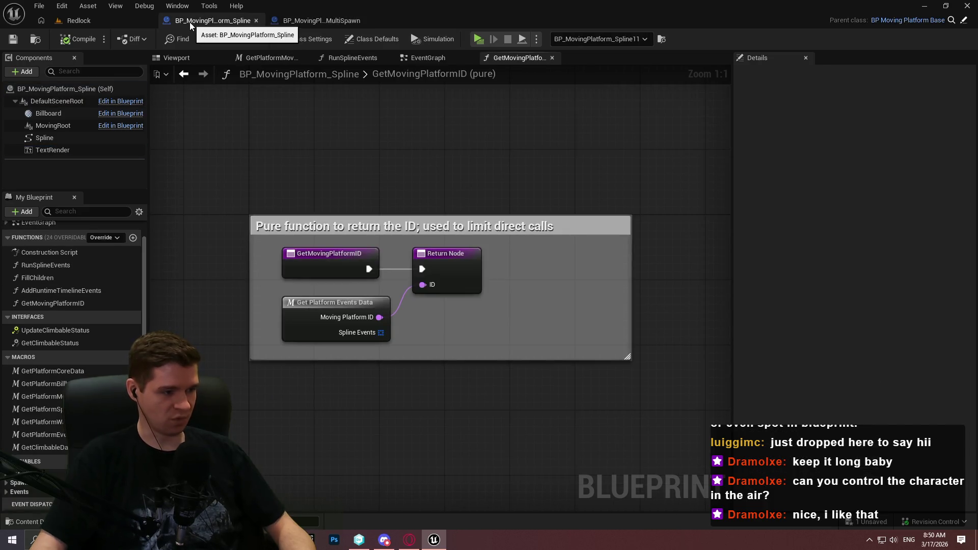
right_click(51, 376)
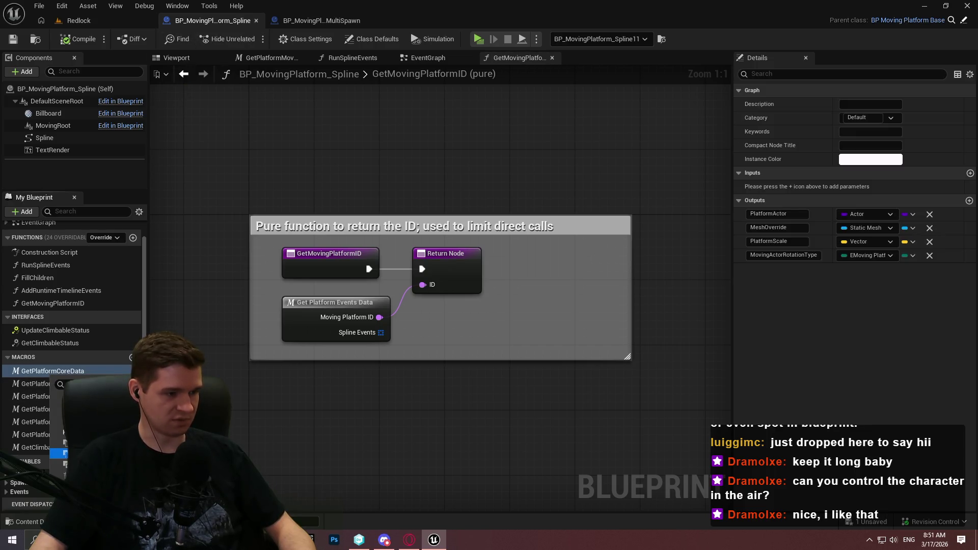
Paste the GetPlatformCoreData, billboard data and movement data macros into the MultiSpawn child
left_click(322, 20)
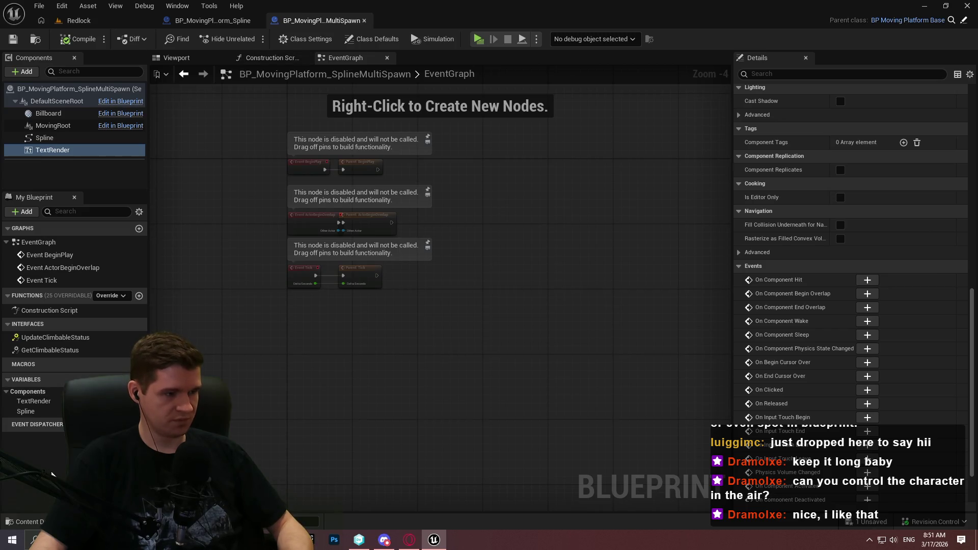
key("ctrl+v")
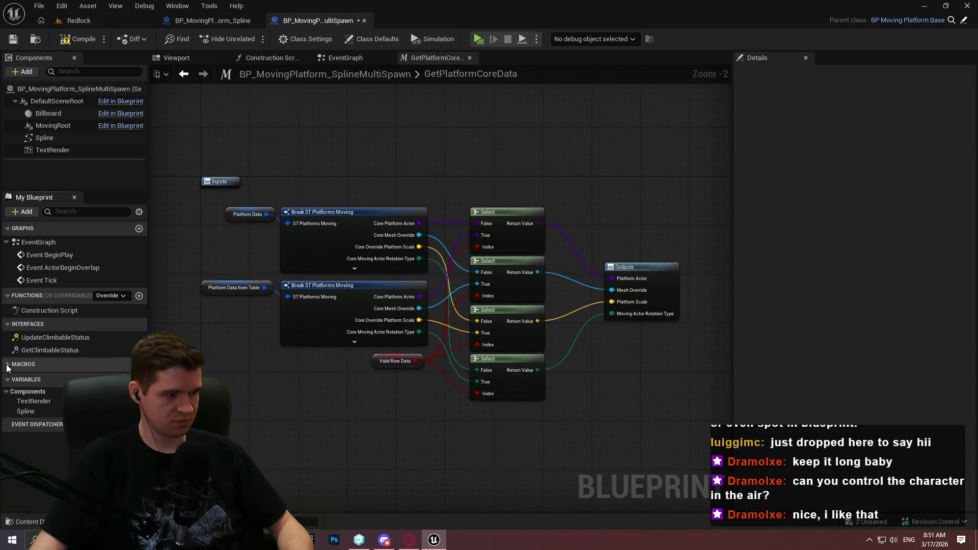
left_click(213, 20)
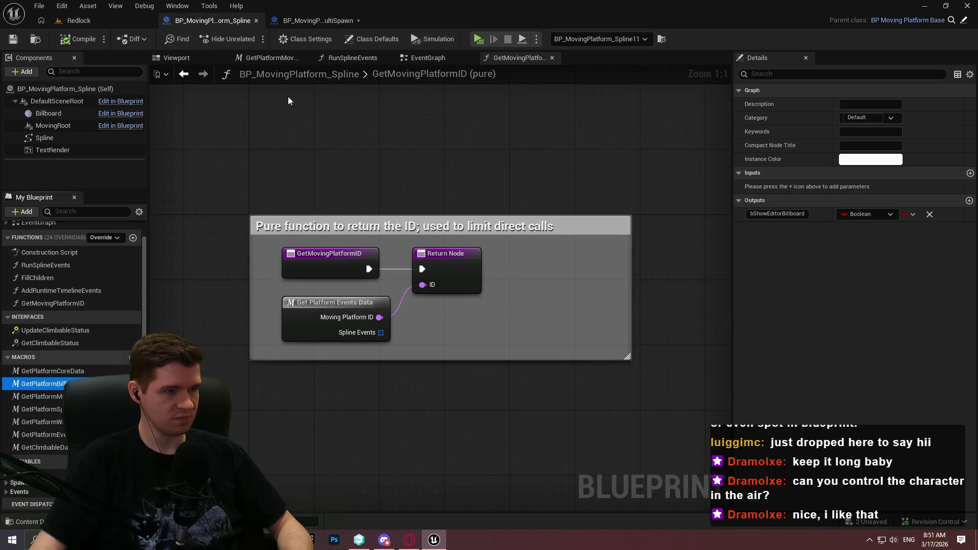
left_click(321, 20)
key("ctrl+v")
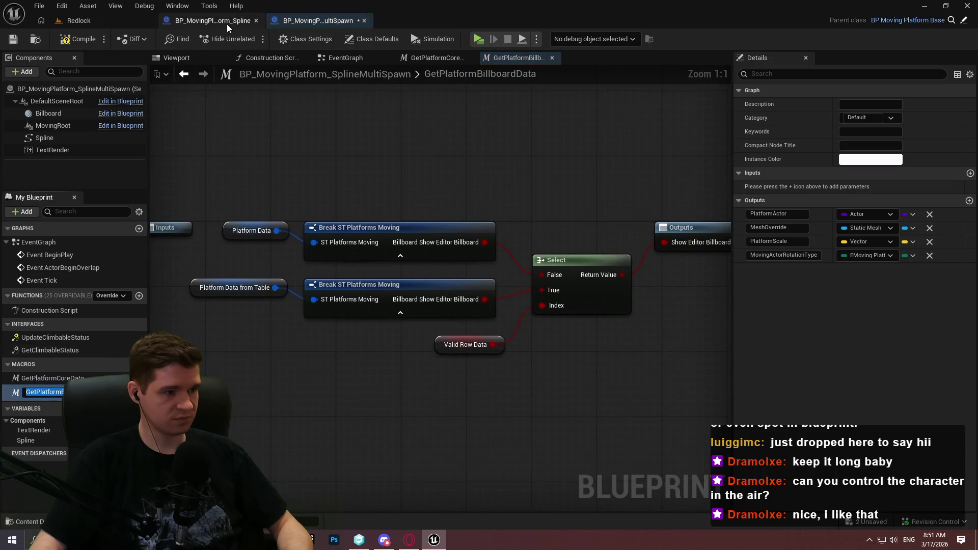
left_click(212, 20)
left_click(41, 396)
left_click(321, 20)
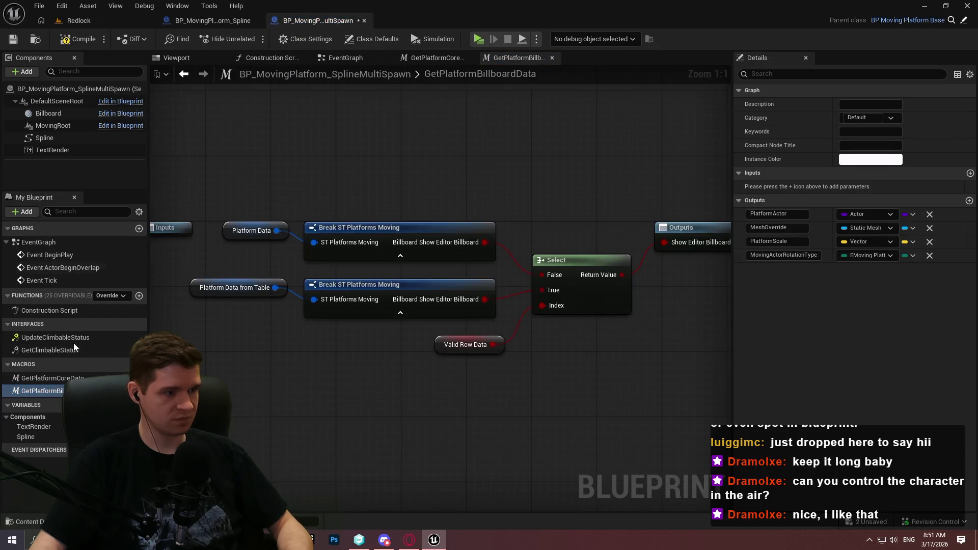
key("ctrl+v")
left_click(213, 20)
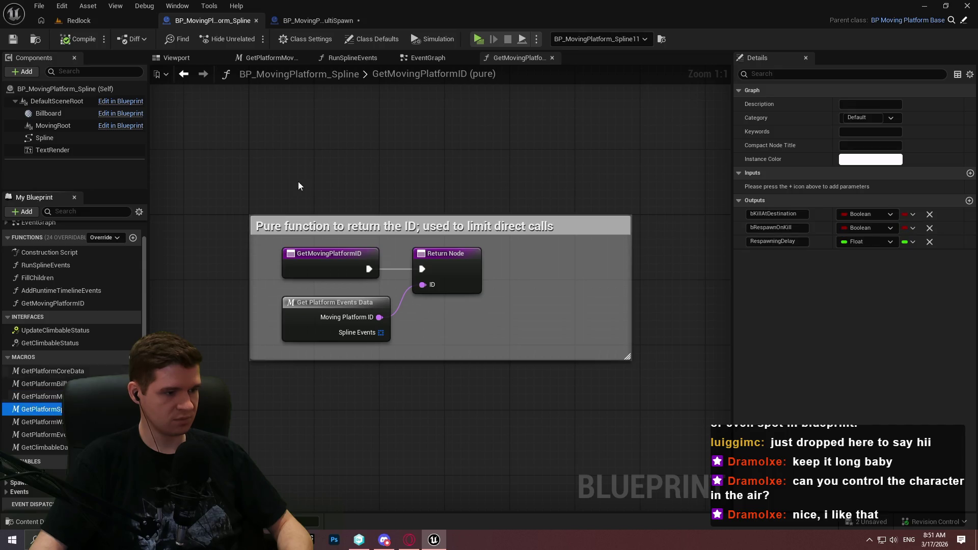
Copy the spawning, waiting, events and GetClimbableData macros into the child and save it
left_click(343, 23)
left_click(238, 21)
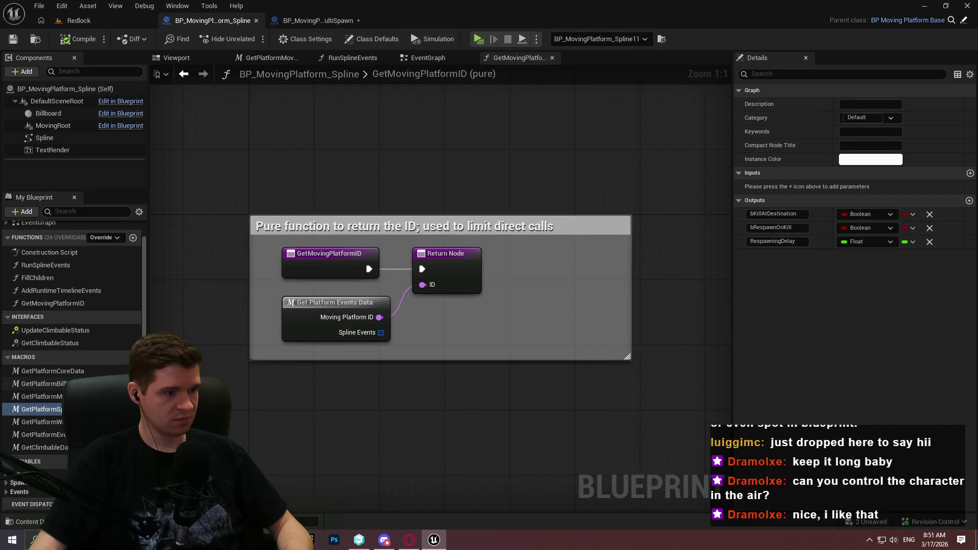
left_click(316, 20)
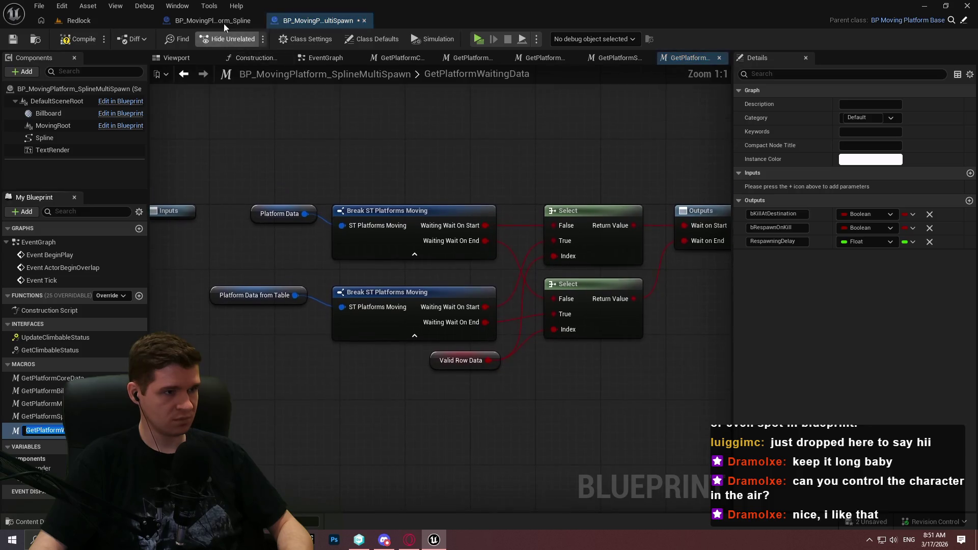
left_click(225, 22)
left_click(51, 446)
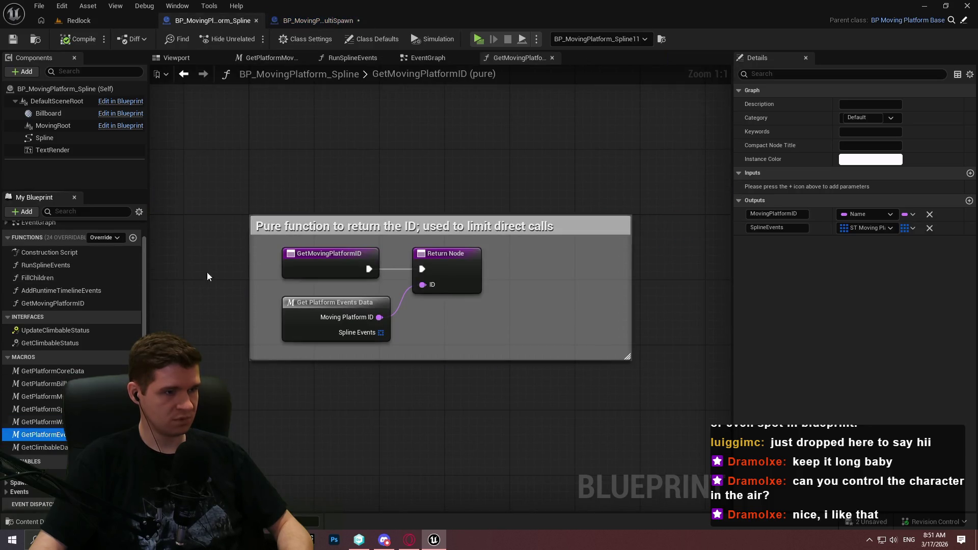
left_click(304, 20)
left_click(214, 20)
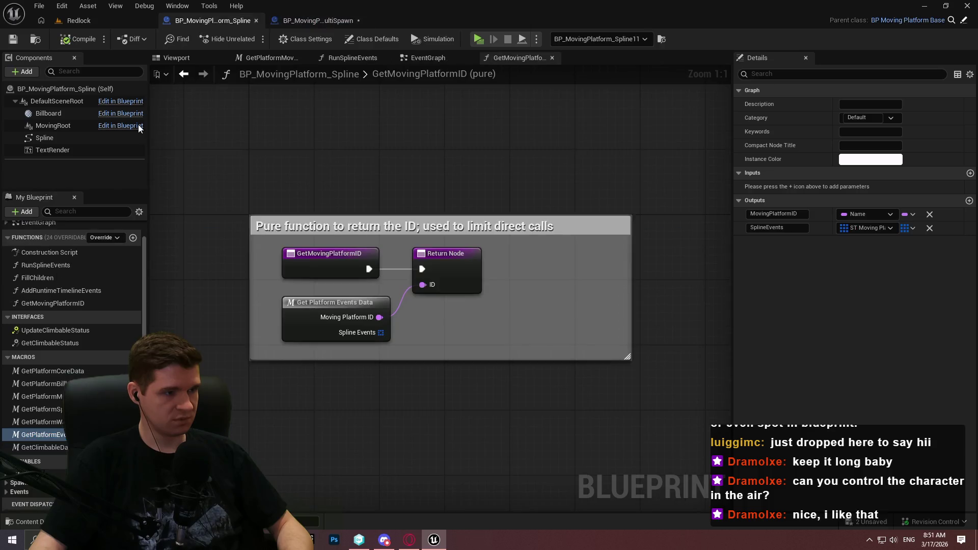
left_click(316, 23)
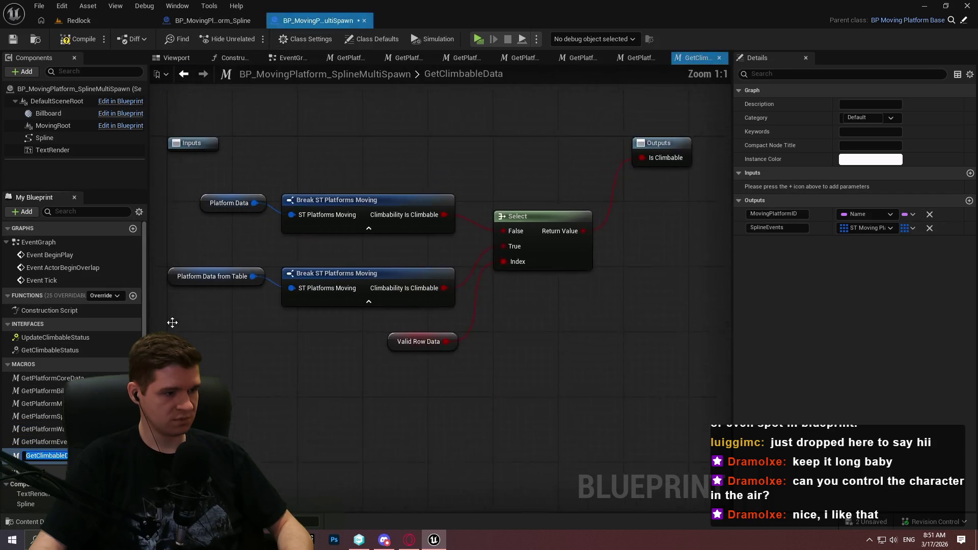
left_click(18, 40)
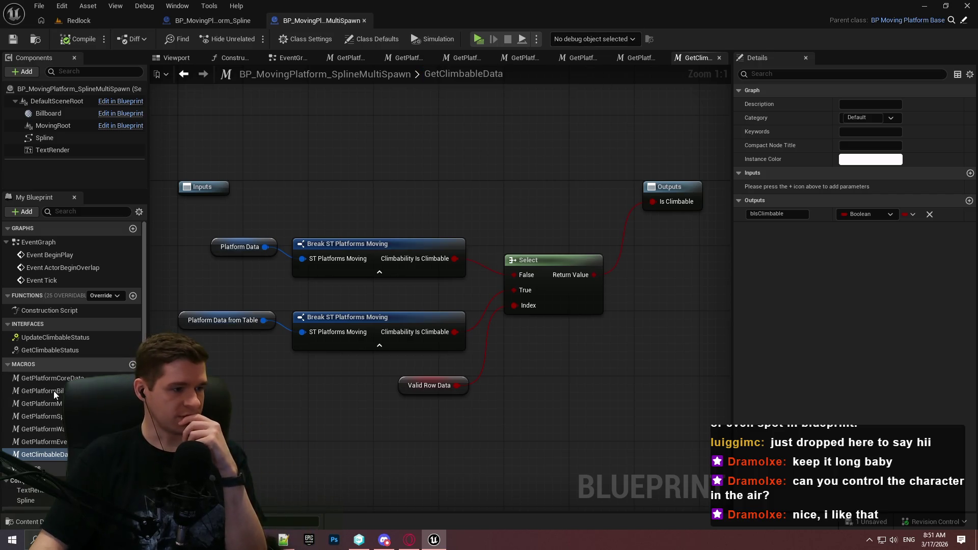
left_click(212, 20)
scroll(28, 308, "down", 1)
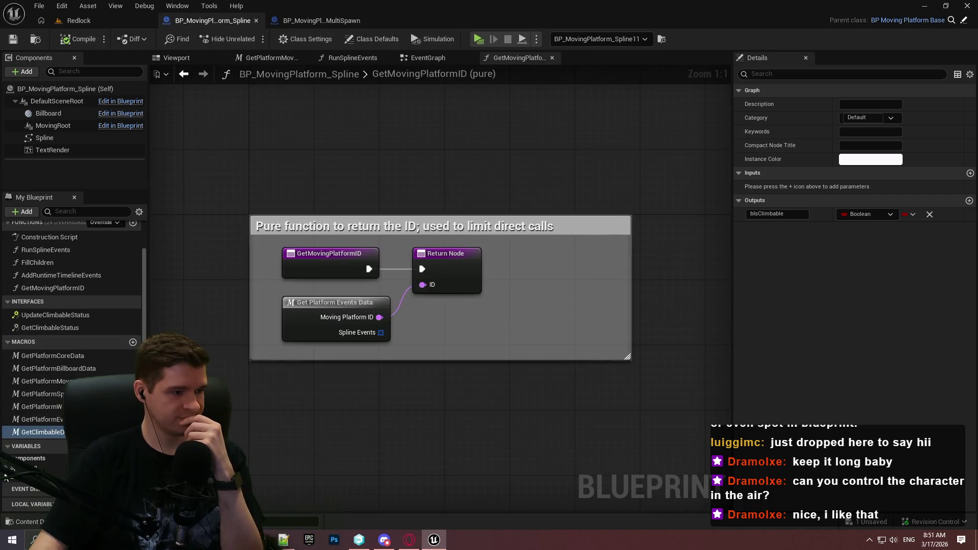
scroll(31, 459, "down", 4)
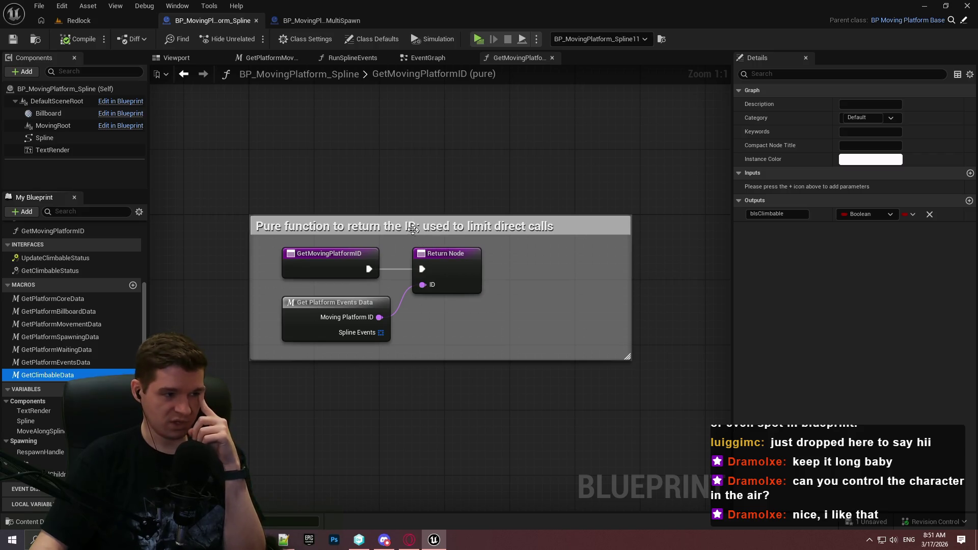
scroll(26, 288, "up", 5)
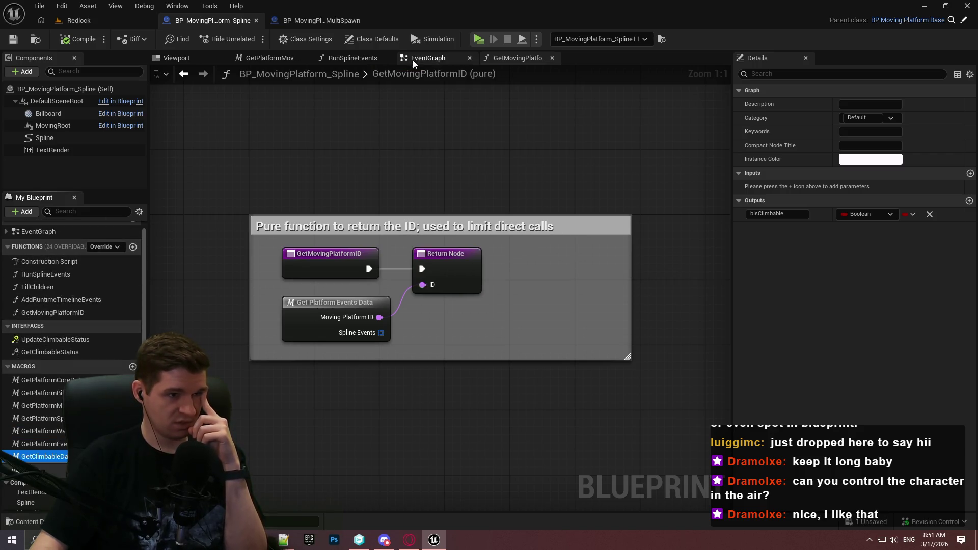
Select the whole node network in the parent's Construction Script graph
left_click(413, 60)
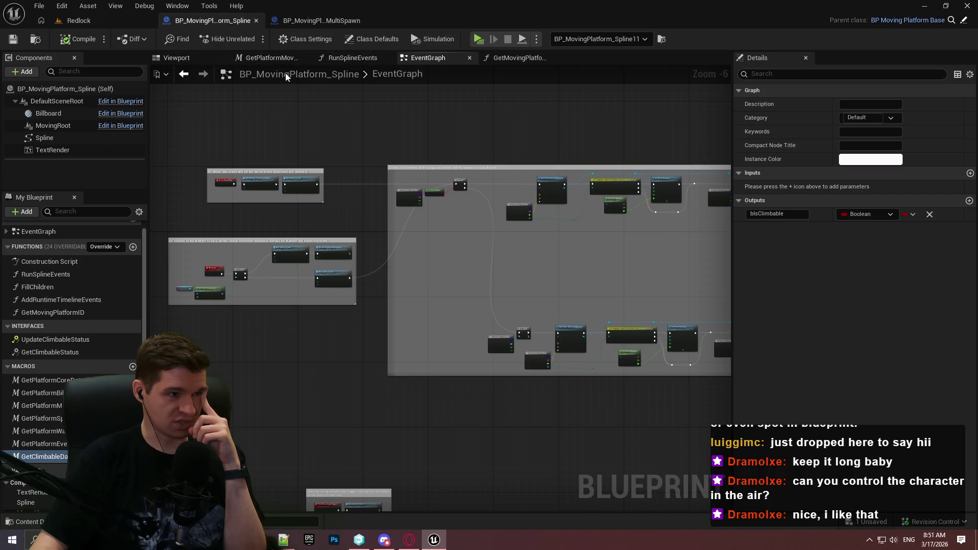
scroll(52, 237, "up", 1)
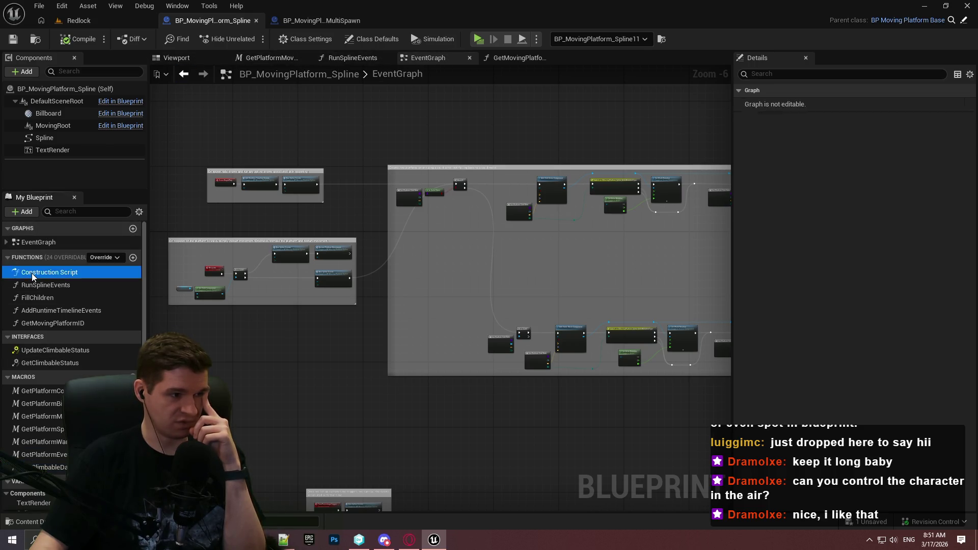
double_click(32, 273)
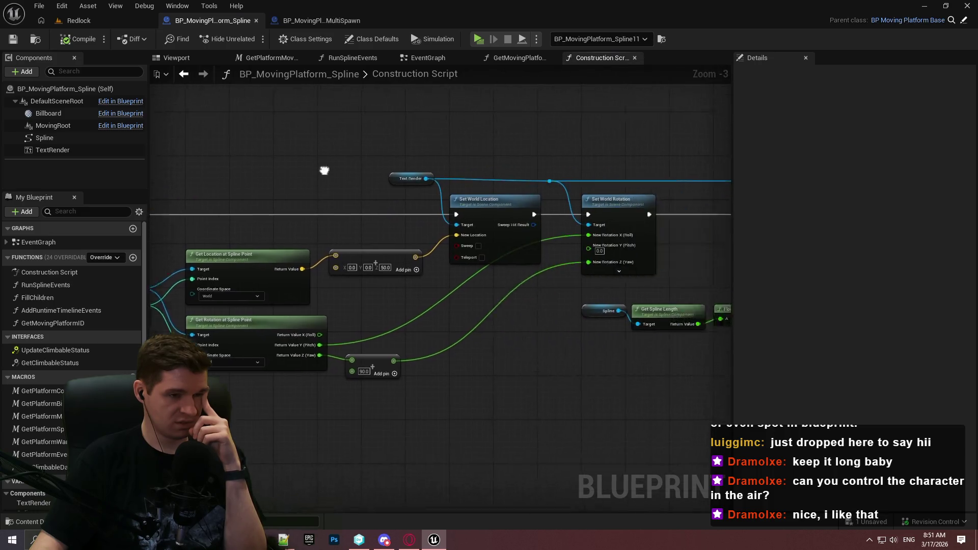
left_click_drag(323, 168, 527, 132)
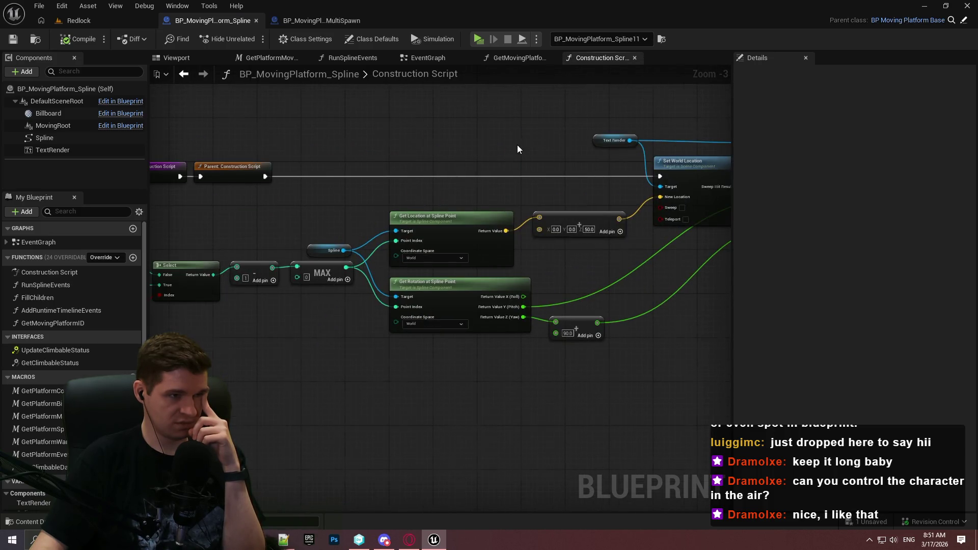
scroll(508, 144, "down", 2)
scroll(282, 191, "up", 4)
mouse_move(282, 191)
left_mouse_down()
mouse_move(634, 194)
mouse_move(626, 204)
left_mouse_up()
scroll(624, 208, "down", 7)
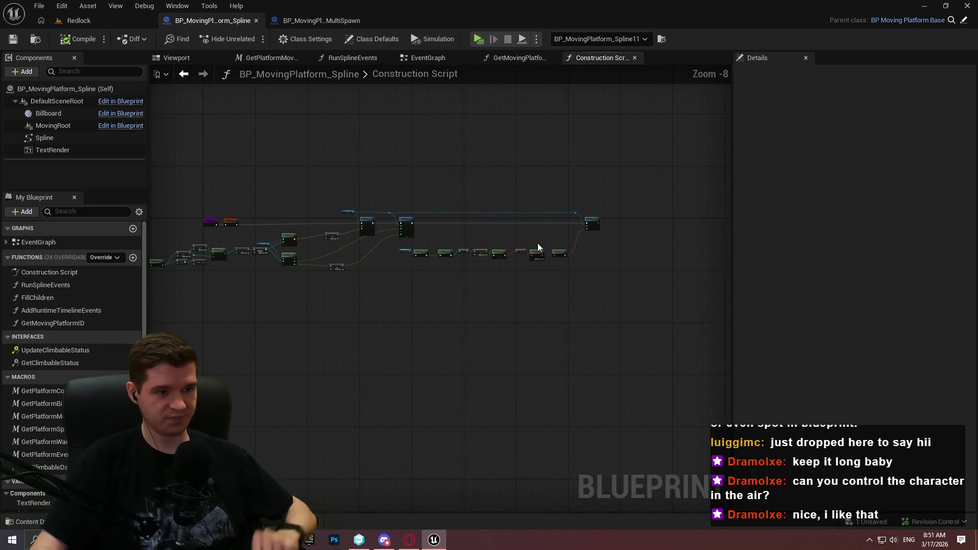
mouse_move(695, 334)
left_mouse_down()
mouse_move(267, 197)
mouse_move(119, 194)
mouse_move(276, 176)
mouse_move(253, 183)
mouse_move(316, 210)
left_mouse_up()
scroll(315, 209, "up", 5)
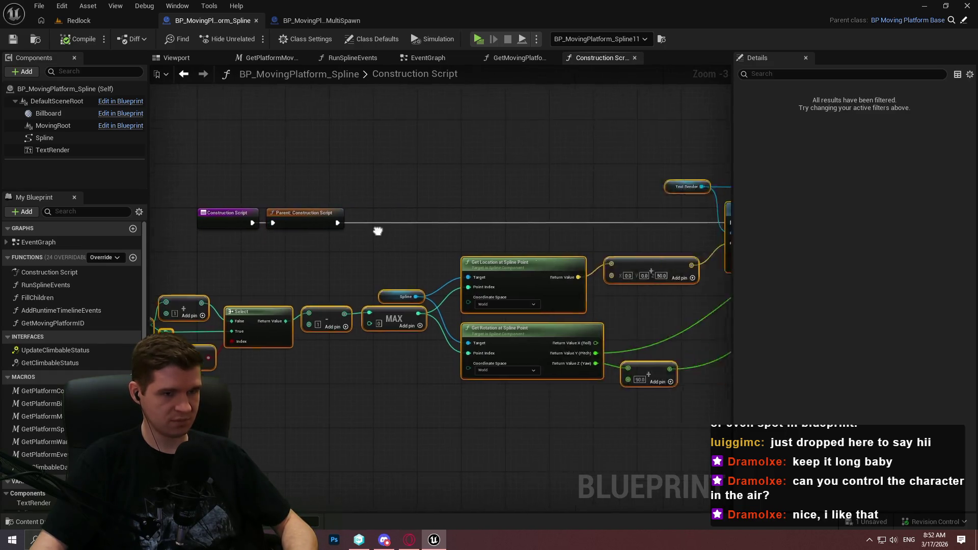
Paste the network into the child's Construction Script, wire the entry to Set World Location, and save
left_click(299, 21)
left_click(234, 57)
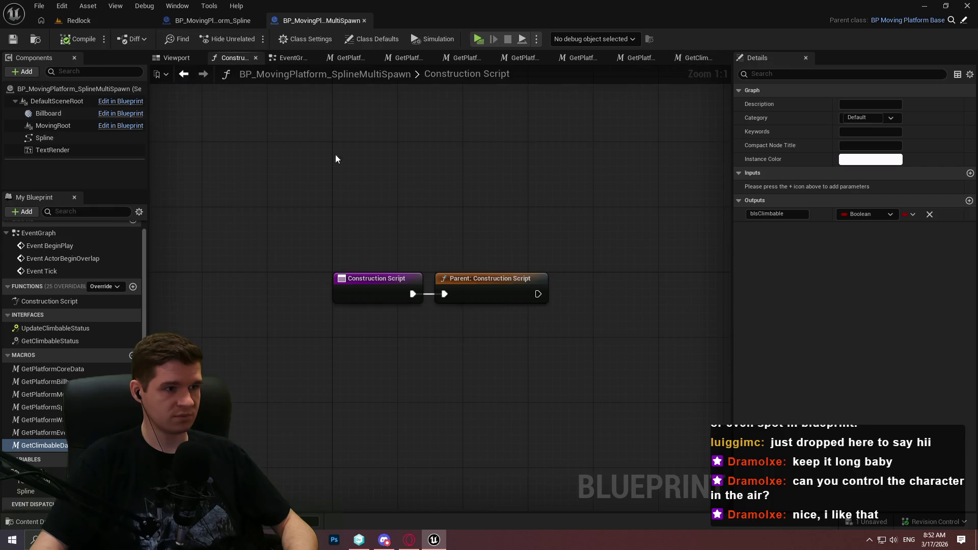
key("ctrl+v")
mouse_move(588, 136)
left_mouse_down()
mouse_move(710, 278)
mouse_move(410, 283)
mouse_move(401, 258)
mouse_move(163, 304)
mouse_move(298, 290)
left_mouse_up()
key("Escape")
left_click_drag(457, 294, 219, 294)
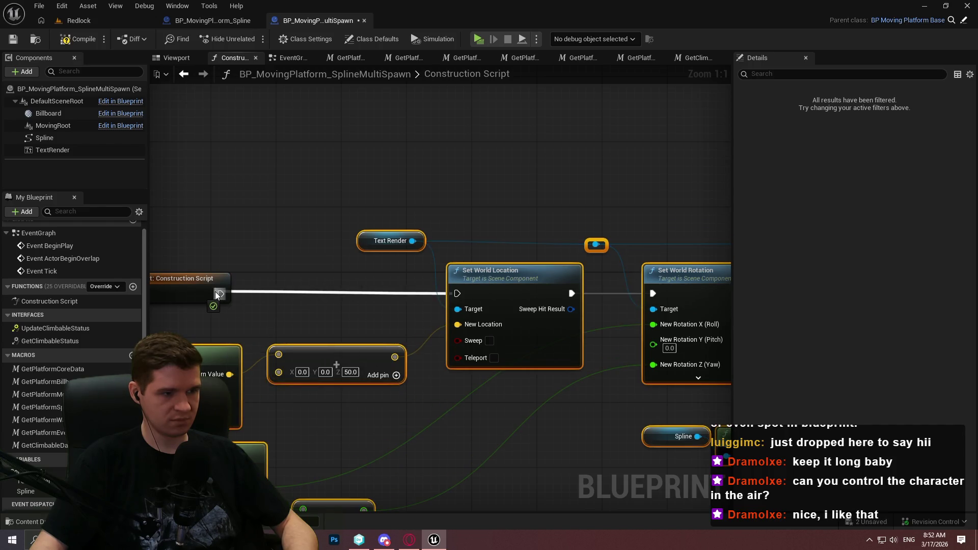
scroll(381, 322, "down", 5)
mouse_move(461, 380)
left_mouse_down()
mouse_move(296, 344)
mouse_move(704, 336)
left_mouse_up()
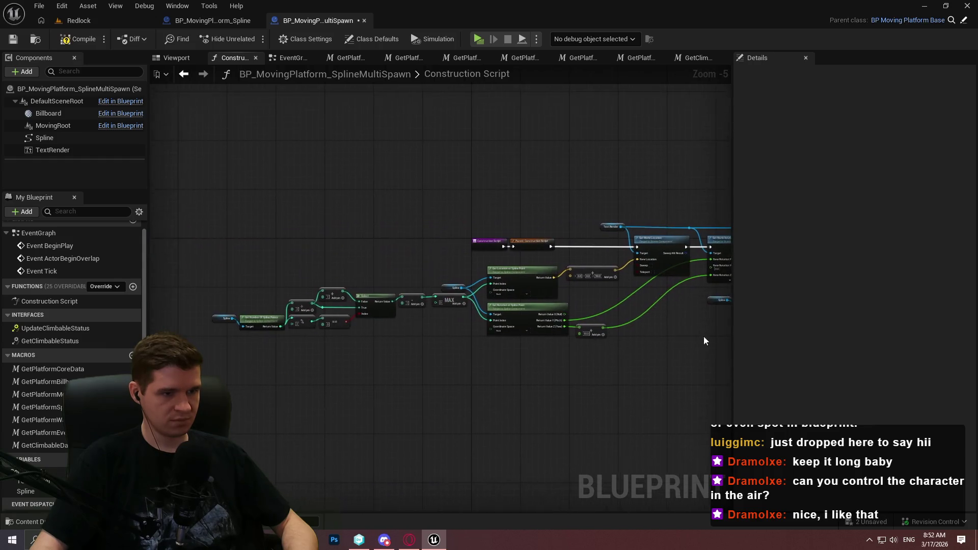
left_click(18, 42)
Return to BP_MovingPlatform_Spline's EventGraph, zoomed out to show its commented node groups
left_click(252, 22)
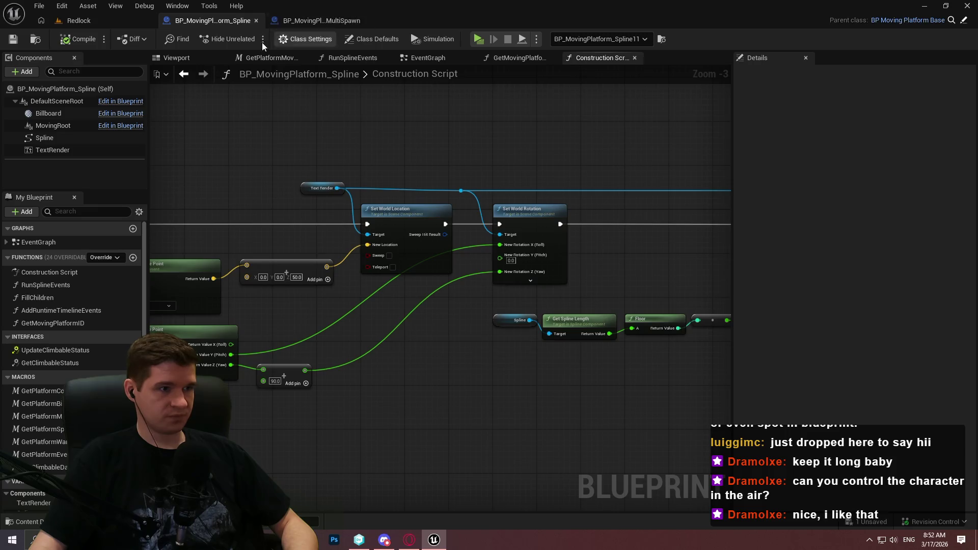
left_click(321, 21)
scroll(256, 222, "down", 4)
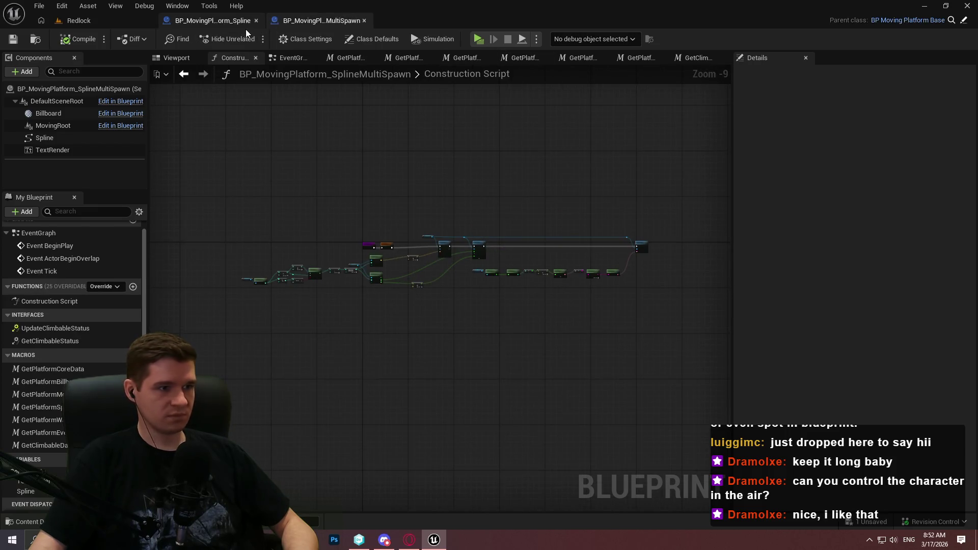
left_click(235, 24)
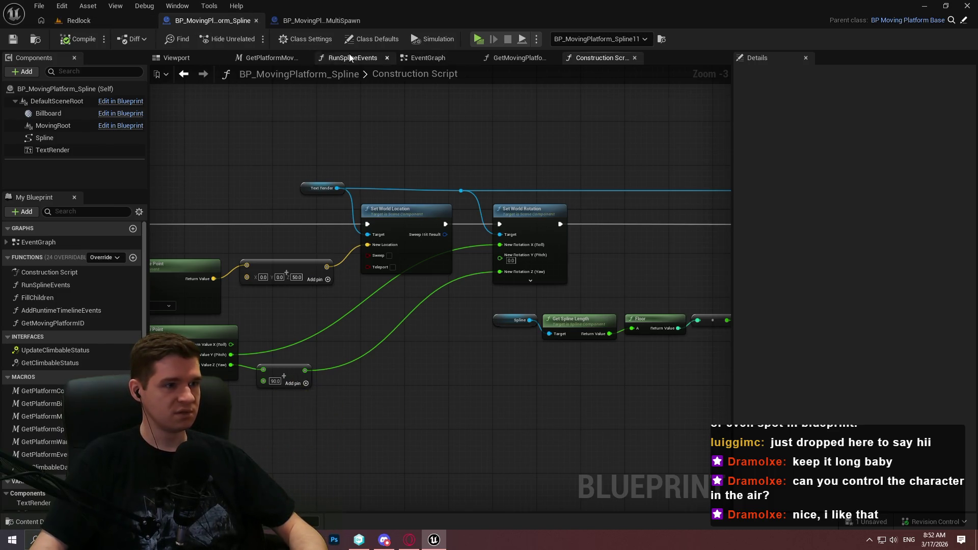
left_click(123, 25)
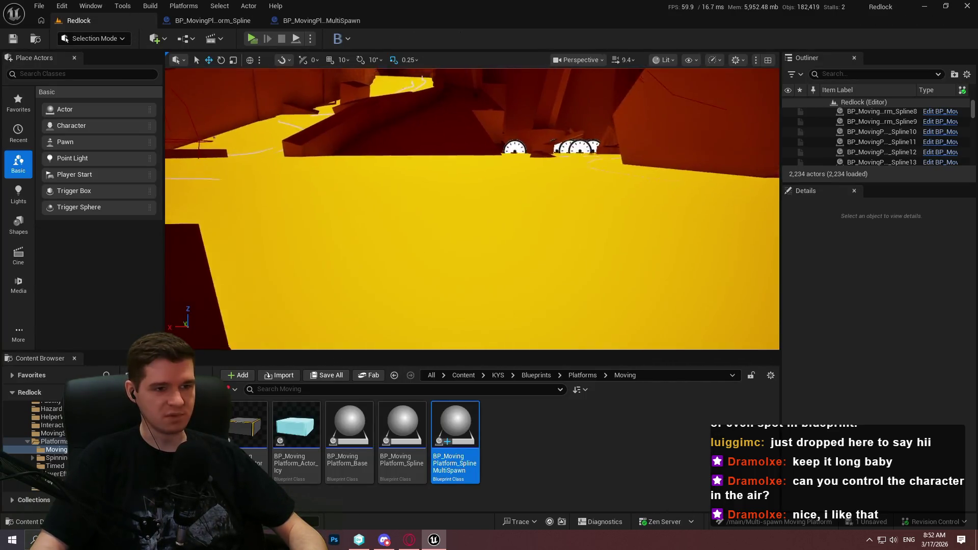
scroll(473, 209, "down", 1)
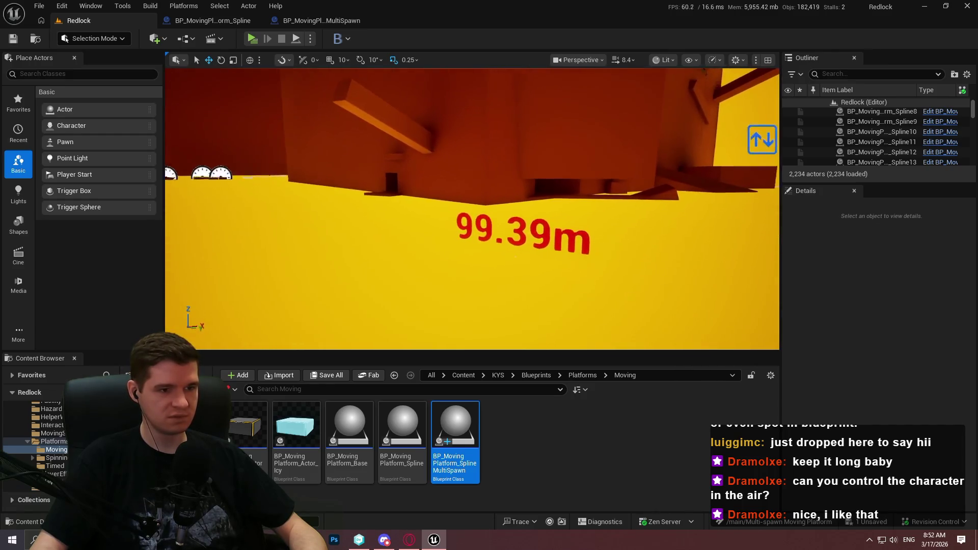
left_click(209, 21)
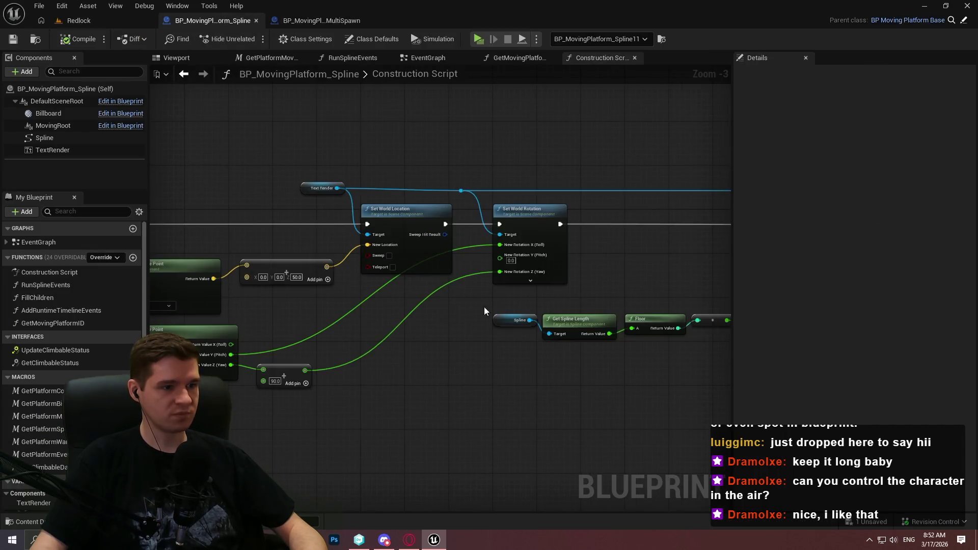
left_click(397, 58)
scroll(432, 206, "down", 5)
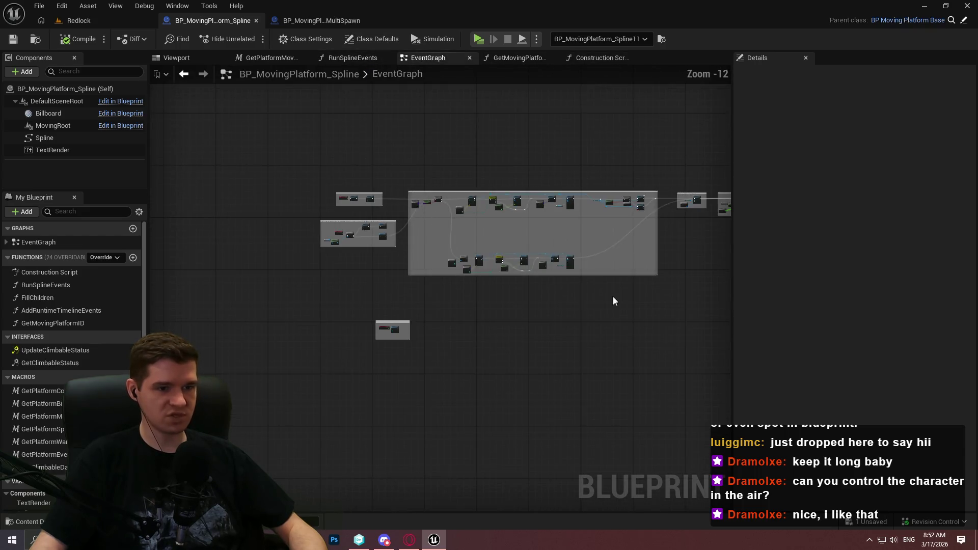
Paste all of the parent's EventGraph nodes into the MultiSpawn EventGraph, confirming Fix Self Context
left_click_drag(614, 301, 266, 267)
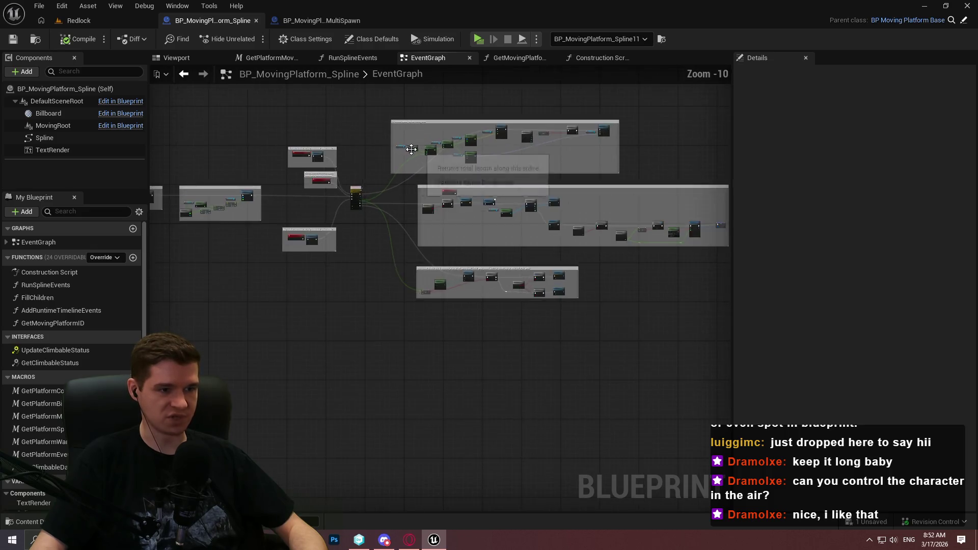
mouse_move(705, 426)
left_mouse_down()
mouse_move(197, 219)
mouse_move(153, 131)
mouse_move(213, 115)
mouse_move(167, 97)
mouse_move(206, 97)
left_mouse_up()
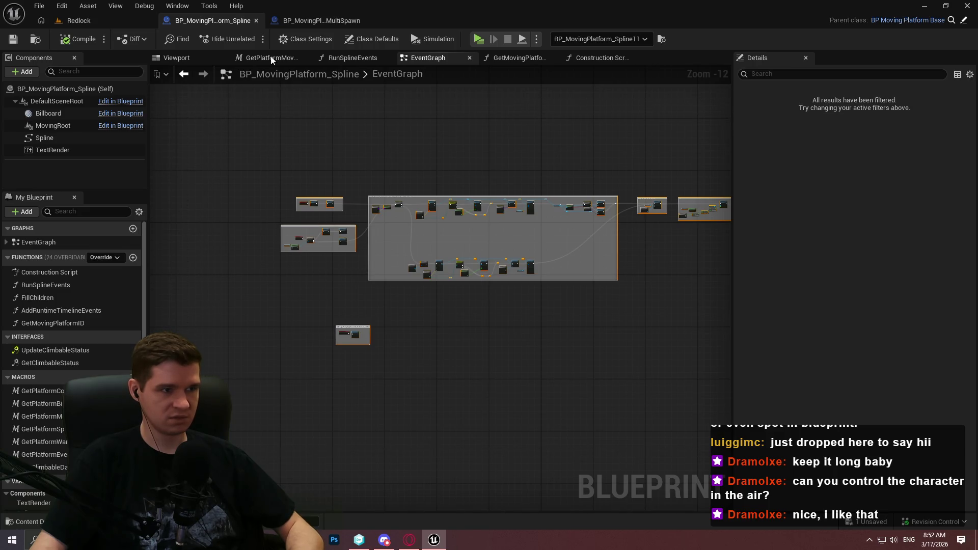
left_click(315, 21)
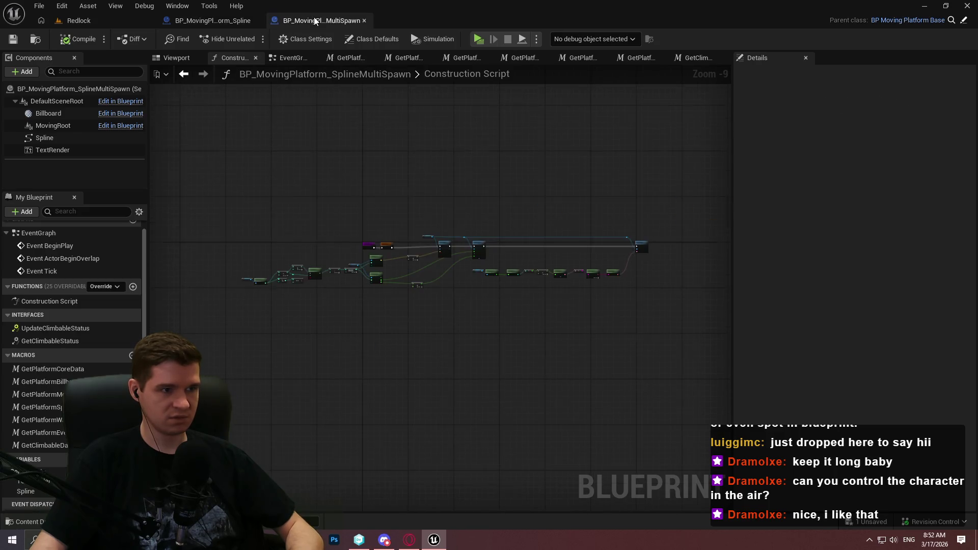
left_click(288, 57)
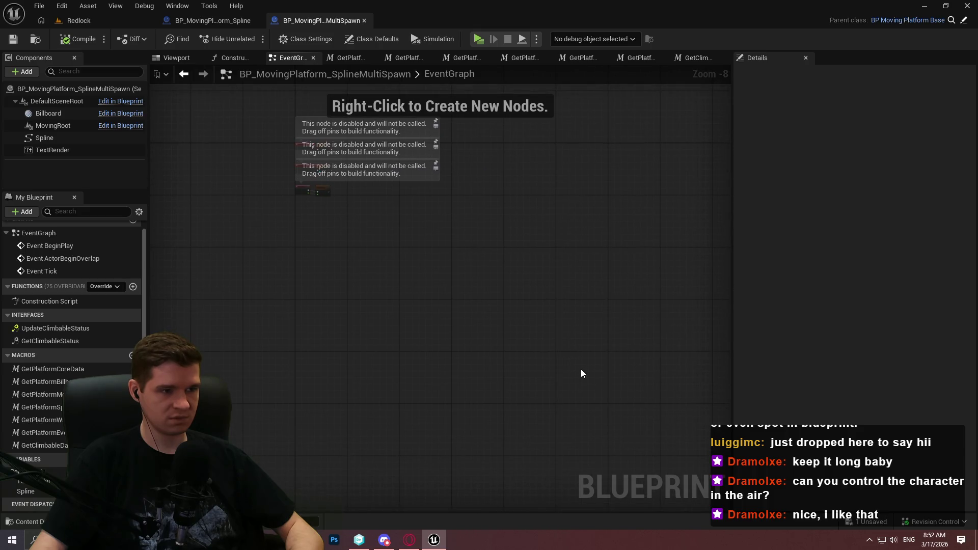
key("ctrl+v")
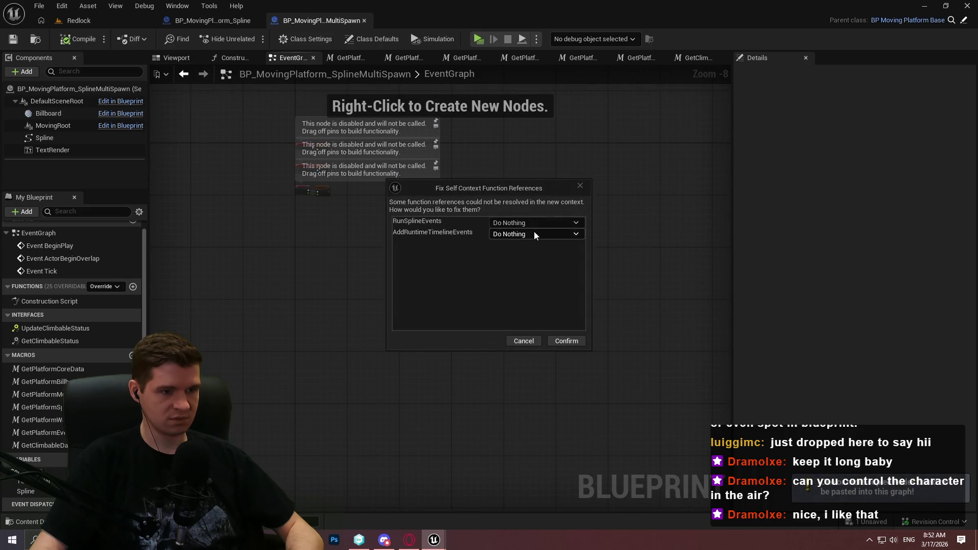
left_click(562, 340)
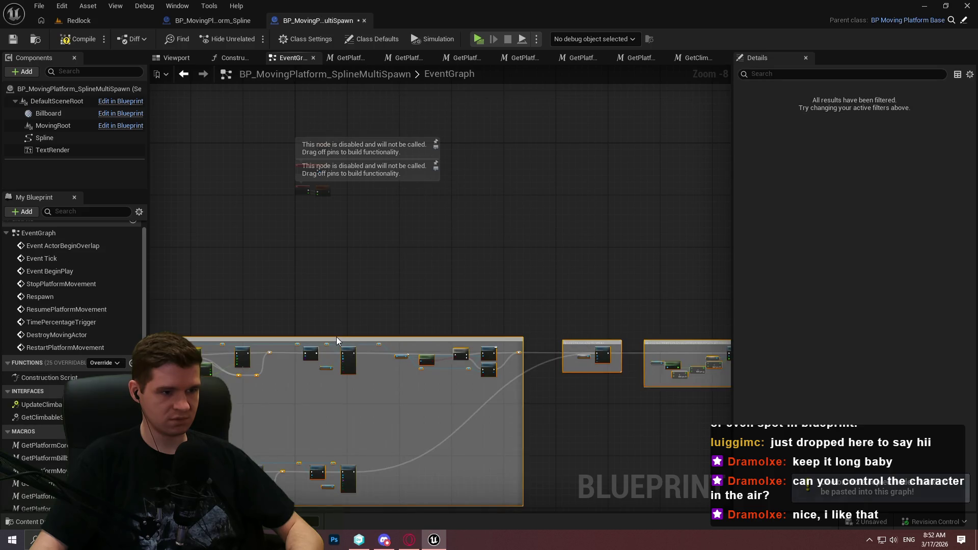
Move the pasted node groups up and clear of the default events
mouse_move(487, 261)
left_mouse_down()
mouse_move(262, 234)
mouse_move(279, 249)
left_mouse_up()
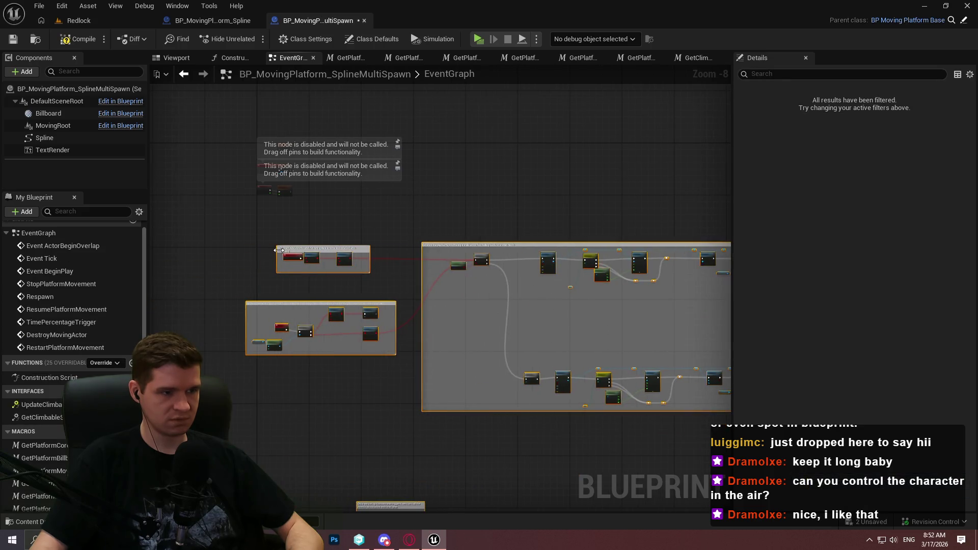
scroll(279, 250, "up", 7)
left_click_drag(365, 251, 274, 210)
left_click_drag(298, 160, 477, 506)
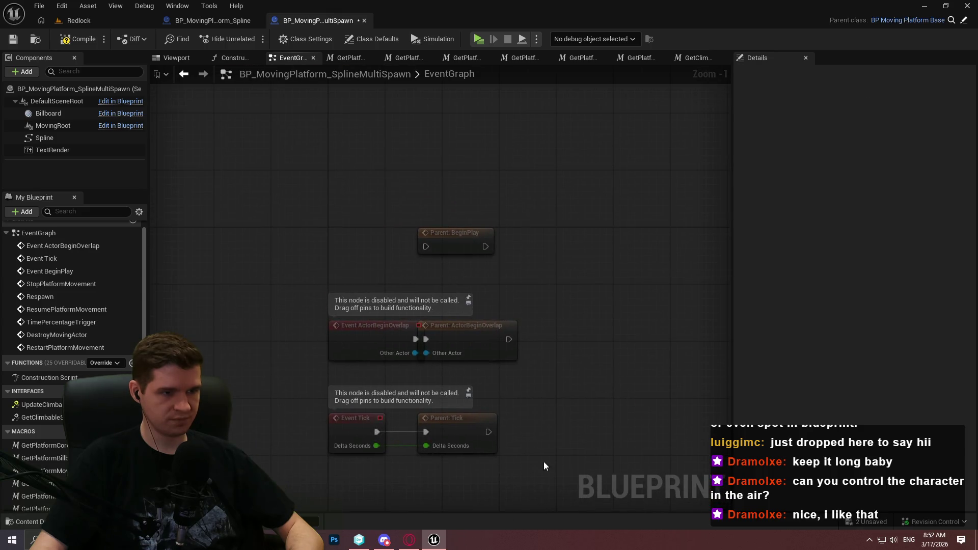
Delete the Add Runtime Timeline Events and Run Spline Events nodes from the On spawn group
left_click_drag(594, 311, 415, 206)
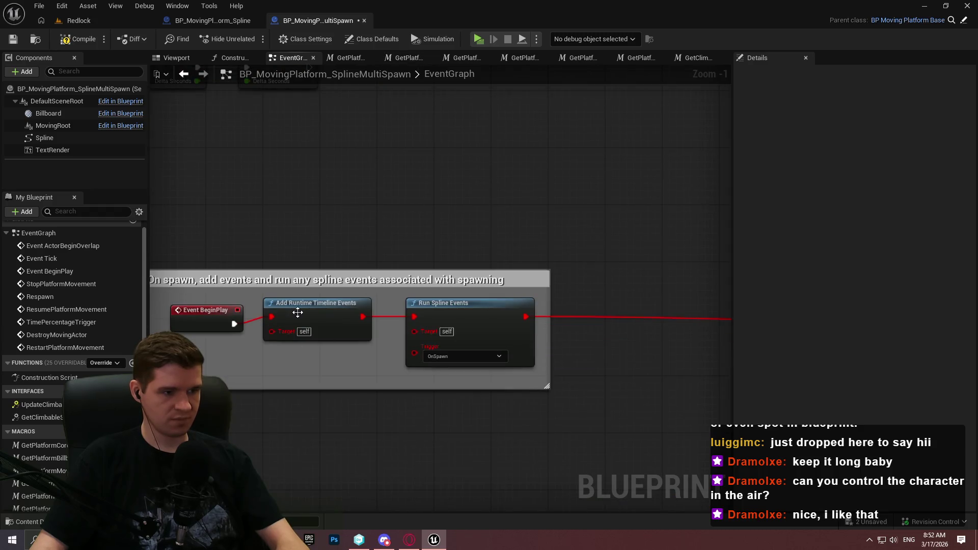
left_click_drag(368, 356, 497, 261)
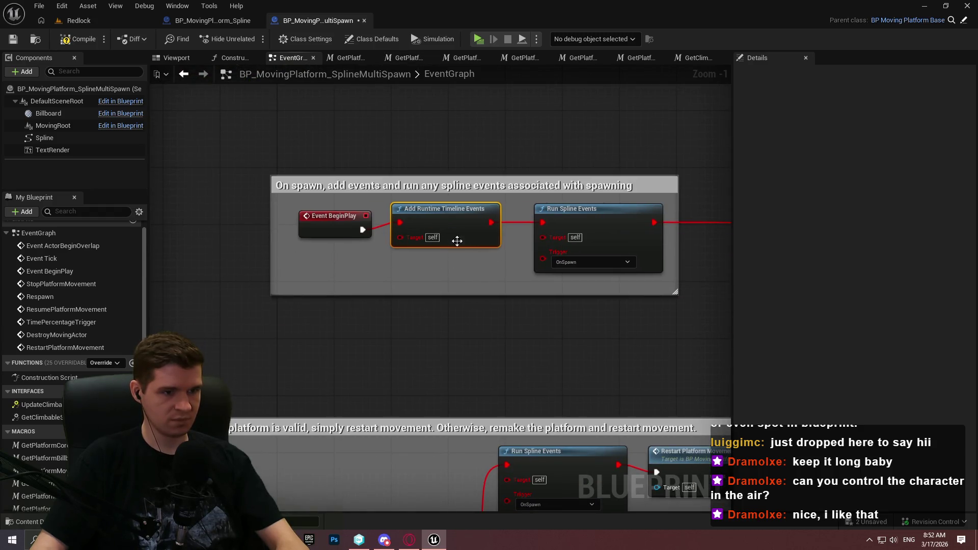
mouse_move(671, 286)
left_mouse_down()
mouse_move(470, 227)
mouse_move(478, 252)
left_mouse_up()
key("Delete")
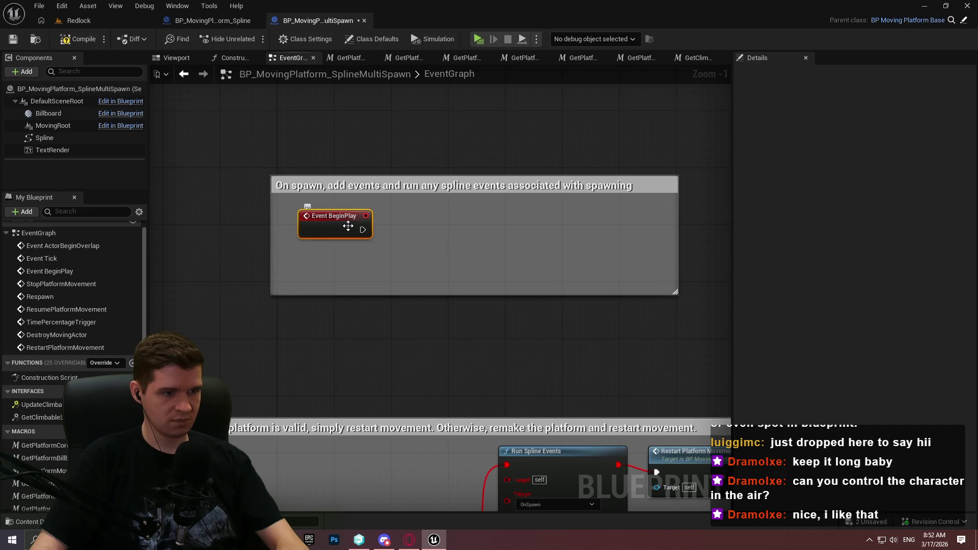
Wire a Parent: BeginPlay call after Event BeginPlay and delete the On spawn comment box
right_click(353, 228)
left_click(407, 325)
left_click_drag(329, 258, 405, 233)
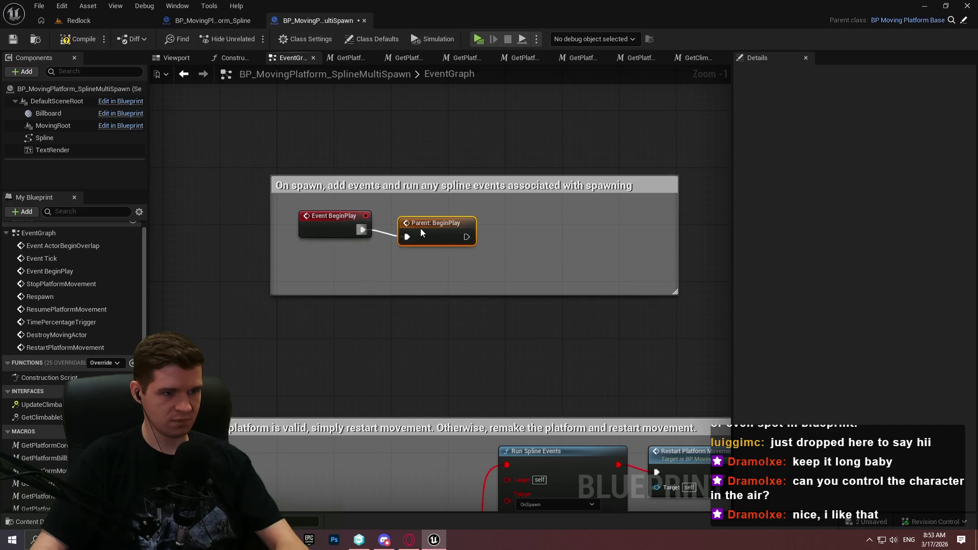
key("Delete")
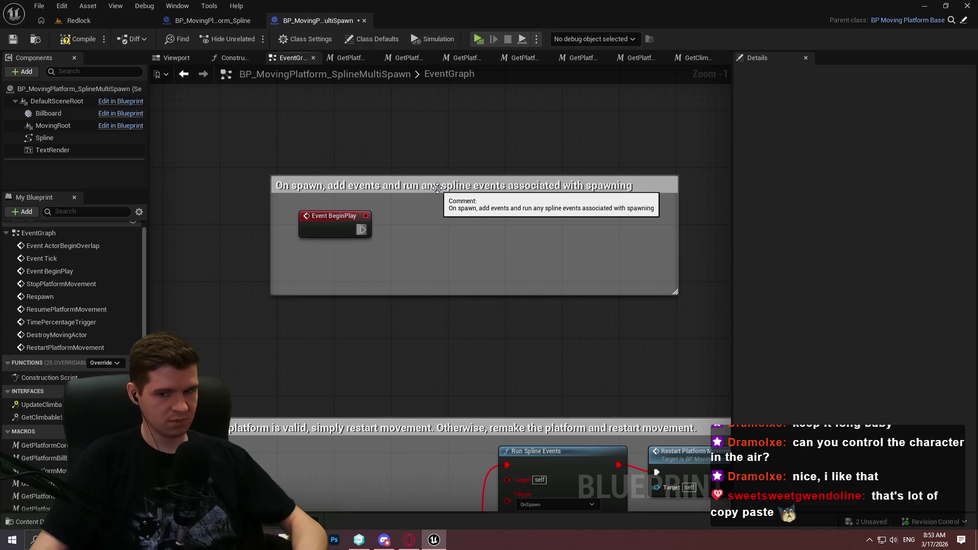
key("ctrl+z")
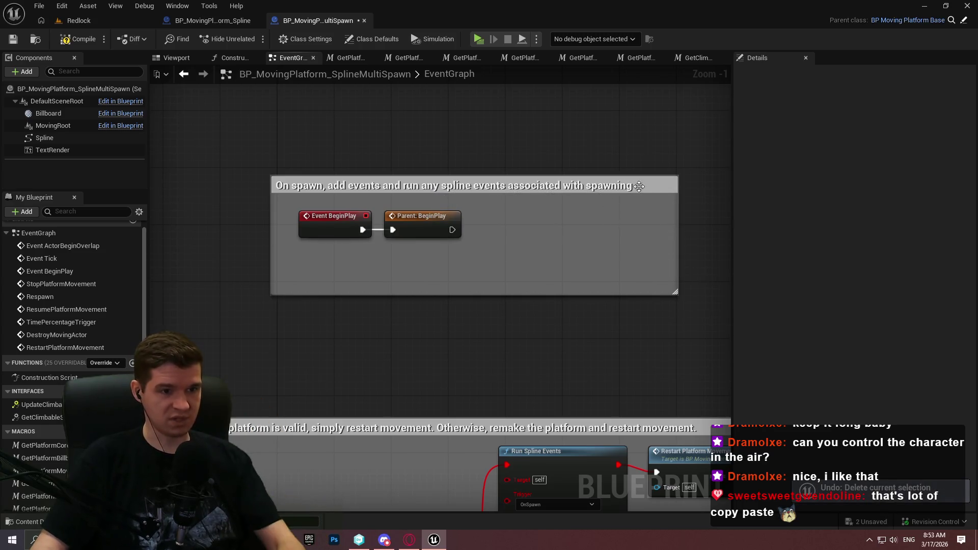
left_click(649, 186)
key("Delete")
mouse_move(589, 321)
left_mouse_down()
mouse_move(460, 176)
mouse_move(443, 195)
left_mouse_up()
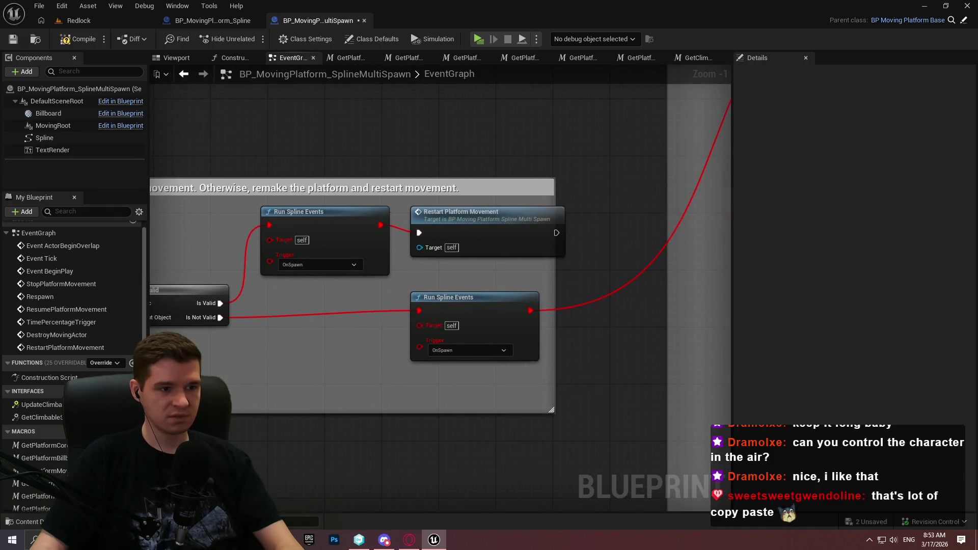
Delete the Run Spline Events and Restart Platform Movement nodes and the respawn comment box
mouse_move(457, 299)
left_mouse_down()
mouse_move(619, 331)
mouse_move(496, 256)
left_mouse_up()
key("Delete")
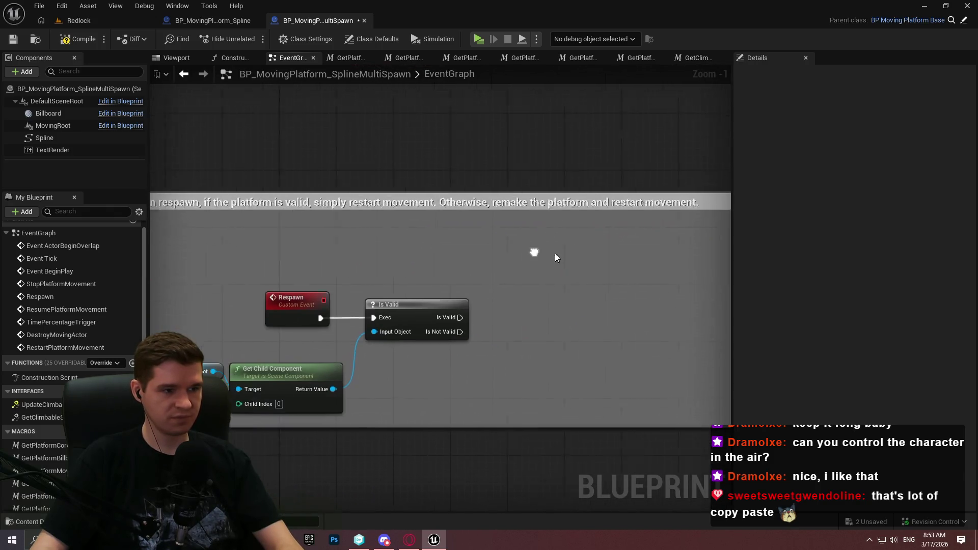
left_click(470, 205)
key("Delete")
Rearrange the Is Valid Class and Branch nodes and add a Get Platform Core Data node feeding Is Valid Class
scroll(560, 242, "down", 3)
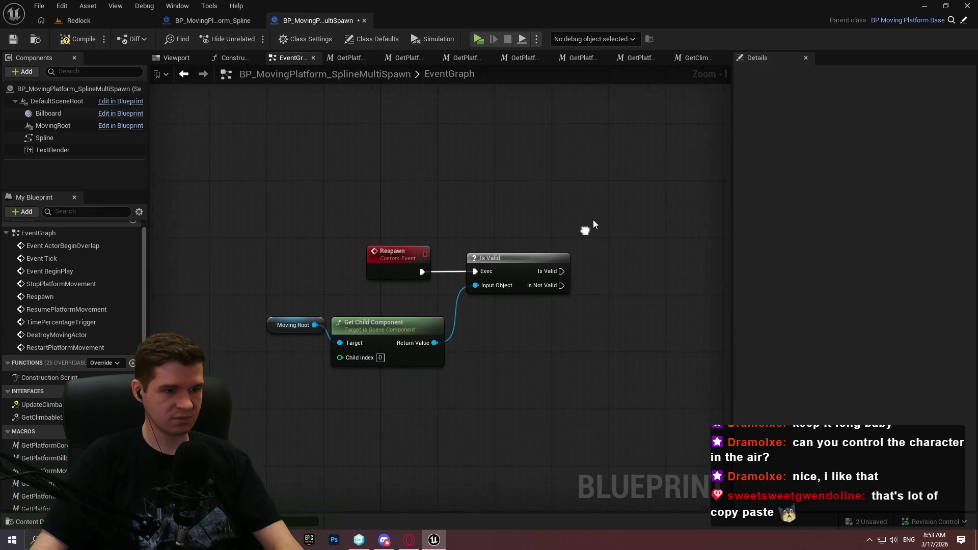
left_click_drag(560, 241, 432, 216)
scroll(309, 228, "up", 1)
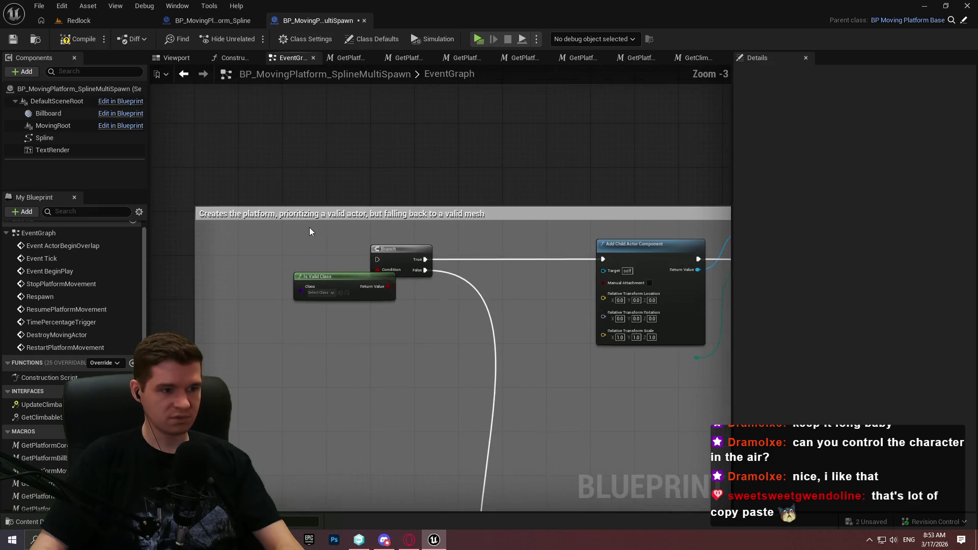
left_click_drag(309, 227, 366, 240)
scroll(431, 272, "up", 1)
mouse_move(430, 260)
left_mouse_down()
mouse_move(389, 261)
mouse_move(447, 277)
mouse_move(539, 278)
left_mouse_up()
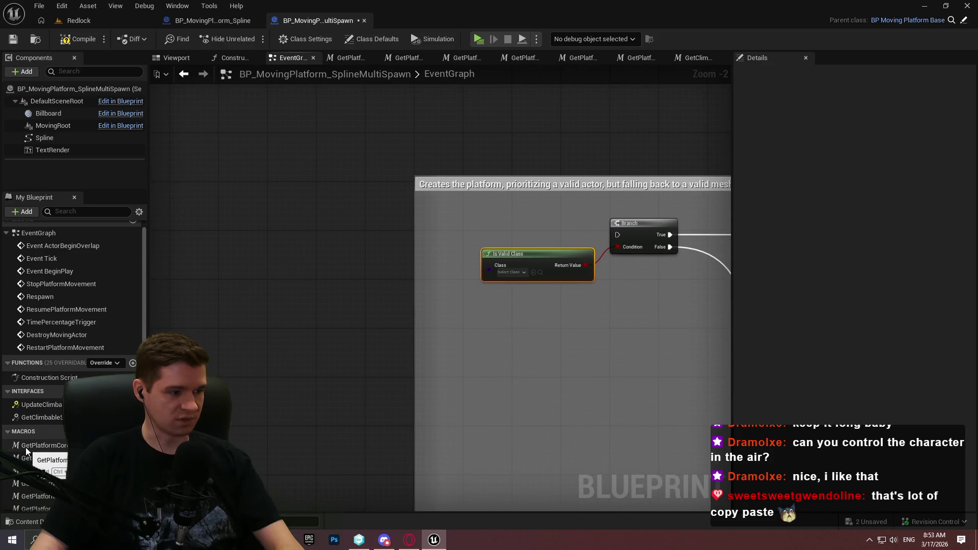
scroll(26, 447, "down", 1)
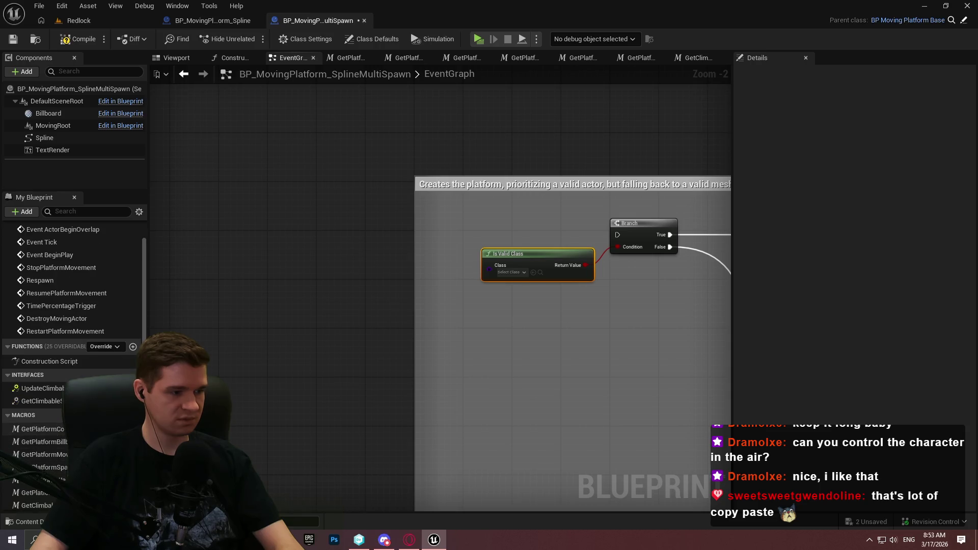
mouse_move(42, 429)
left_mouse_down()
mouse_move(323, 259)
mouse_move(539, 268)
left_mouse_up()
scroll(327, 258, "up", 2)
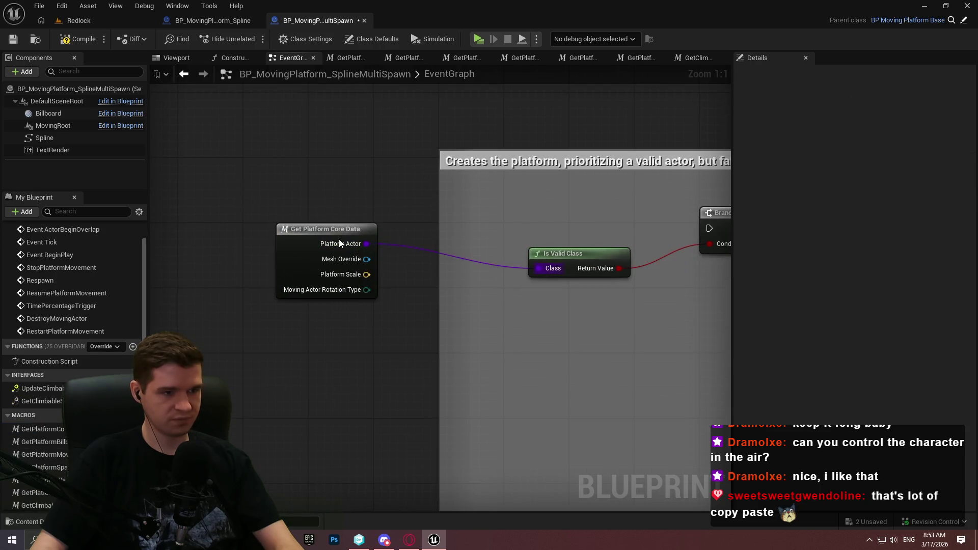
left_click_drag(314, 232, 453, 257)
left_click(569, 343)
Survey the timeline, spline update and climbable-status sections of the graph
scroll(314, 264, "down", 6)
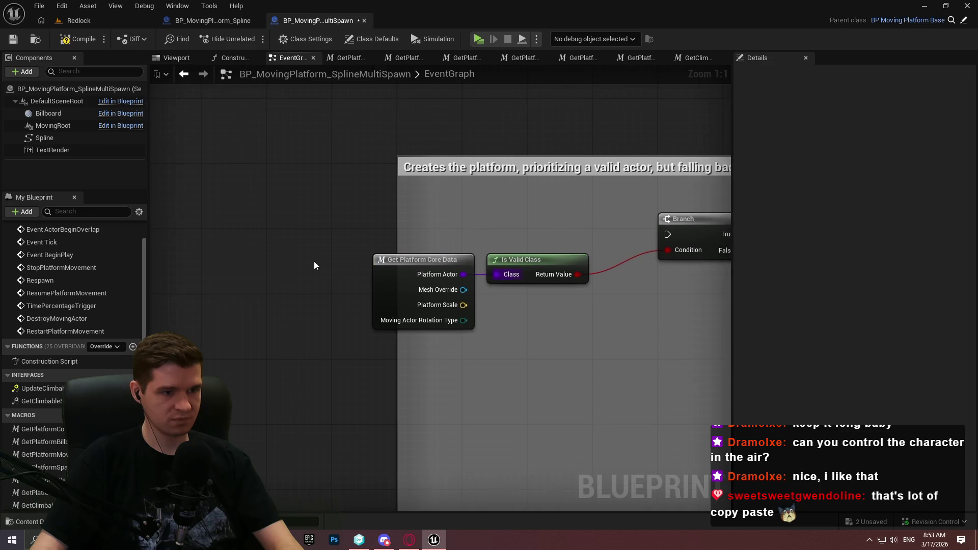
mouse_move(662, 286)
left_mouse_down()
mouse_move(357, 295)
mouse_move(214, 270)
left_mouse_up()
mouse_move(560, 285)
left_mouse_down()
mouse_move(316, 285)
mouse_move(301, 125)
left_mouse_up()
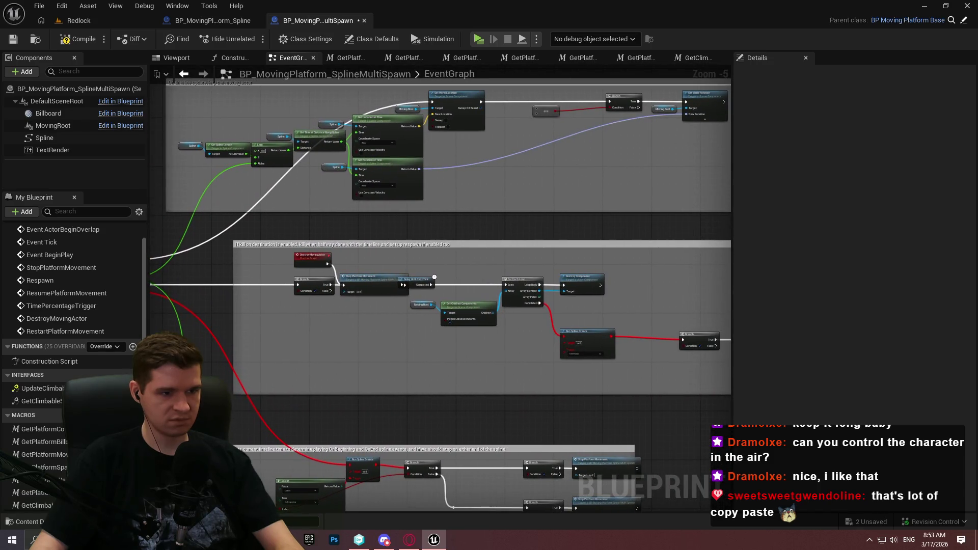
mouse_move(306, 275)
left_mouse_down()
mouse_move(285, 341)
mouse_move(356, 265)
mouse_move(418, 245)
mouse_move(387, 153)
mouse_move(356, 127)
left_mouse_up()
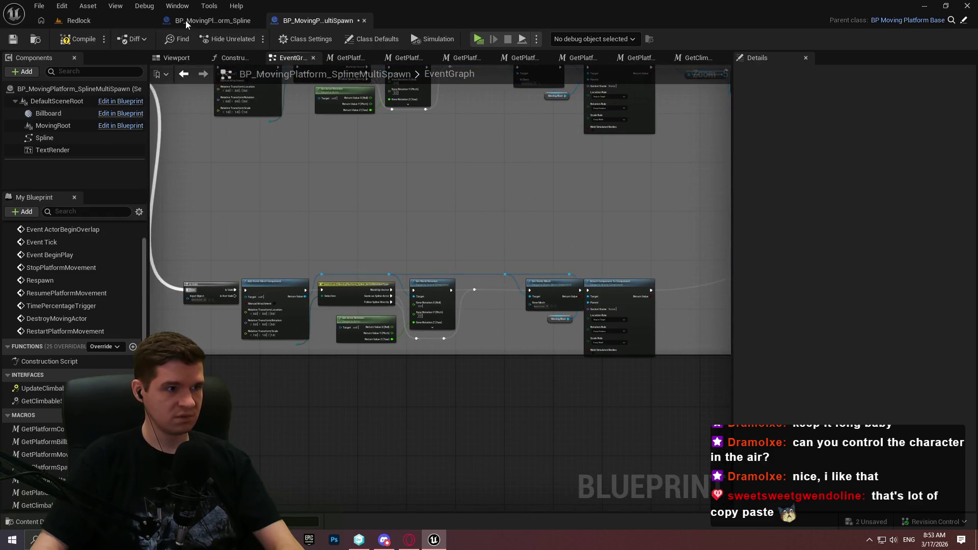
Glance at the parent BP_MovingPlatform_Spline, then return to the SplineMultiSpawn event graph
left_click(213, 21)
scroll(402, 226, "up", 6)
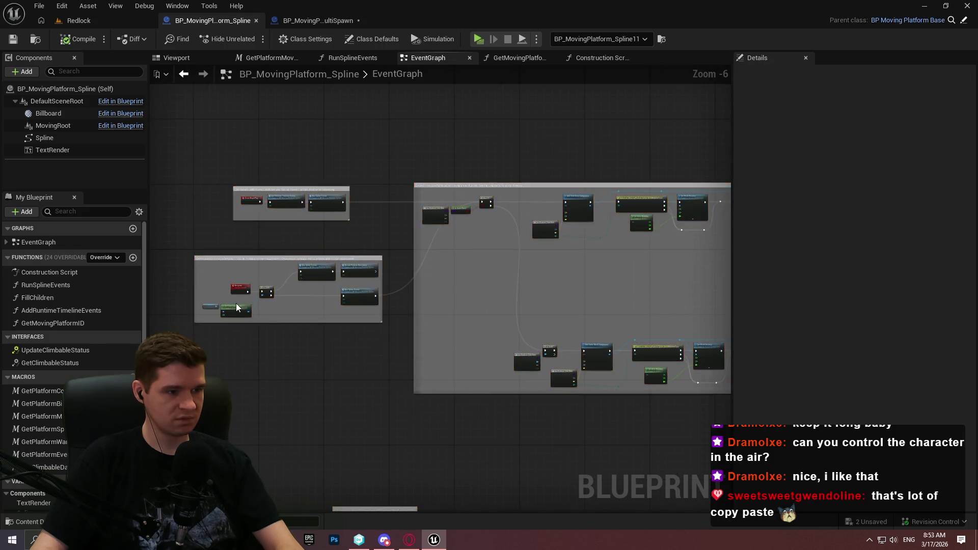
scroll(237, 308, "up", 3)
left_click(290, 24)
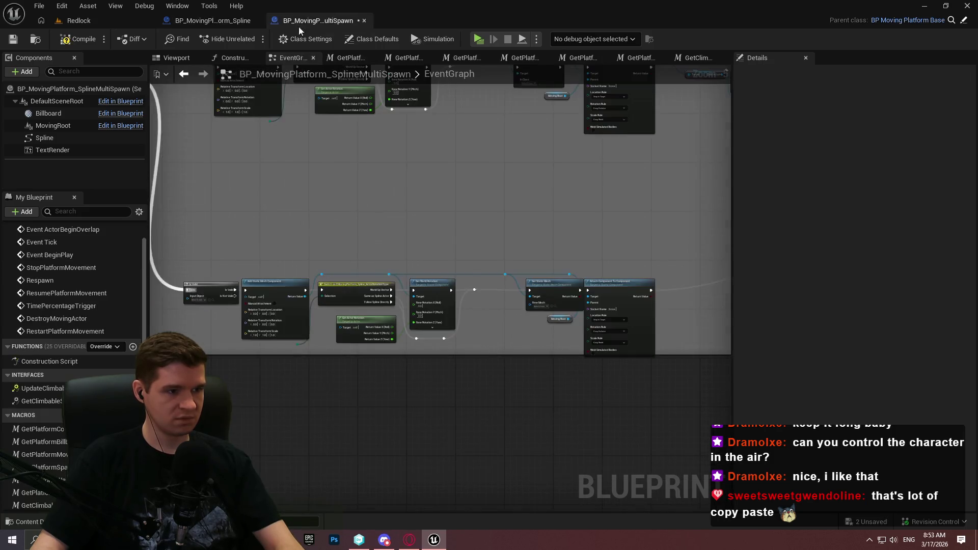
scroll(414, 306, "up", 2)
scroll(415, 306, "down", 3)
Center the view on the child's Respawn check, then switch to the parent BP_MovingPlatform_Spline graph
left_click_drag(472, 367, 304, 318)
scroll(324, 355, "up", 4)
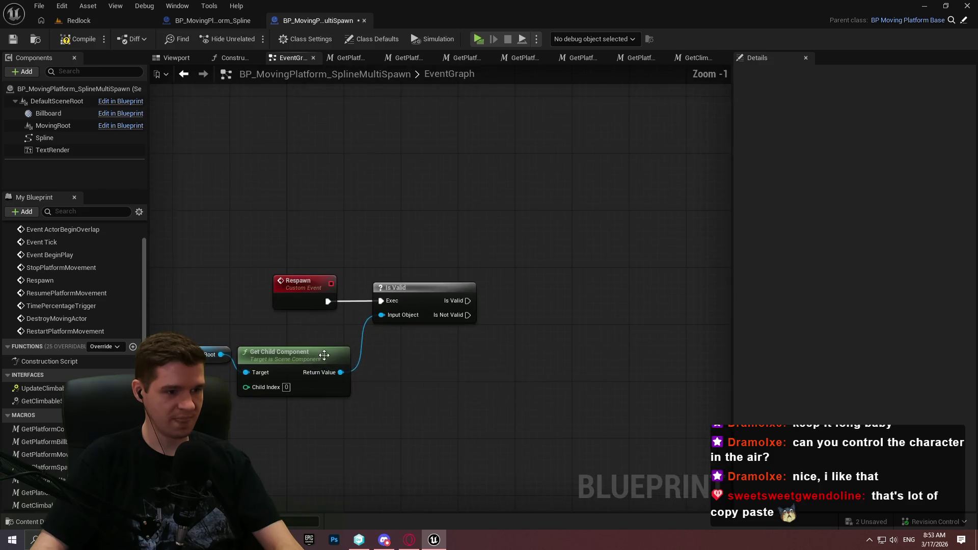
left_click_drag(388, 426, 419, 337)
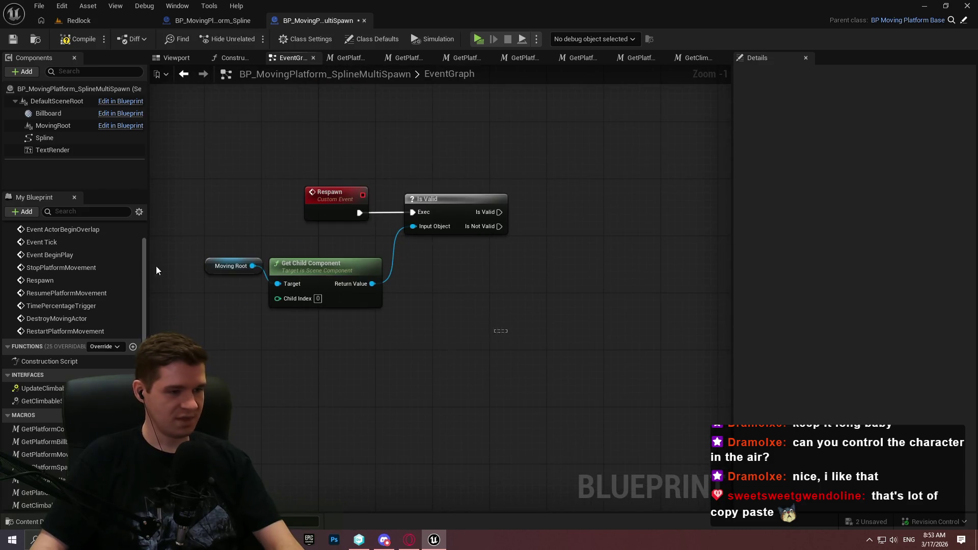
left_click_drag(156, 266, 303, 266)
left_click_drag(646, 334, 555, 340)
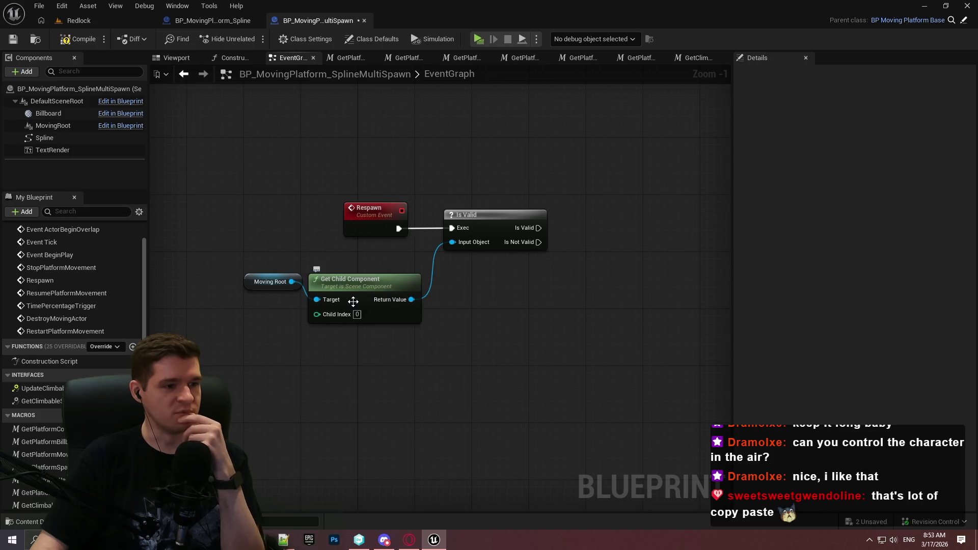
left_click(213, 20)
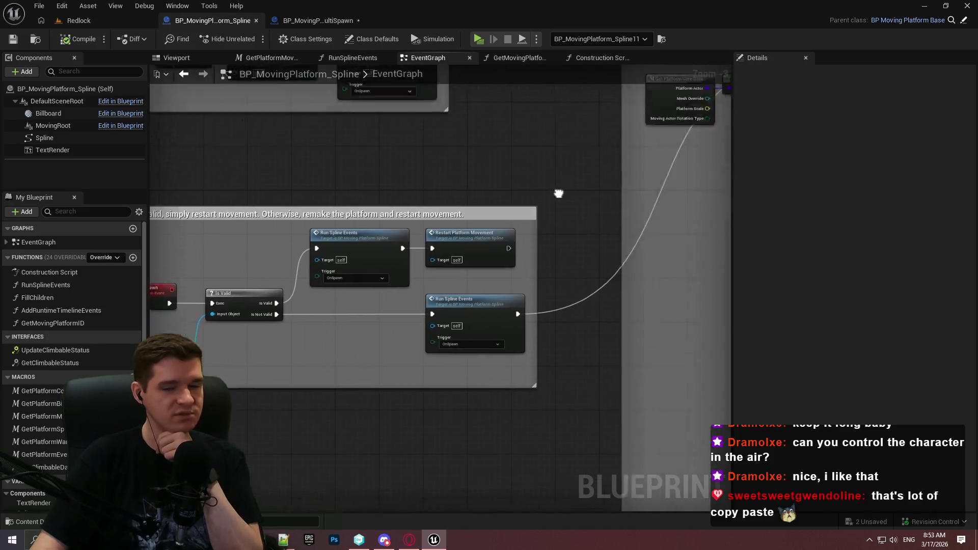
Review the parent's spline Lerp, Branch, Set World Rotation and Set World Location nodes
scroll(650, 324, "down", 5)
scroll(614, 173, "up", 4)
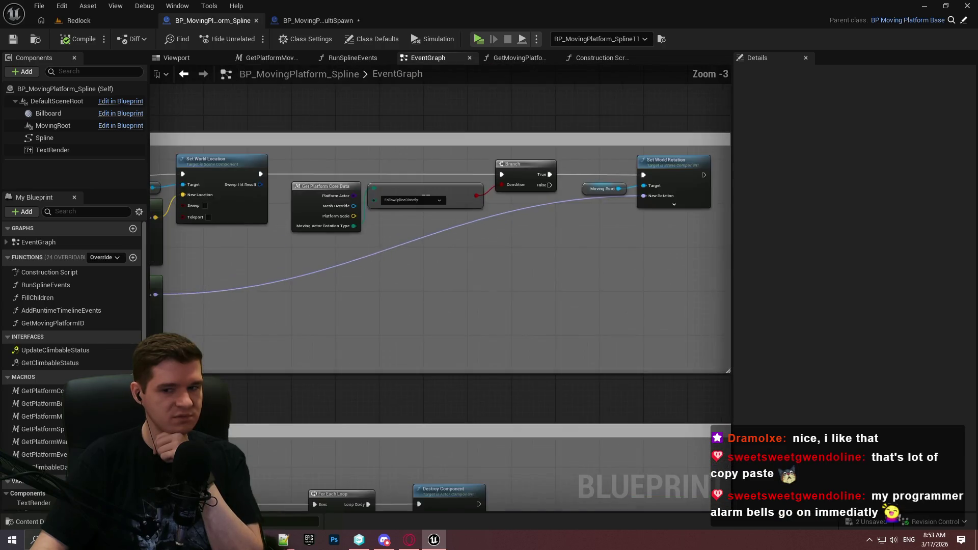
mouse_move(264, 261)
left_mouse_down()
mouse_move(672, 268)
mouse_move(507, 274)
left_mouse_up()
scroll(508, 274, "up", 2)
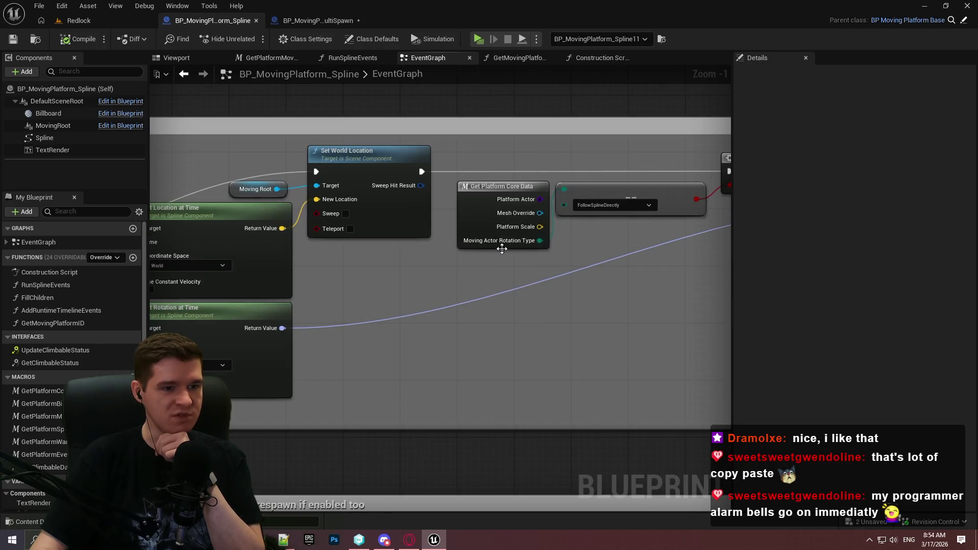
left_click_drag(651, 266, 356, 283)
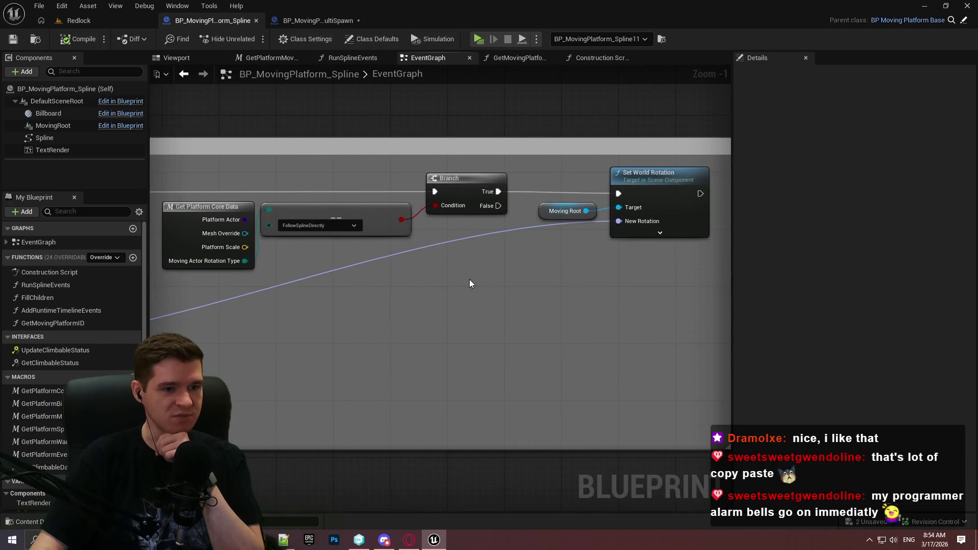
mouse_move(312, 320)
left_mouse_down()
mouse_move(450, 284)
mouse_move(508, 298)
left_mouse_up()
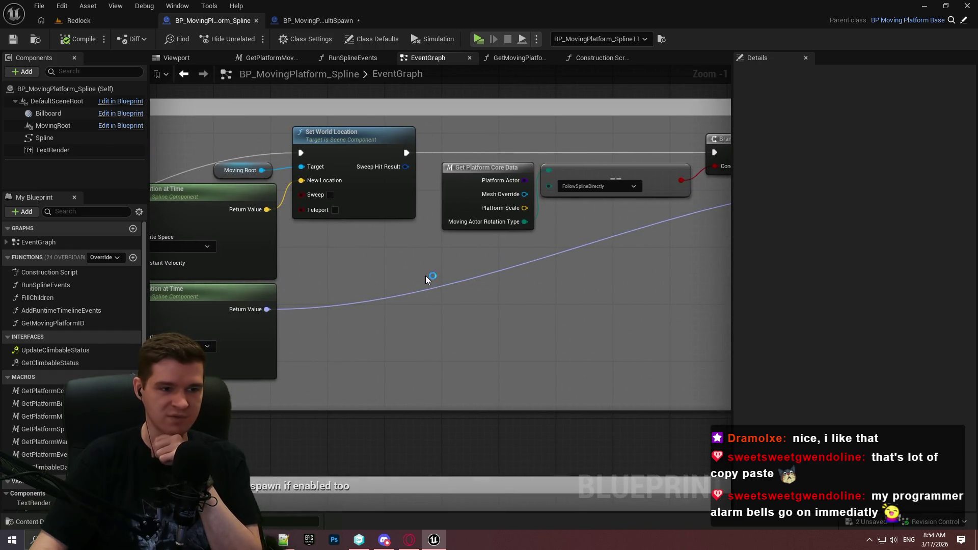
left_click_drag(423, 270, 680, 263)
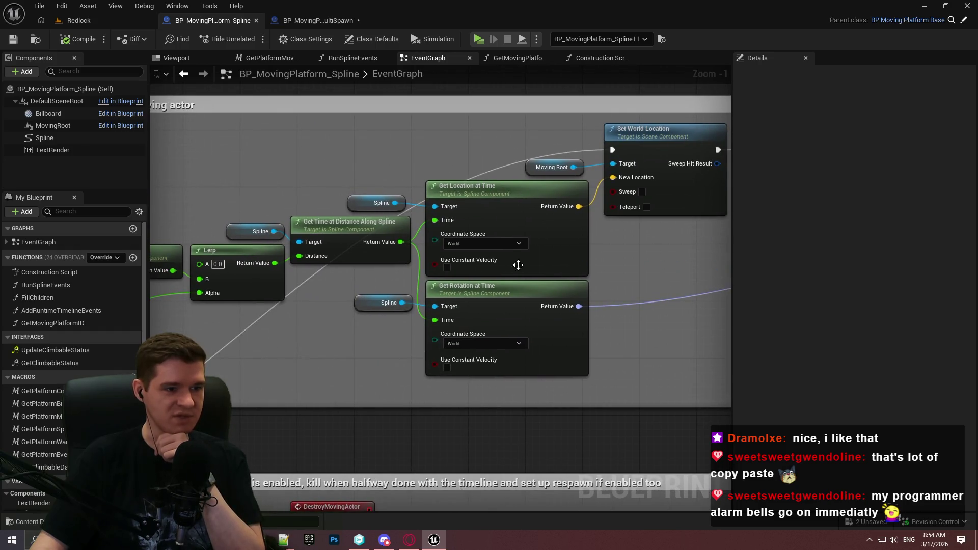
mouse_move(518, 265)
left_mouse_down()
mouse_move(662, 257)
mouse_move(628, 258)
left_mouse_up()
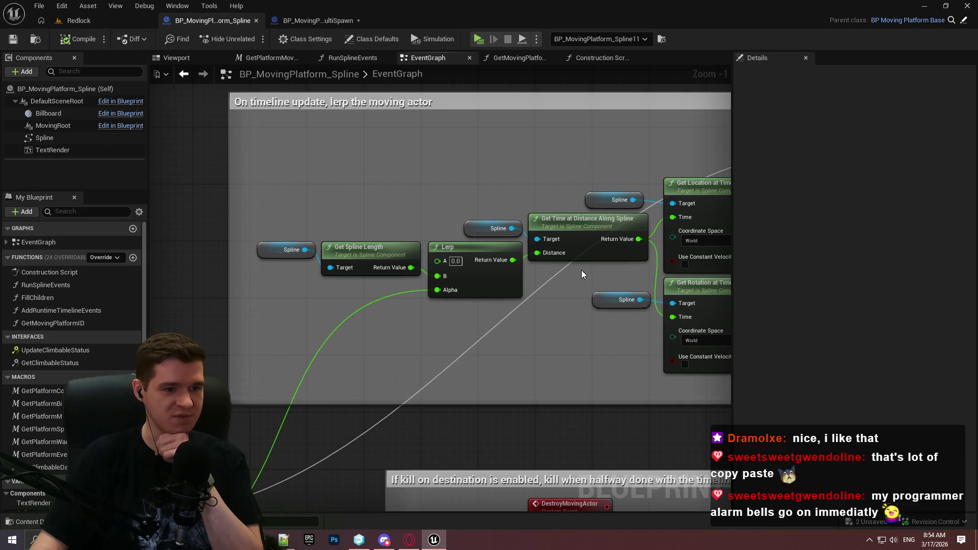
mouse_move(581, 270)
left_mouse_down()
mouse_move(550, 278)
mouse_move(350, 266)
mouse_move(597, 252)
left_mouse_up()
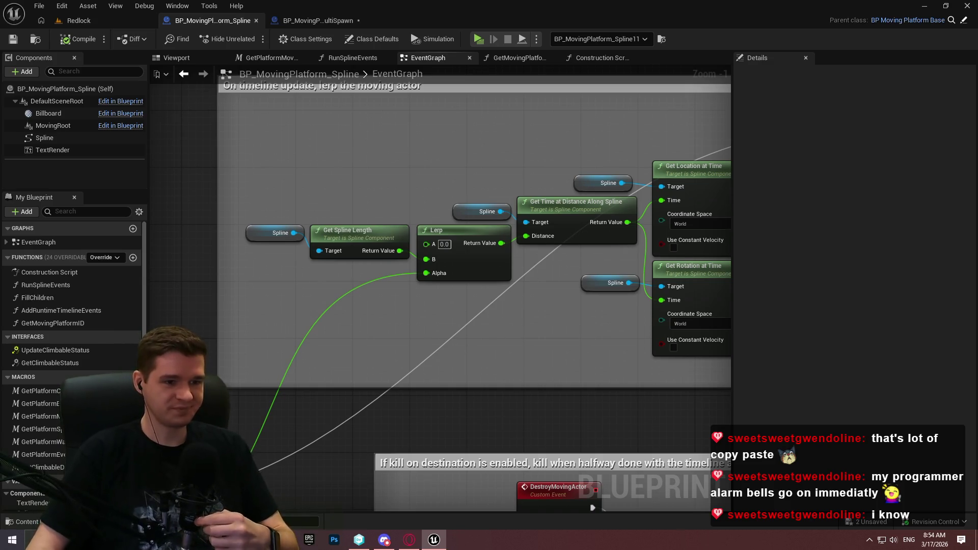
Inspect Get Spline Length and Get Time at Distance Along Spline, then return to the MultiSpawn graph
mouse_move(852, 258)
left_mouse_down()
mouse_move(539, 261)
mouse_move(778, 270)
mouse_move(204, 273)
left_mouse_up()
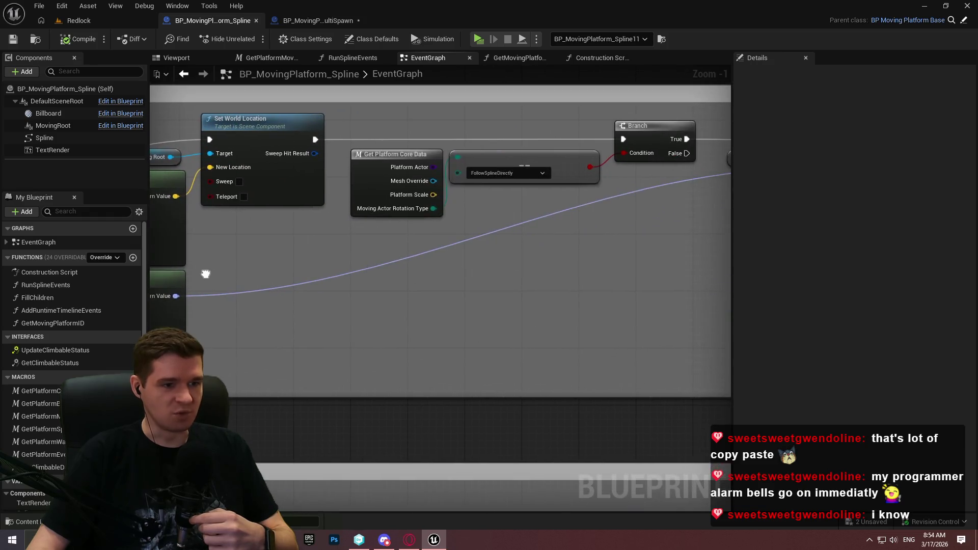
left_click_drag(485, 273, 955, 297)
mouse_move(405, 308)
left_mouse_down()
mouse_move(603, 283)
mouse_move(229, 282)
mouse_move(464, 295)
left_mouse_up()
scroll(655, 295, "down", 2)
scroll(710, 212, "up", 3)
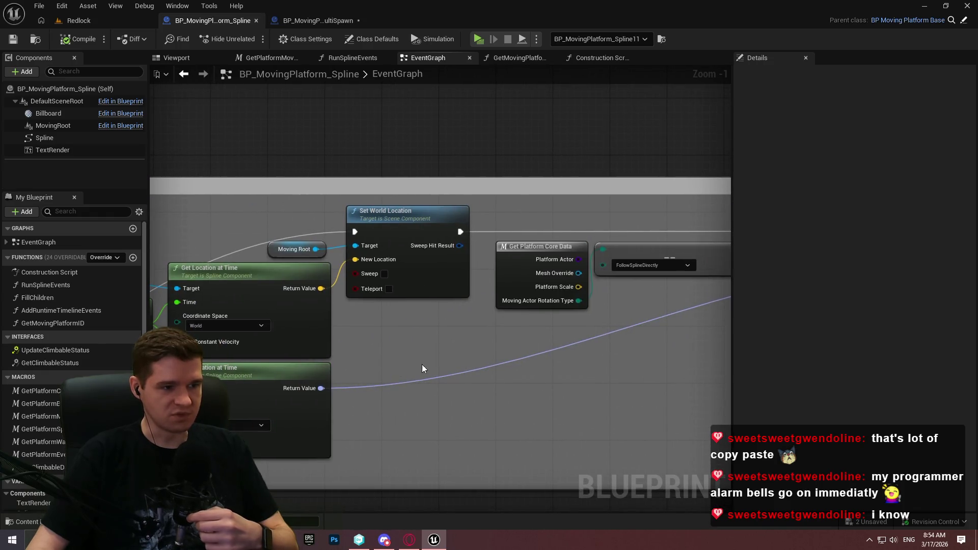
left_click_drag(422, 364, 621, 346)
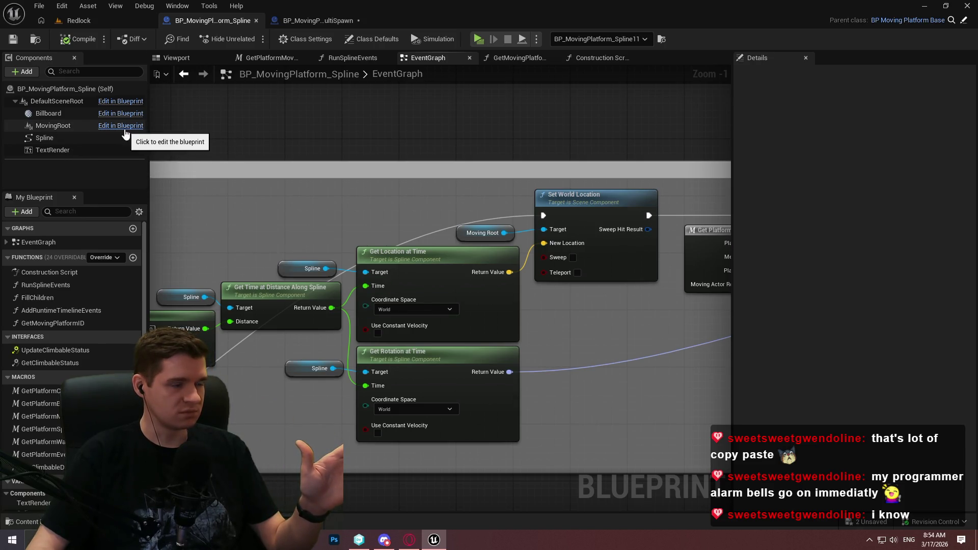
left_click(332, 17)
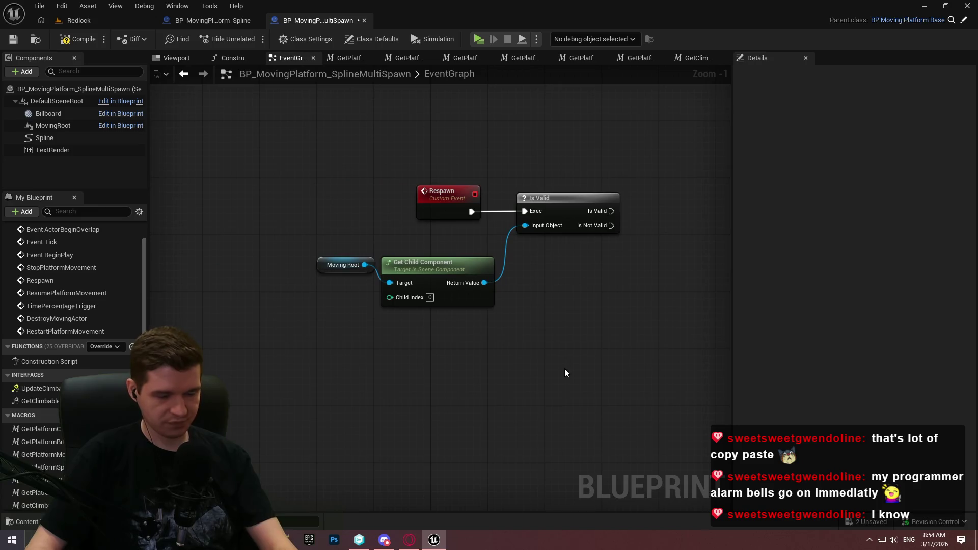
Delete the Moving Root and Get Child Component nodes, then clear the leftover Respawn and Is Valid nodes
left_click(433, 301)
left_click_drag(319, 267, 356, 268)
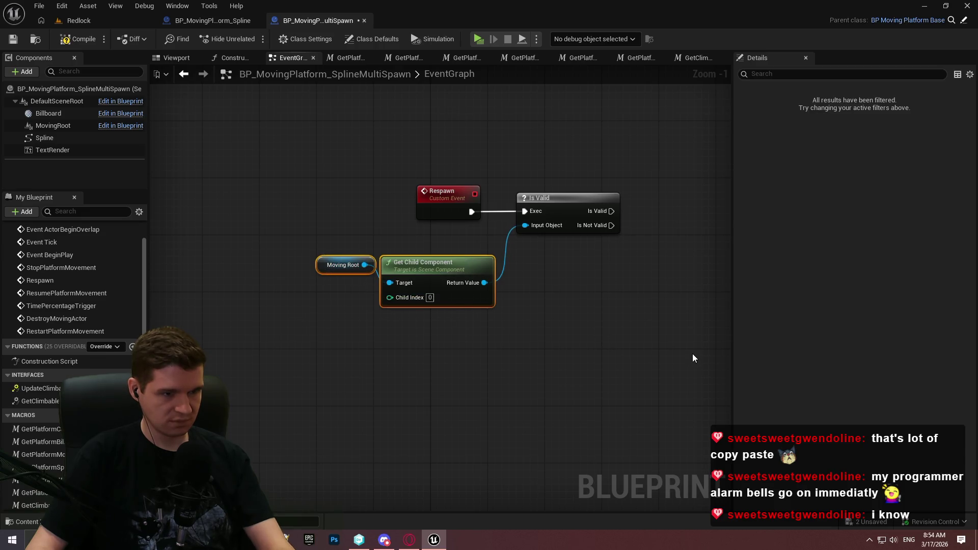
key("Delete")
left_click(568, 196)
key("ctrl+a")
key("Delete")
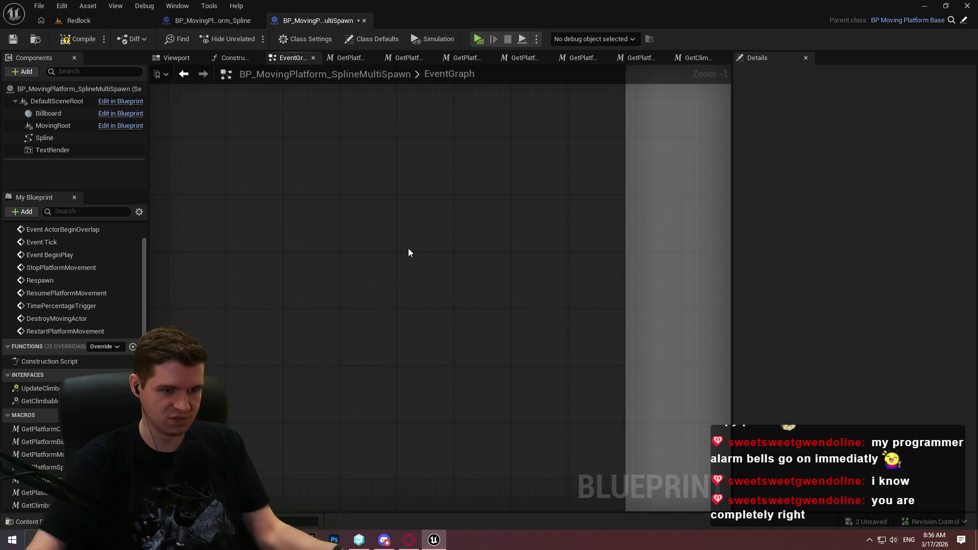
Capture a screenshot of the empty graph area to sketch over it
key("Print")
mouse_move(127, 101)
left_mouse_down()
mouse_move(439, 282)
mouse_move(836, 453)
left_mouse_up()
left_click(846, 359)
mouse_move(643, 143)
left_mouse_down()
mouse_move(656, 301)
mouse_move(207, 245)
left_mouse_up()
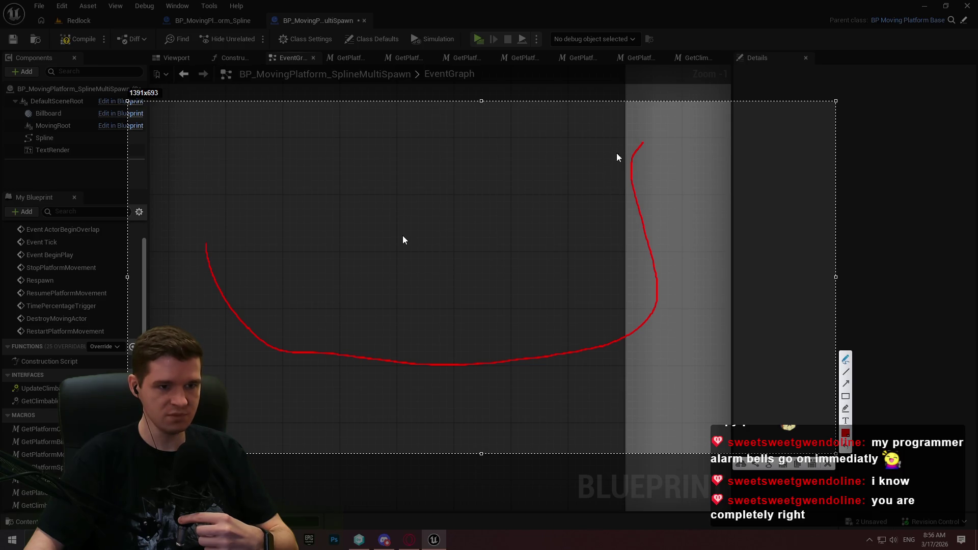
mouse_move(607, 162)
left_mouse_down()
mouse_move(607, 203)
mouse_move(663, 186)
mouse_move(607, 160)
left_mouse_up()
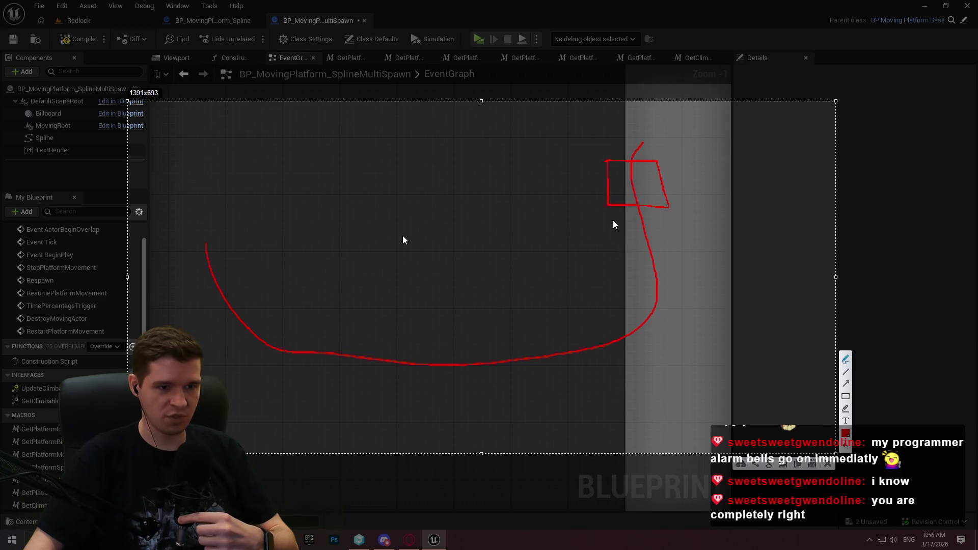
mouse_move(614, 224)
left_mouse_down()
mouse_move(685, 264)
mouse_move(637, 220)
mouse_move(614, 220)
left_mouse_up()
mouse_move(620, 275)
left_mouse_down()
mouse_move(601, 313)
mouse_move(701, 295)
mouse_move(637, 280)
left_mouse_up()
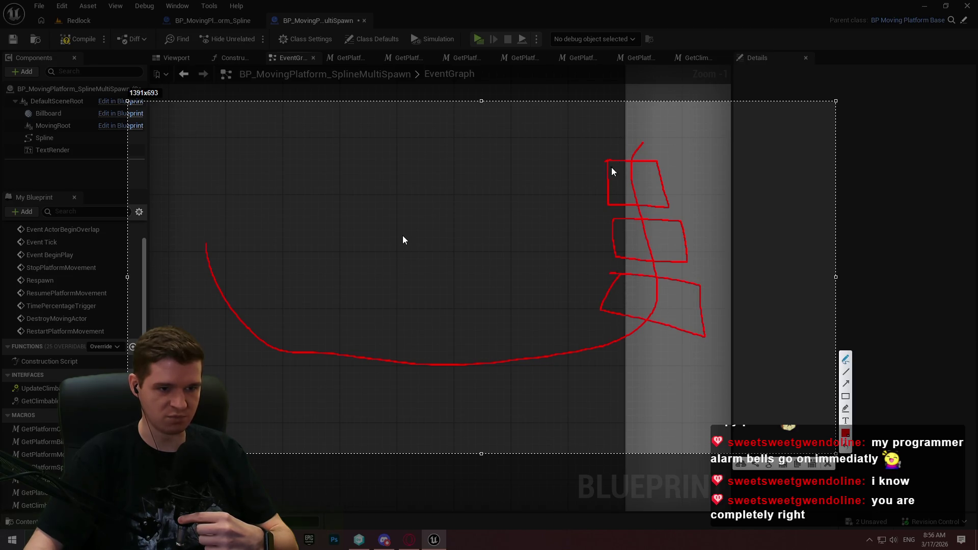
mouse_move(611, 164)
left_mouse_down()
mouse_move(419, 311)
mouse_move(279, 253)
left_mouse_up()
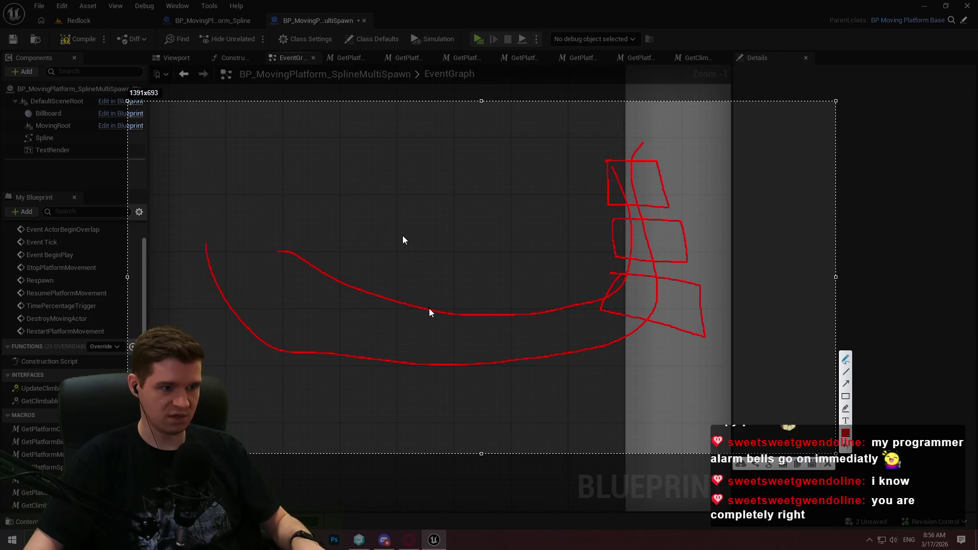
key("ctrl+z")
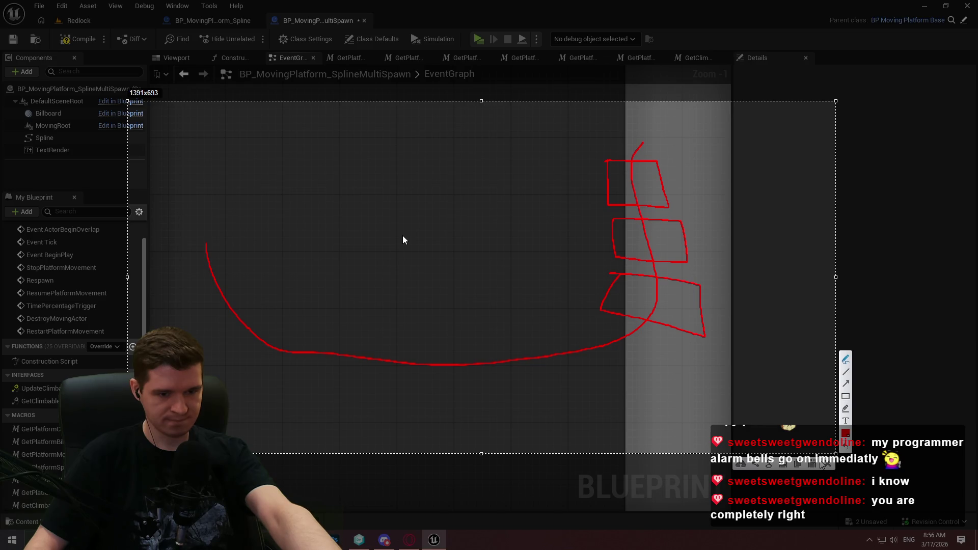
left_click(829, 464)
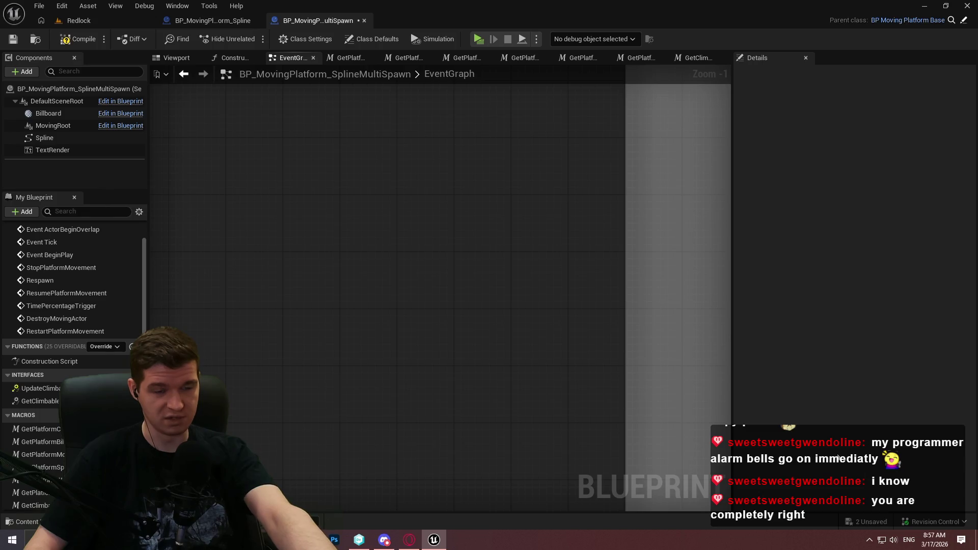
left_click(309, 540)
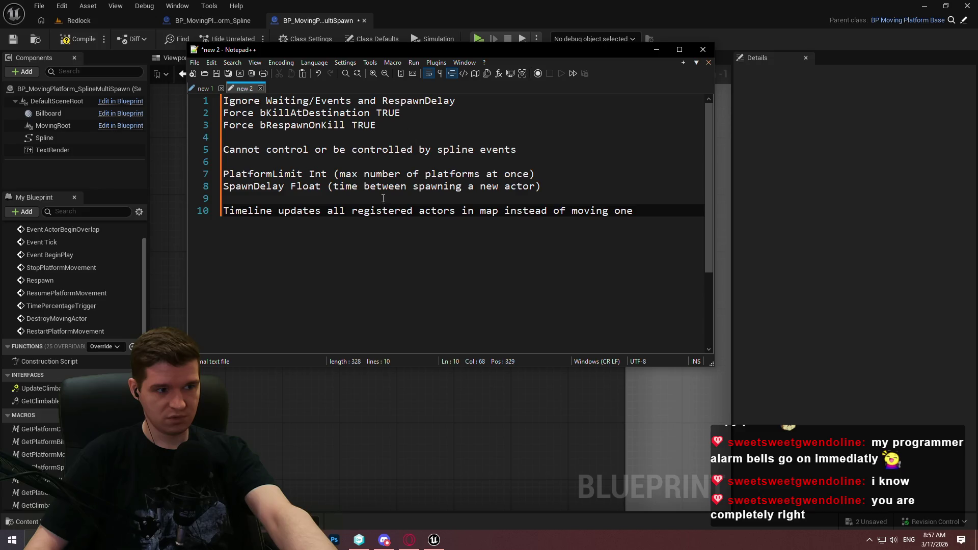
Highlight SpawnDelay on line 8, then start a new line below line 10 for a new item
left_click_drag(278, 187, 213, 186)
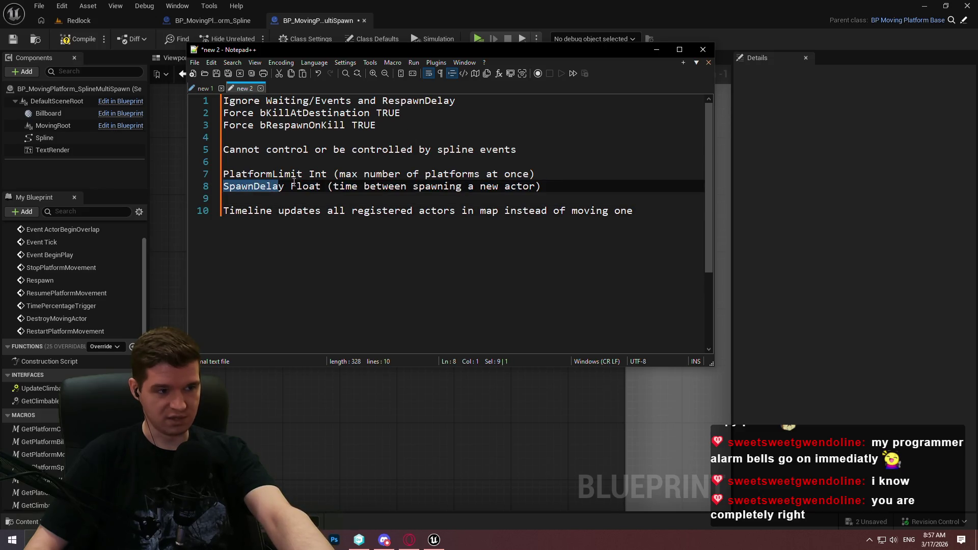
mouse_move(286, 186)
left_mouse_down()
mouse_move(543, 187)
mouse_move(208, 187)
left_mouse_up()
left_click(370, 186)
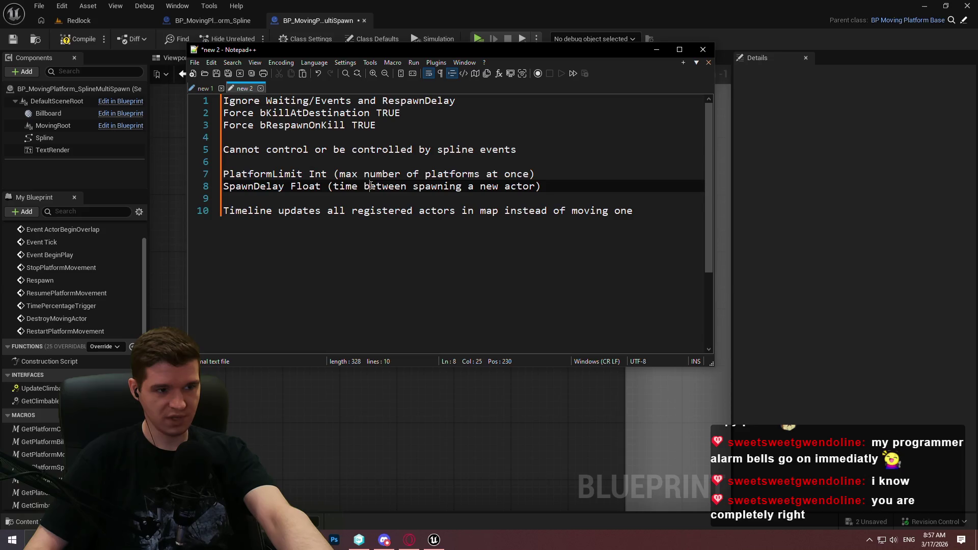
left_click(554, 183)
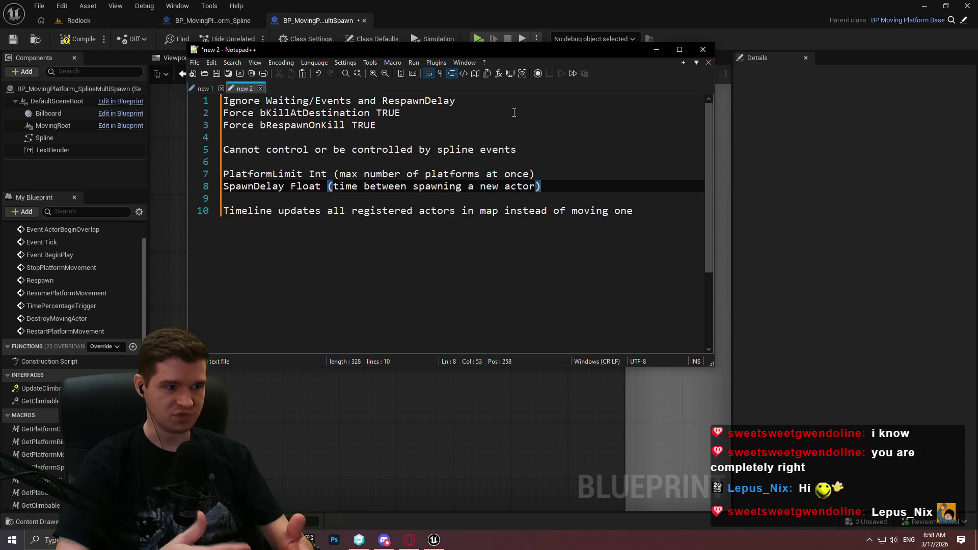
key("Down")
key("Down")
key("End")
key("Return")
key("Return")
key("Return")
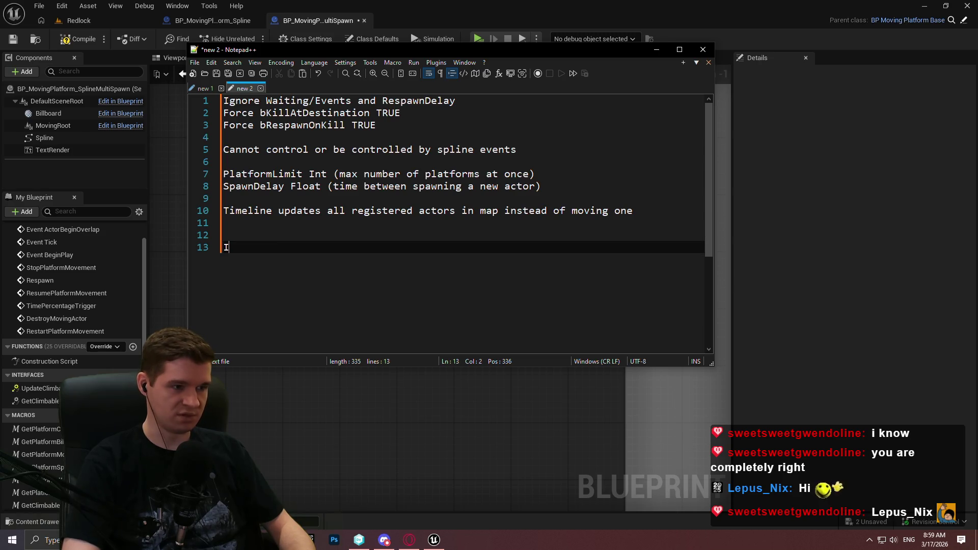
Add bullets 'Immediately spawn first actor' and 'Run spawn delay if platform limit is >1', starting a third
type("- Im")
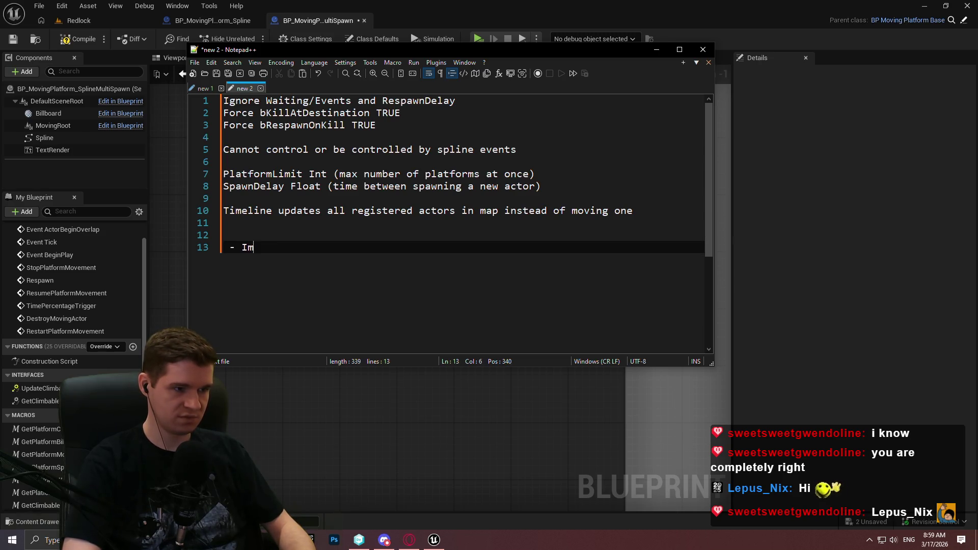
type("mediately spawn")
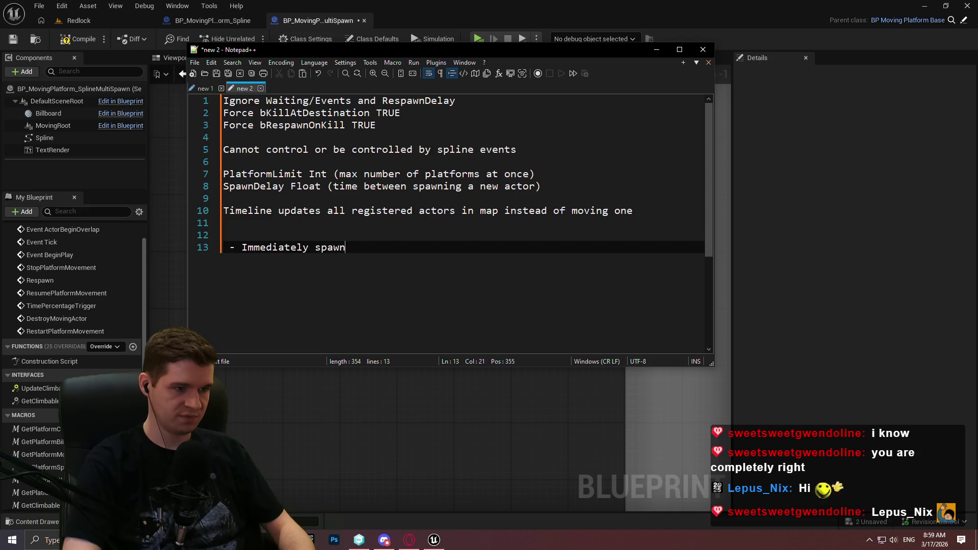
type(" first actor")
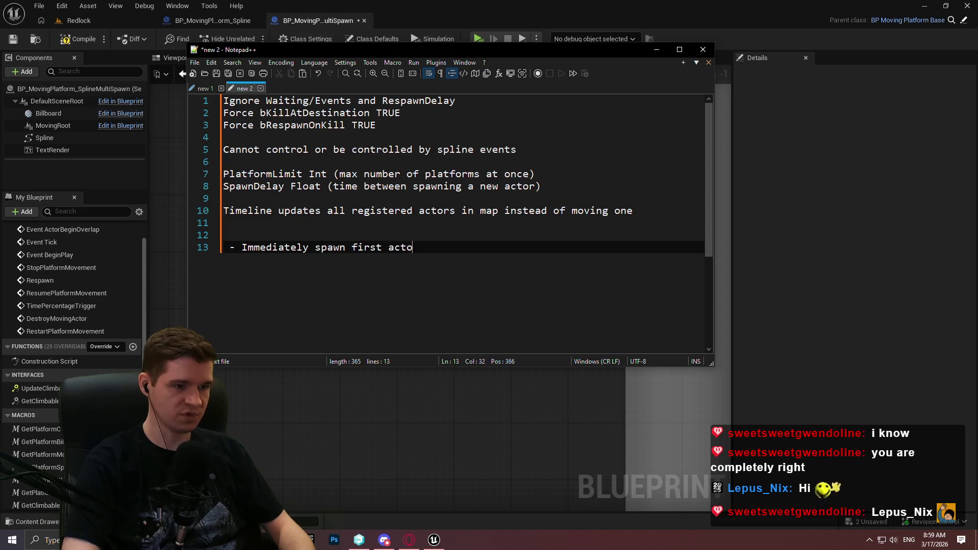
key("Return")
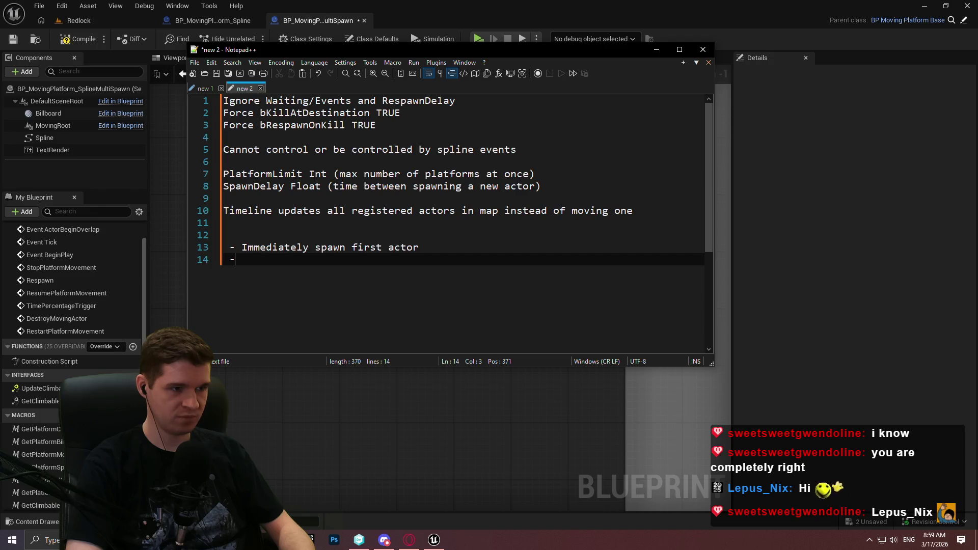
type(" Run")
type(" es")
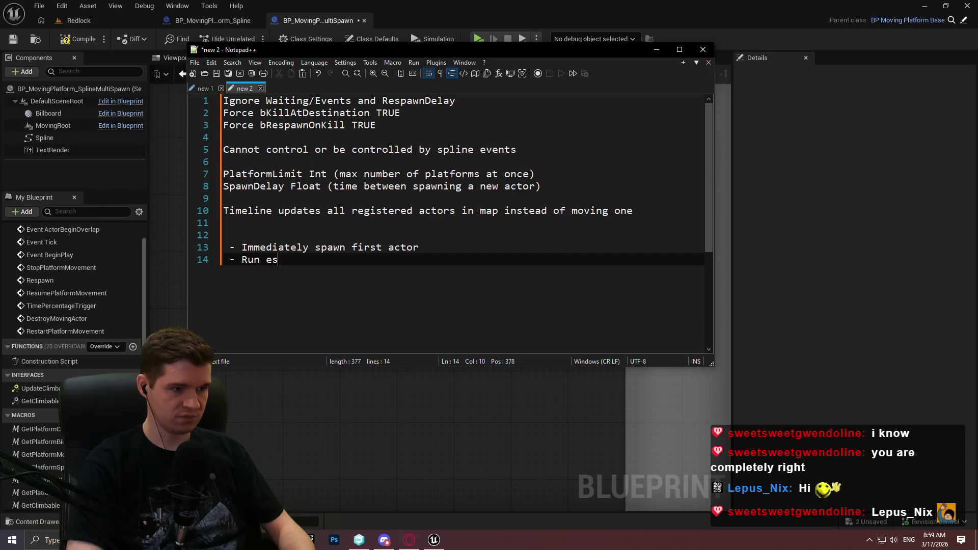
key("BackSpace")
key("BackSpace")
type("spawn delay")
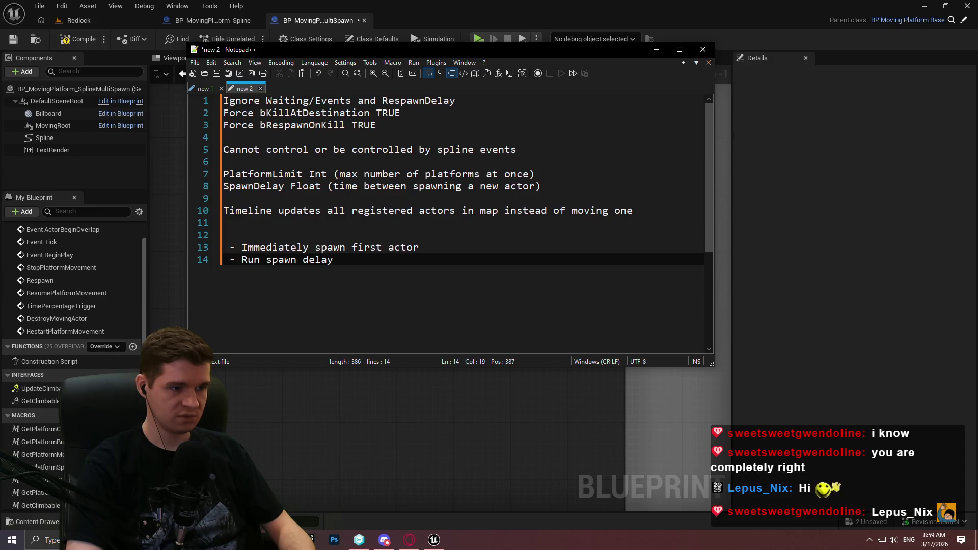
type(" if platform ")
type("limit is >1")
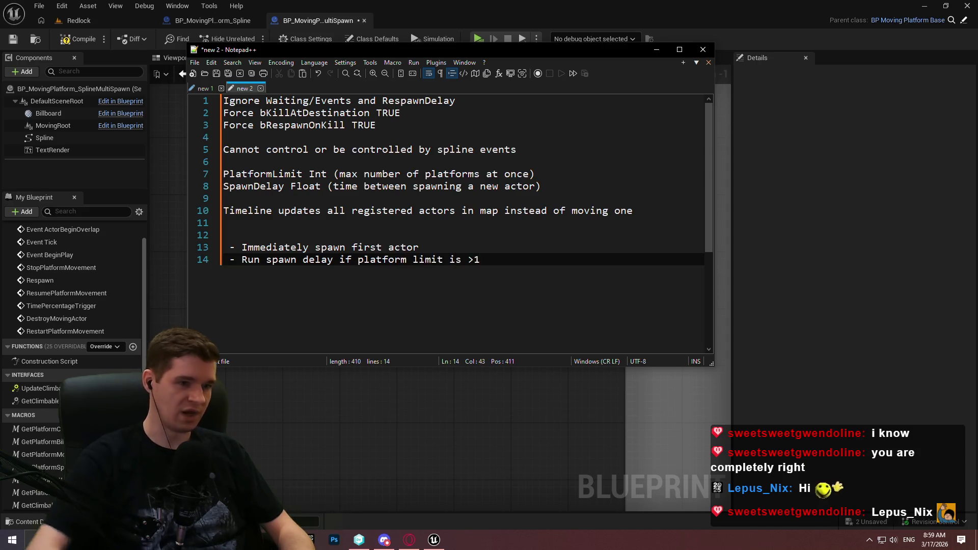
key("Left")
key("BackSpace")
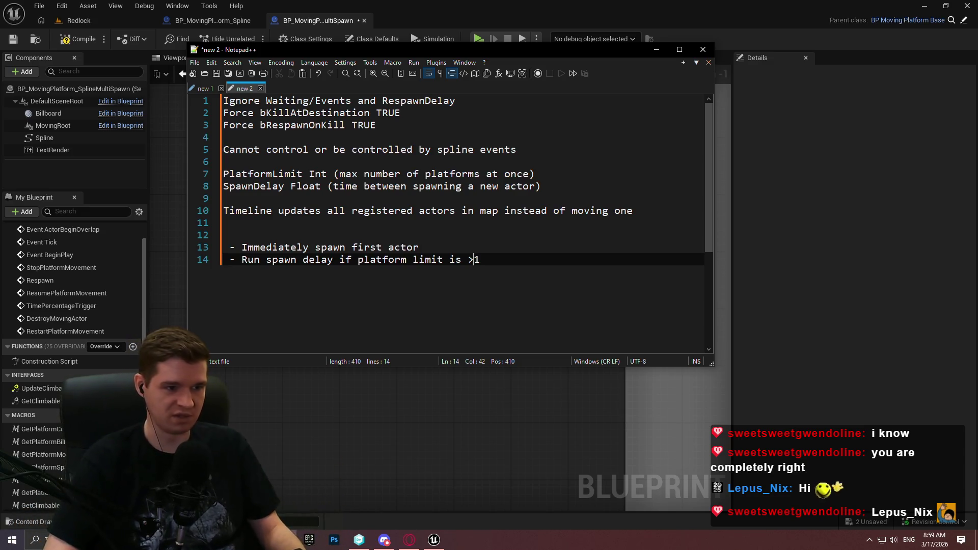
left_click(480, 259)
key("Return")
type("-")
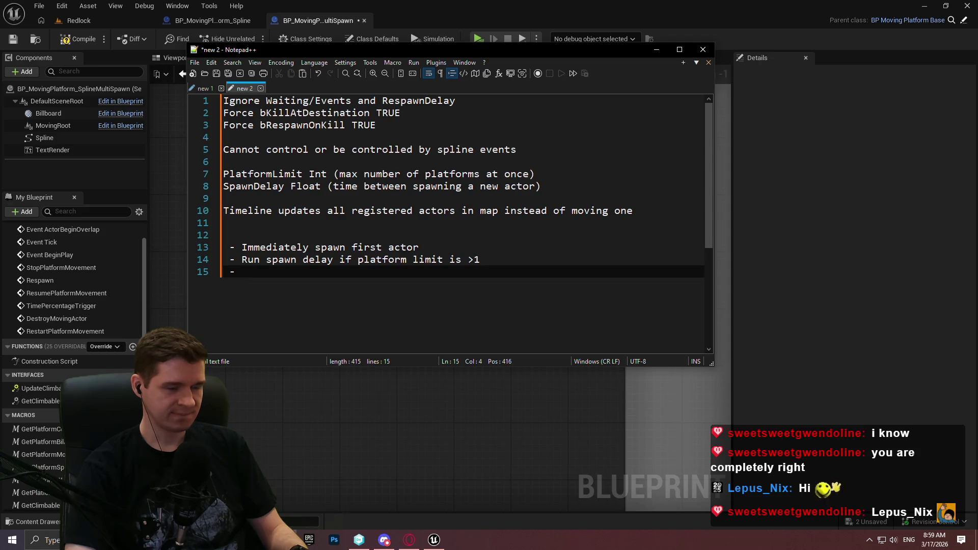
Add bullets 'when delay finished, spawn in next' and 'when platform reaches end, destroy and deregister in maps'
type("when")
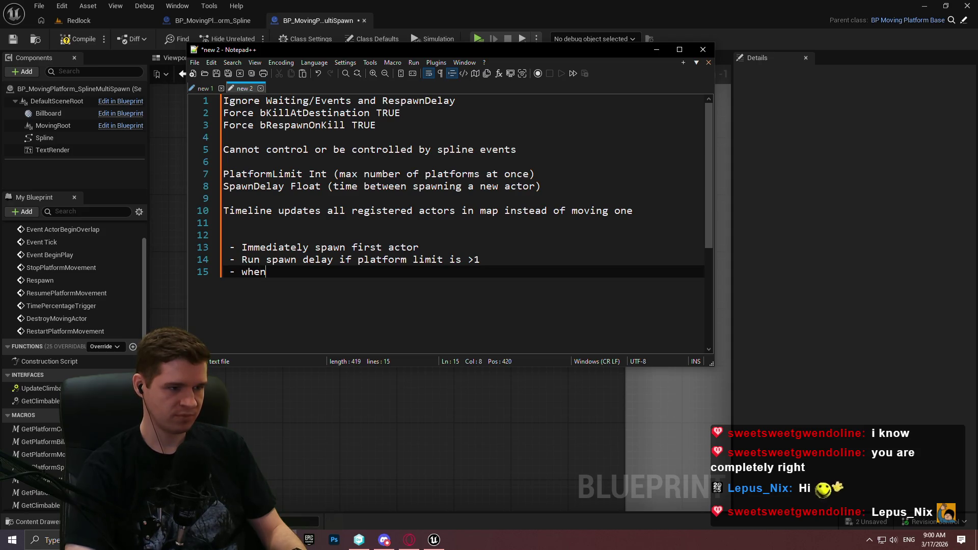
type(" delay finished")
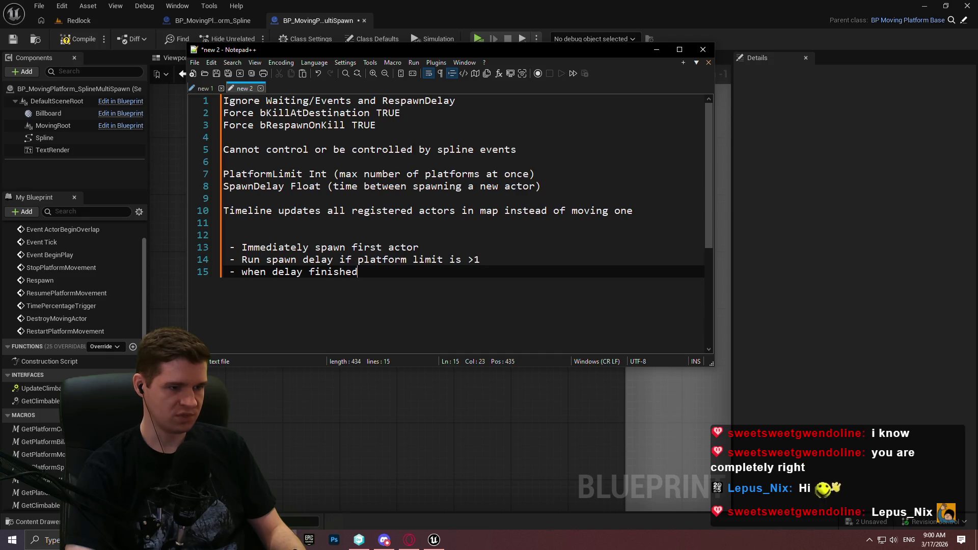
type(", spawn in next")
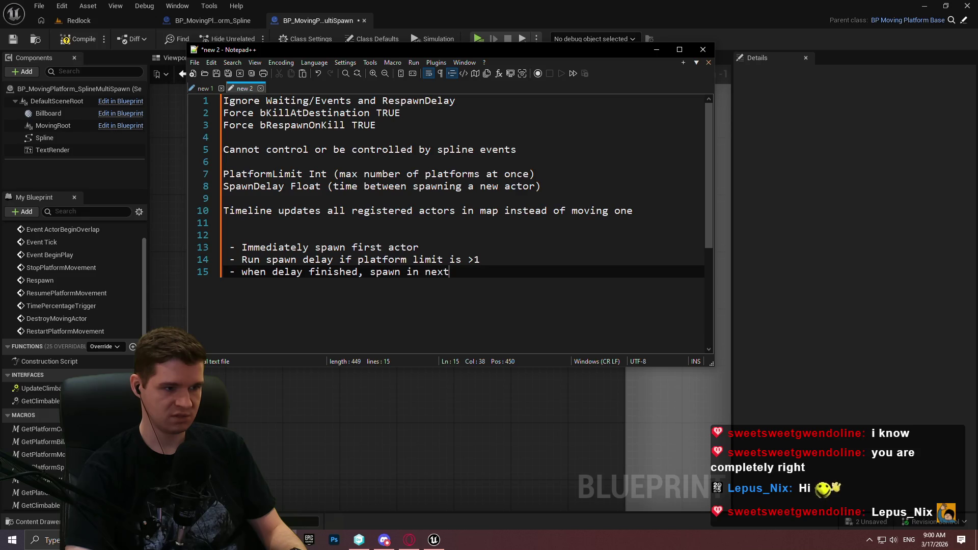
key("Return")
type("- ")
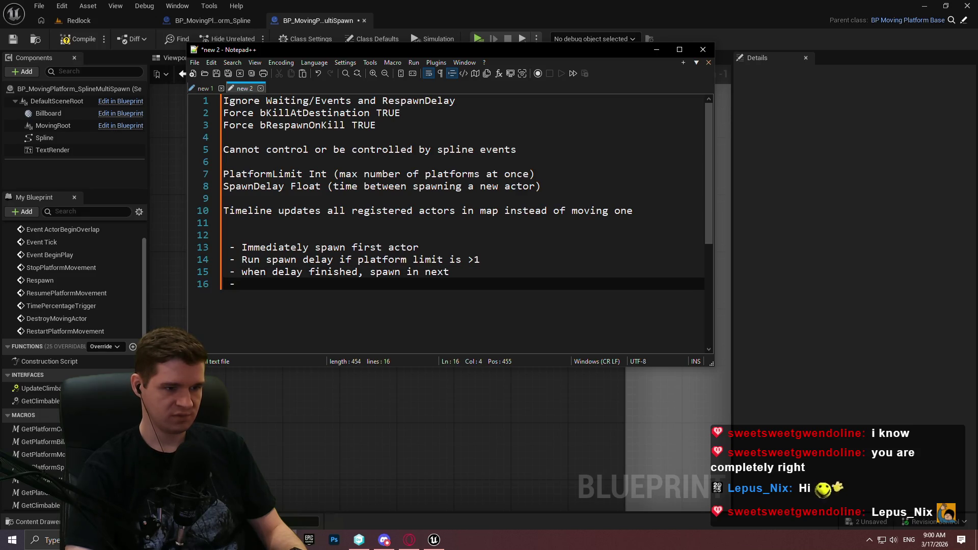
type("when p")
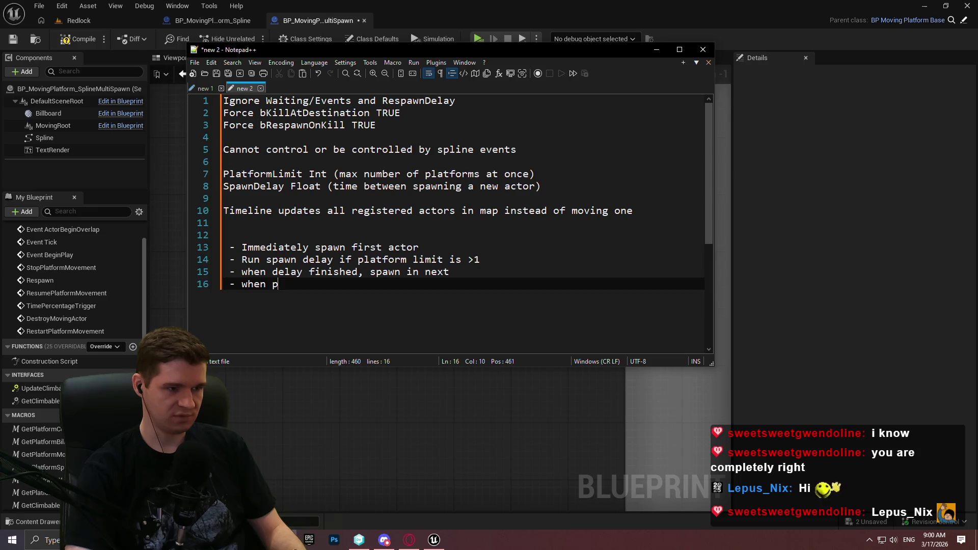
type("latform rea")
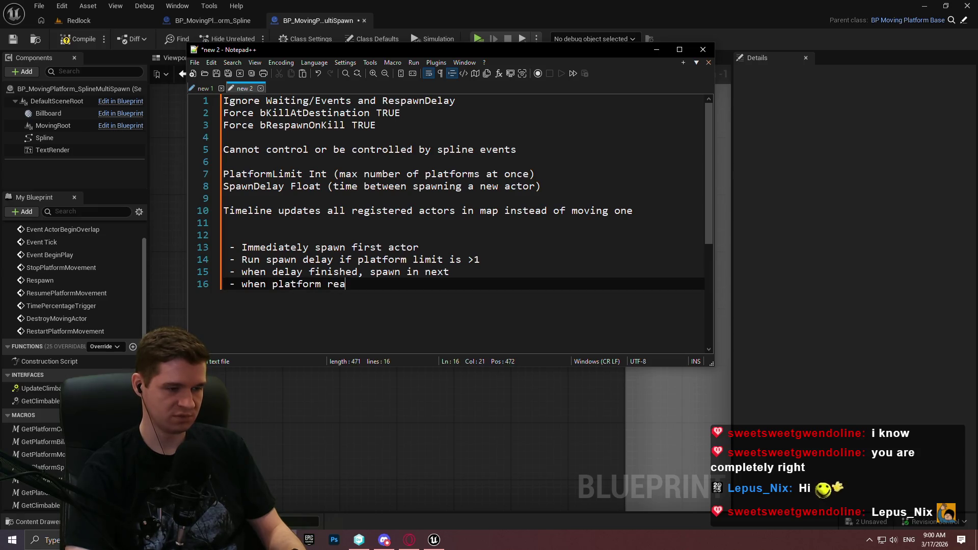
type("ches end ")
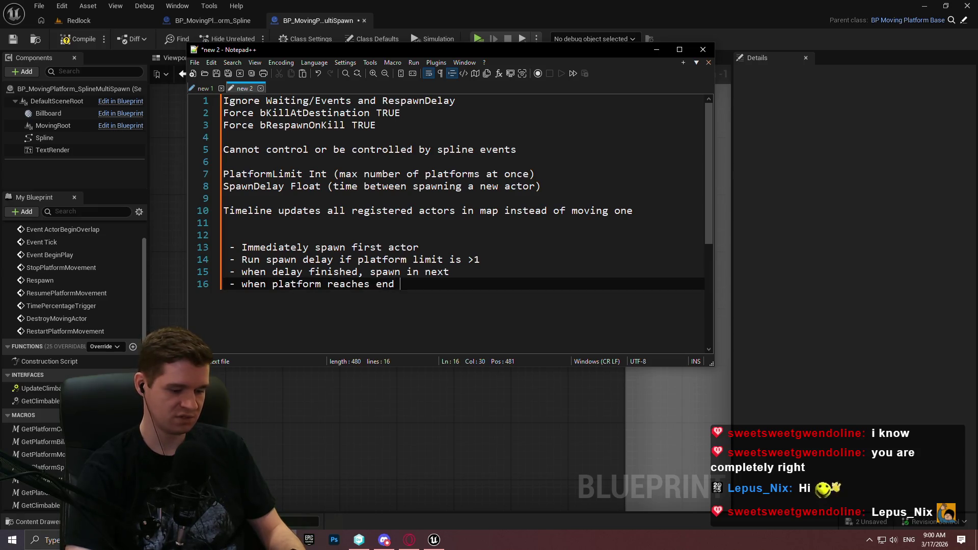
type("(0.5)")
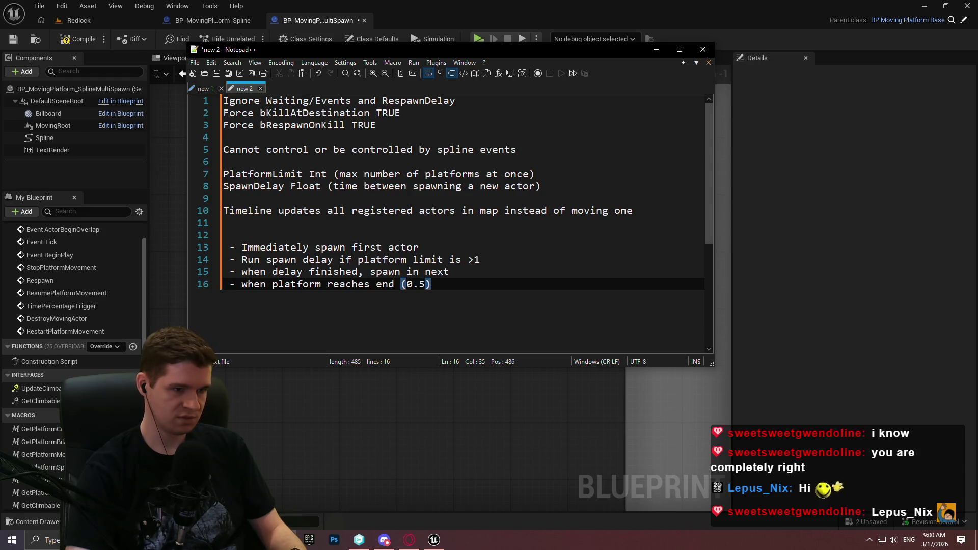
type(", destroy")
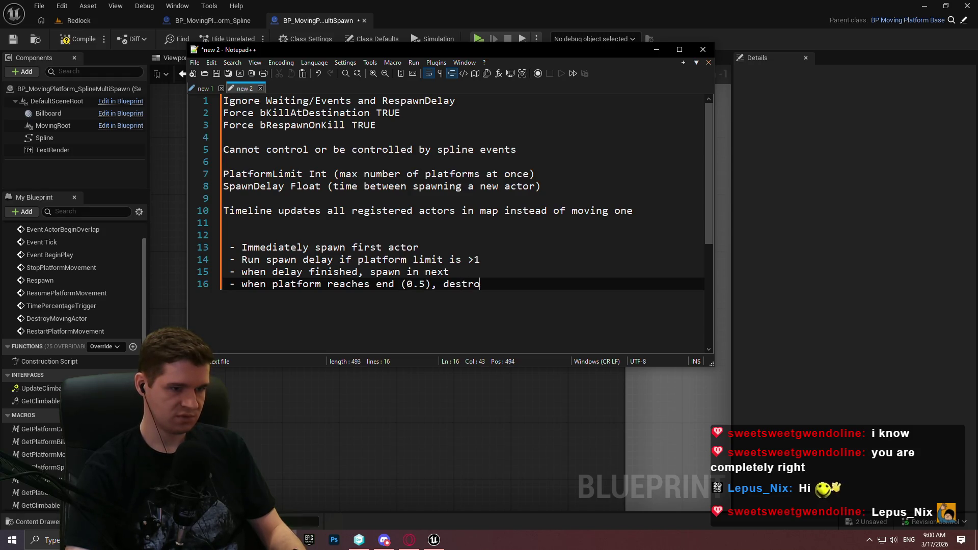
key("BackSpace")
key("BackSpace")
key("BackSpace")
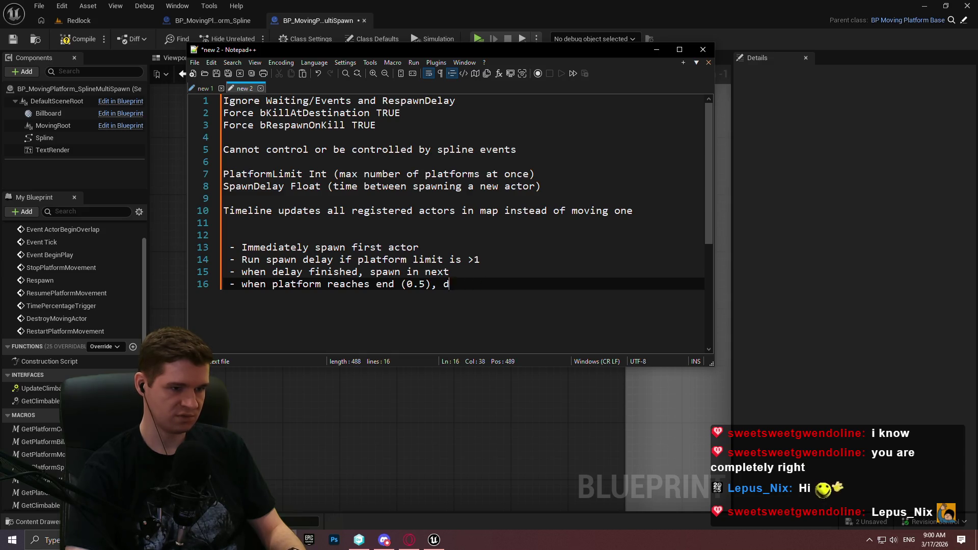
key("BackSpace")
type(",")
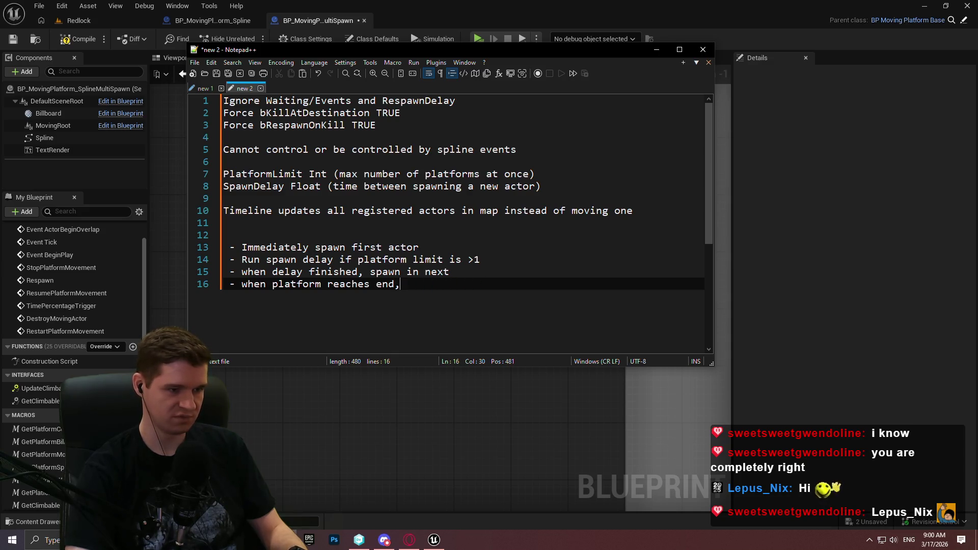
type(" destroy and ")
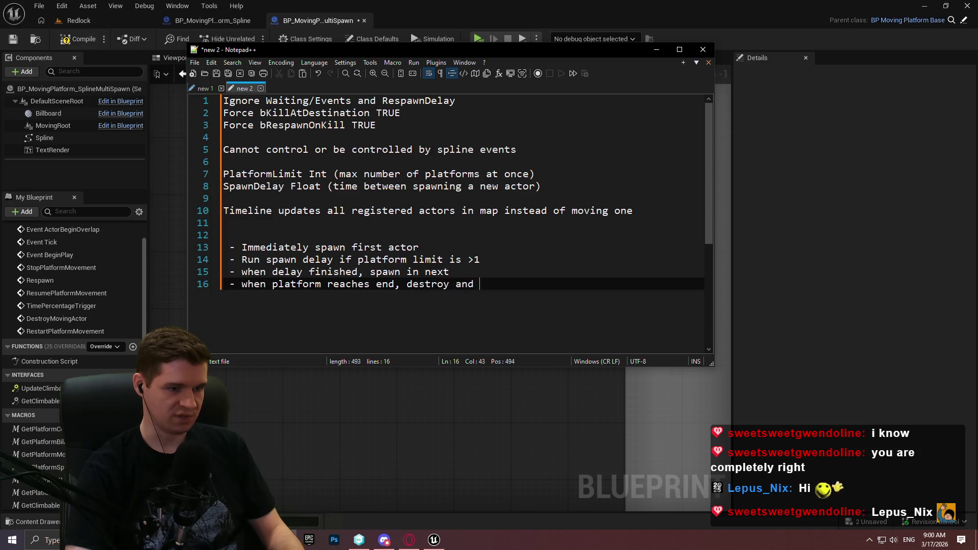
type("deregister")
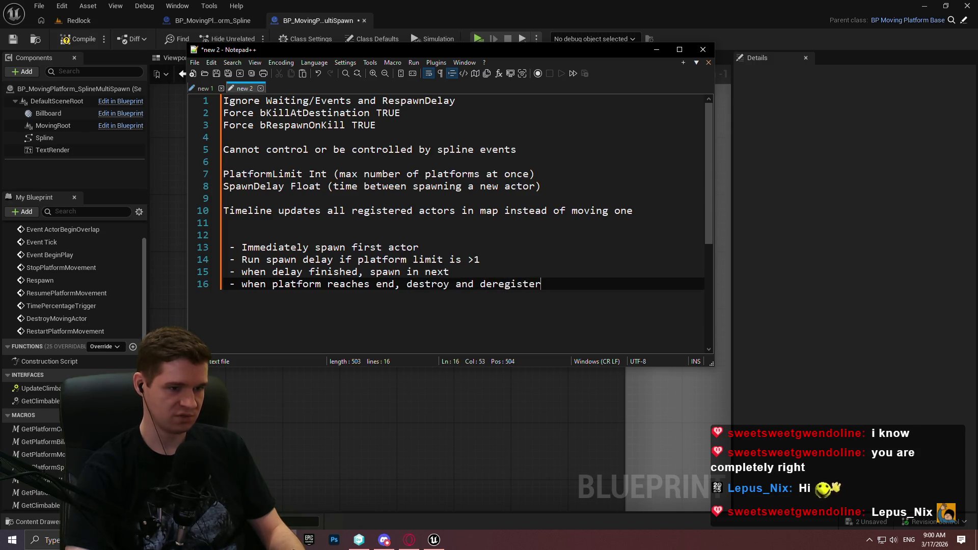
type(" in maps")
Reword line 13 to end 'first actor and attach to scene component' and start a '- Let' bullet
key("Up")
key("Up")
key("Up")
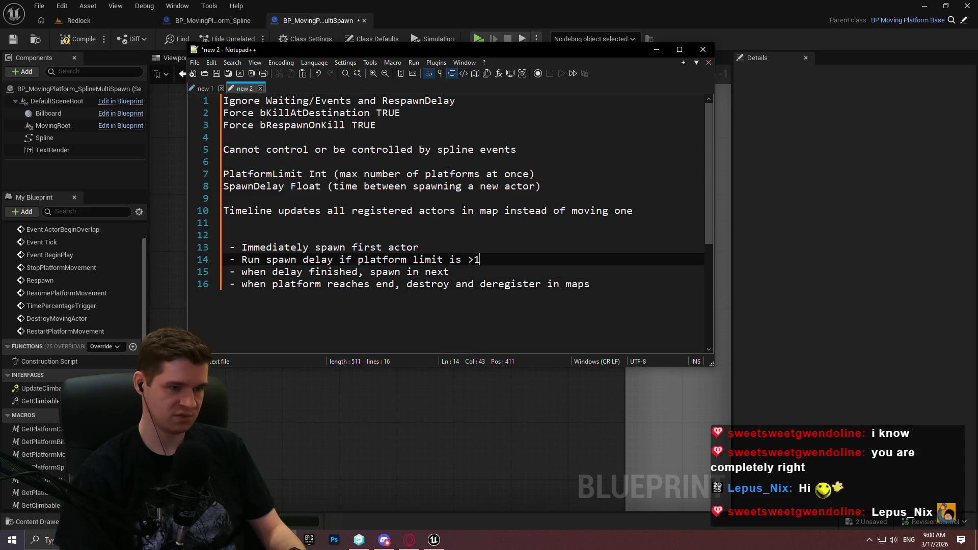
type(", at")
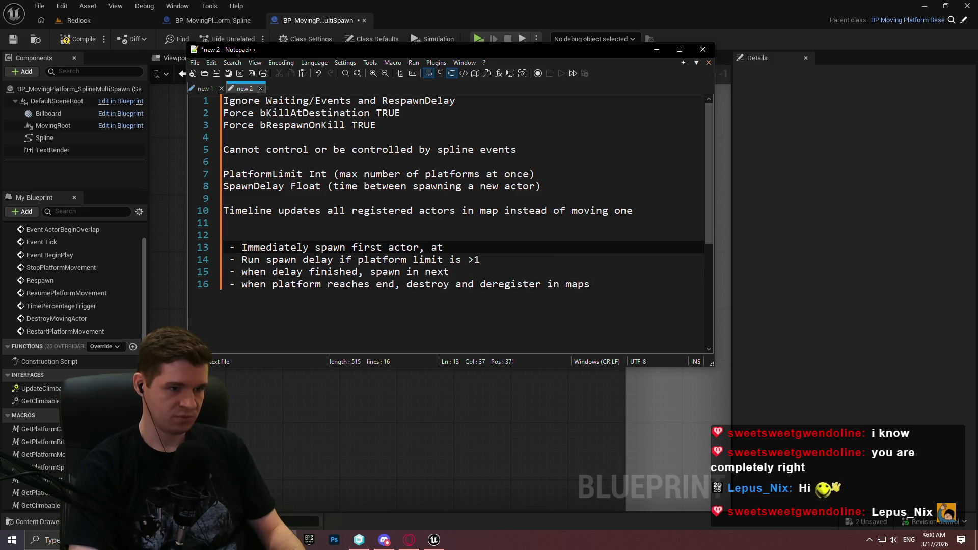
key("BackSpace")
key("BackSpace")
key("BackSpace")
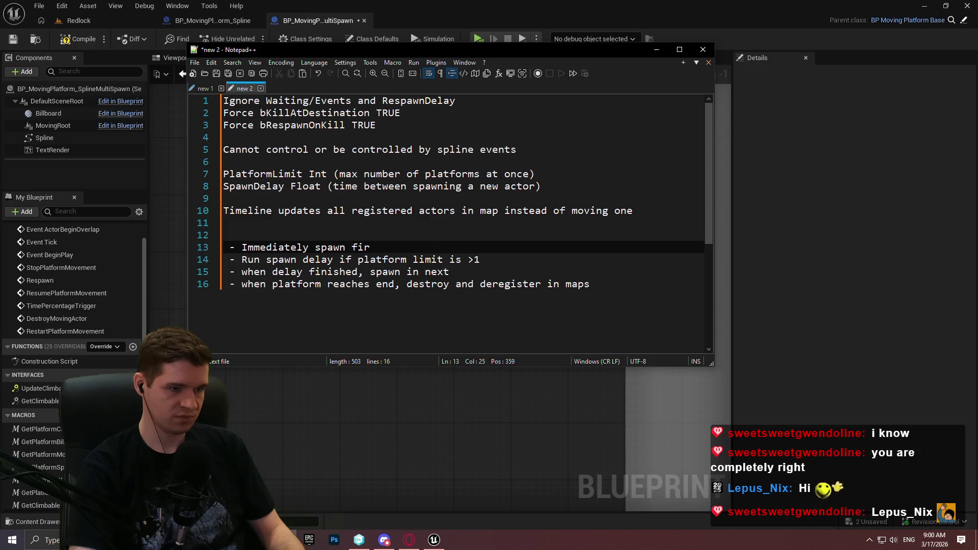
type("st actor and ata")
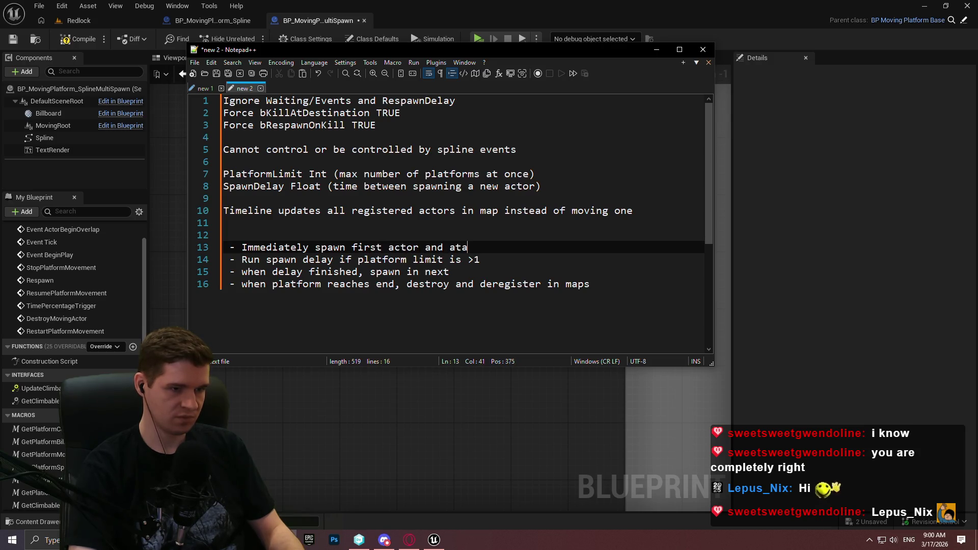
key("BackSpace")
type("tach to scene ")
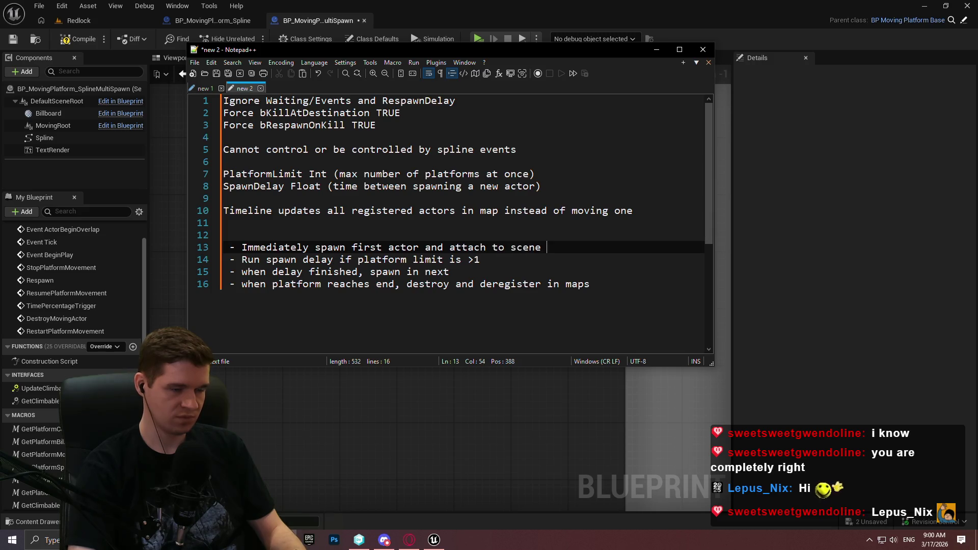
type("component")
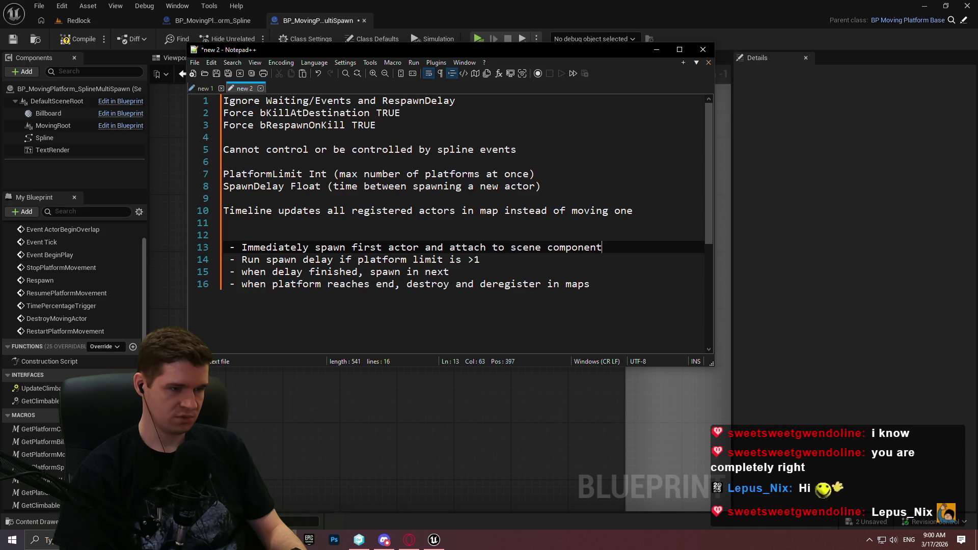
key("Return")
type("- ")
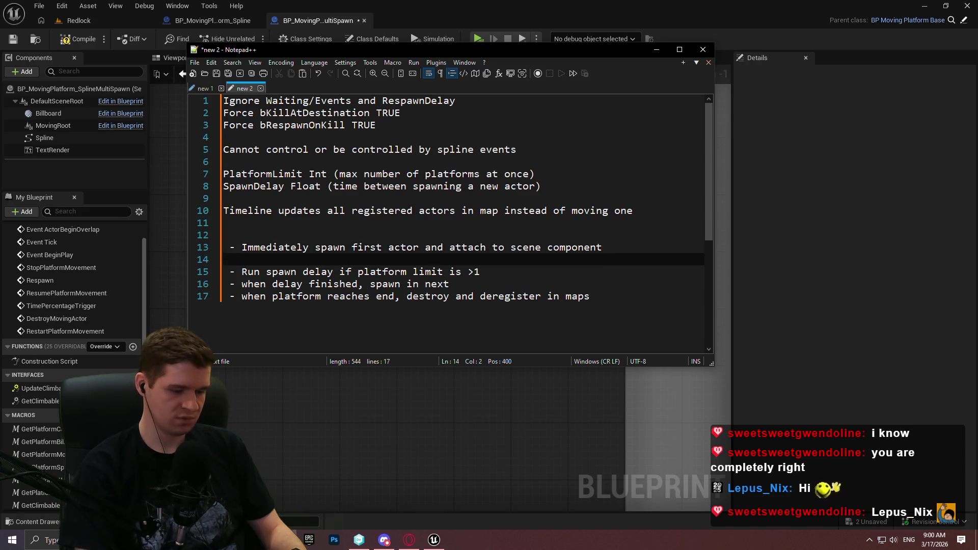
type("Let")
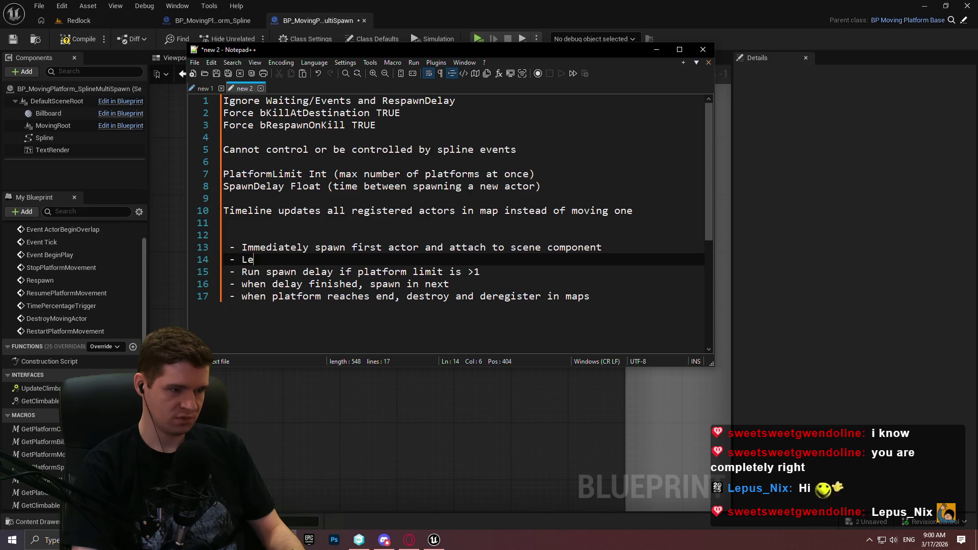
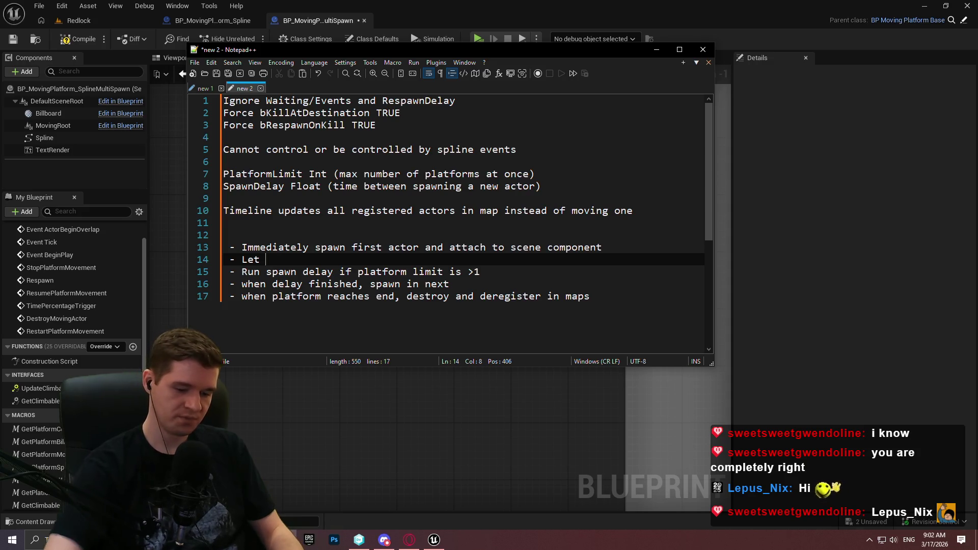
Change line 14 of the plan notes to 'timer moves all spawned actors at once'
key("BackSpace")
key("BackSpace")
key("BackSpace")
type("timer ")
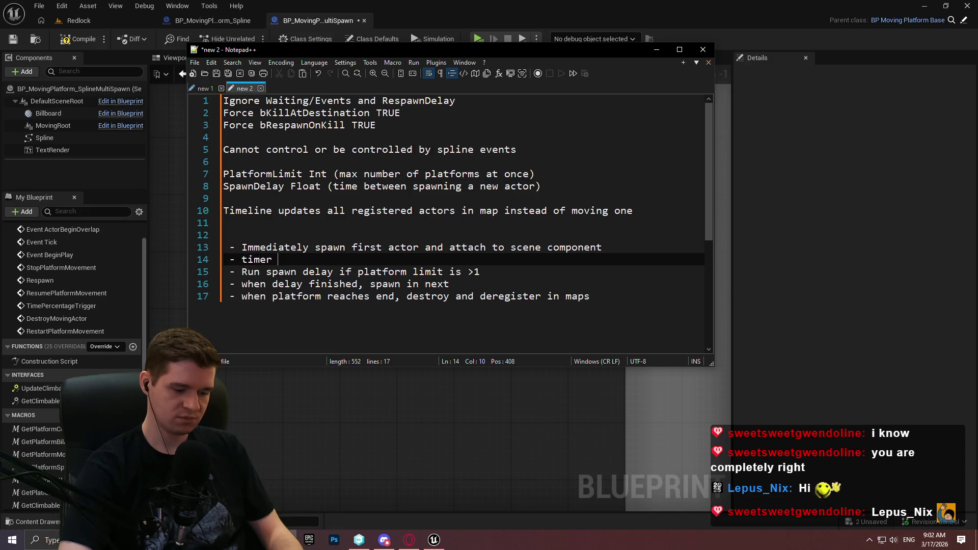
type("moves a")
type("ll actors ")
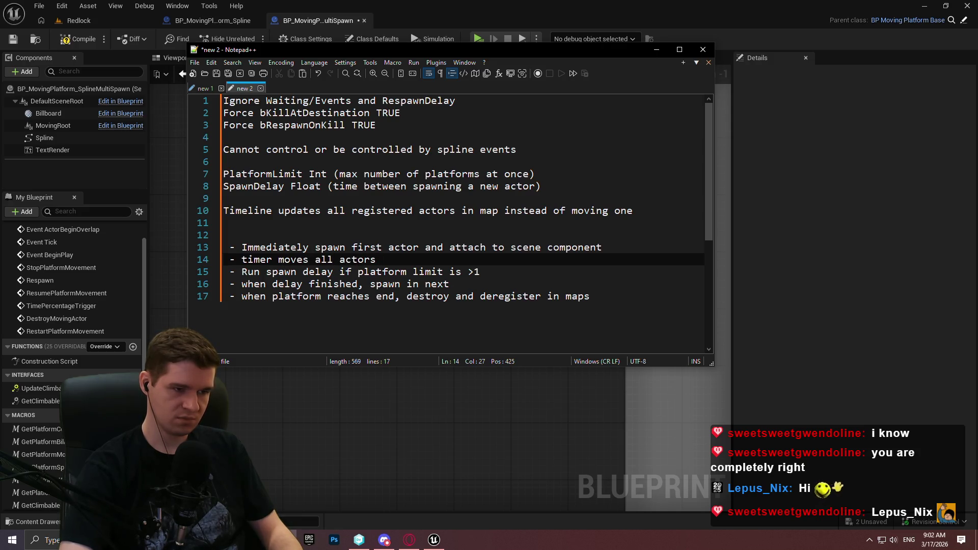
type("at once")
key("BackSpace")
key("BackSpace")
key("BackSpace")
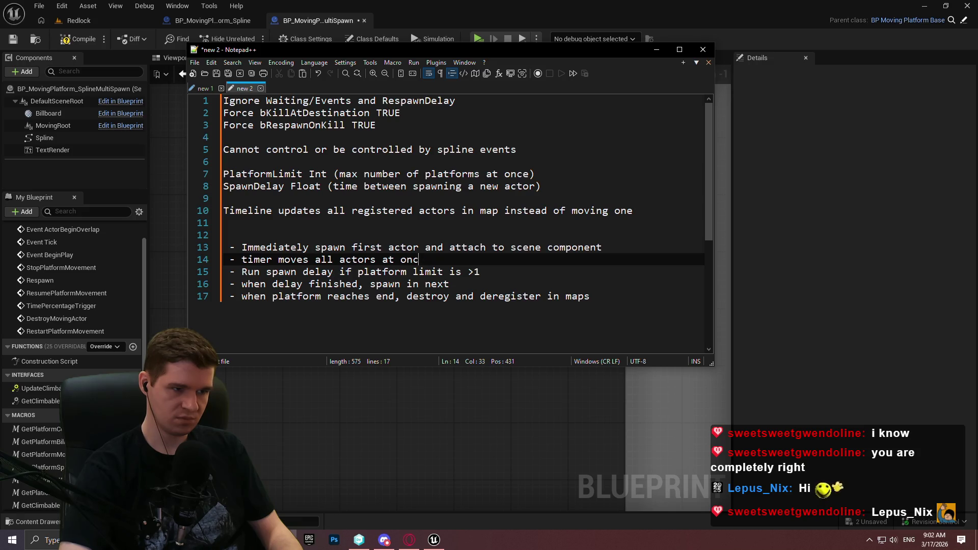
type("spawned actors")
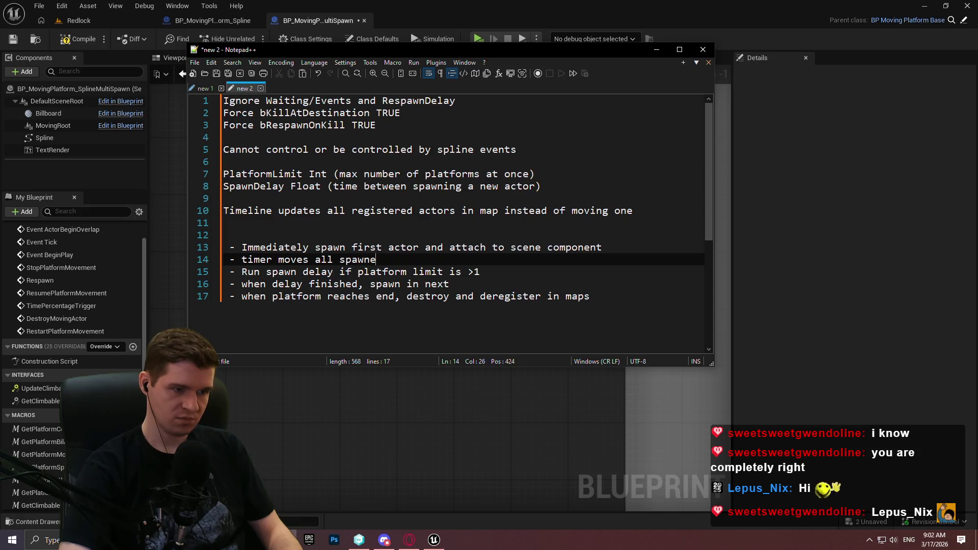
key("BackSpace")
key("BackSpace")
type("rs at once")
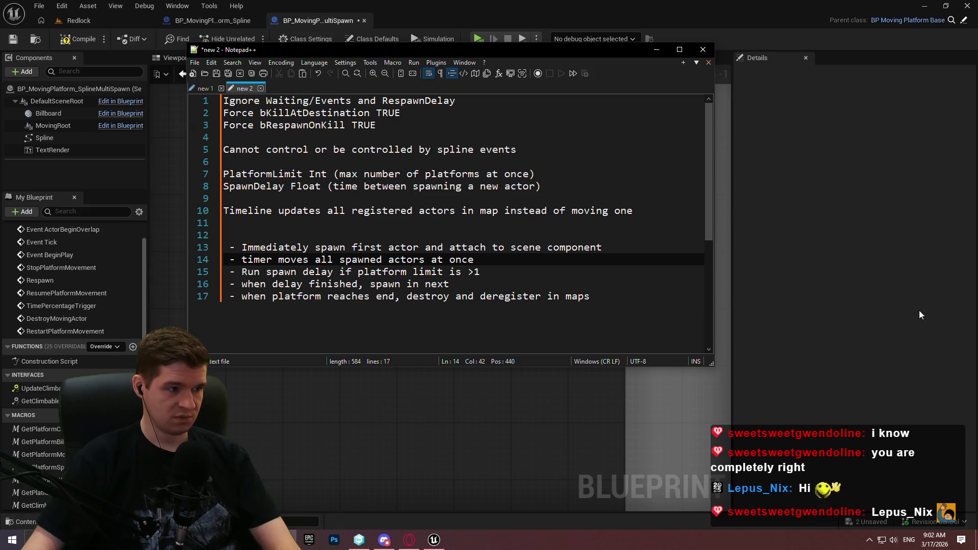
left_click(906, 289)
Delete the platform-creation comment box but keep the nodes inside it
scroll(324, 270, "down", 3)
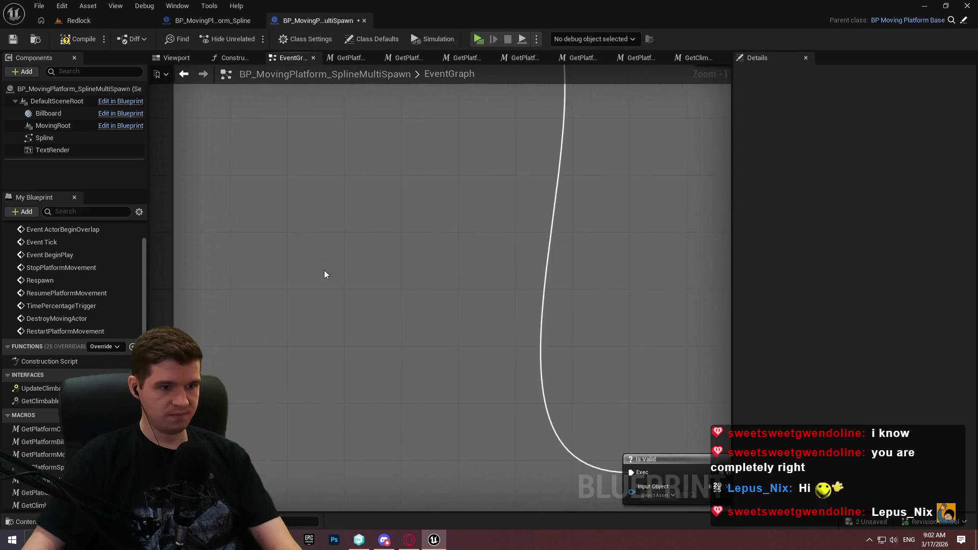
scroll(497, 258, "down", 4)
scroll(336, 258, "up", 4)
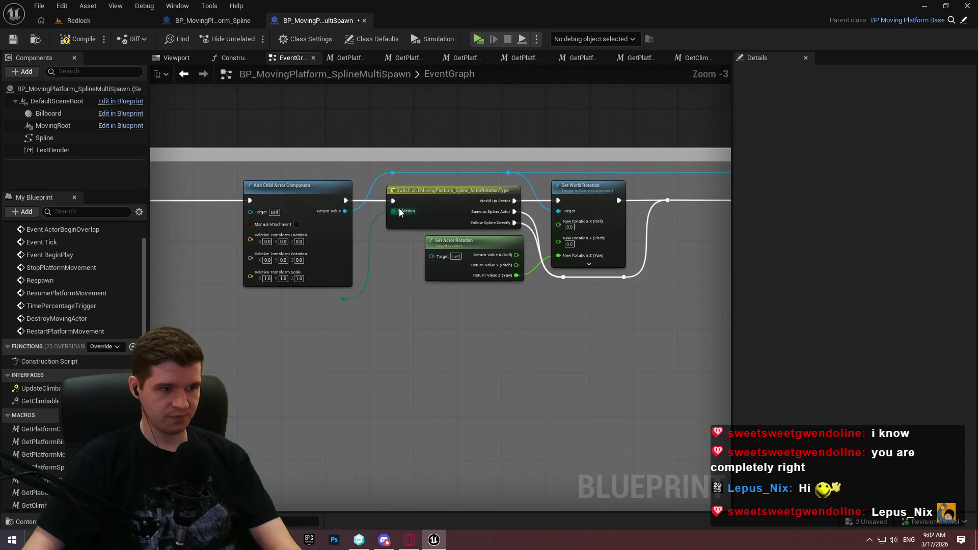
scroll(526, 127, "up", 1)
mouse_move(526, 127)
left_mouse_down()
mouse_move(693, 135)
mouse_move(697, 149)
mouse_move(296, 151)
left_mouse_up()
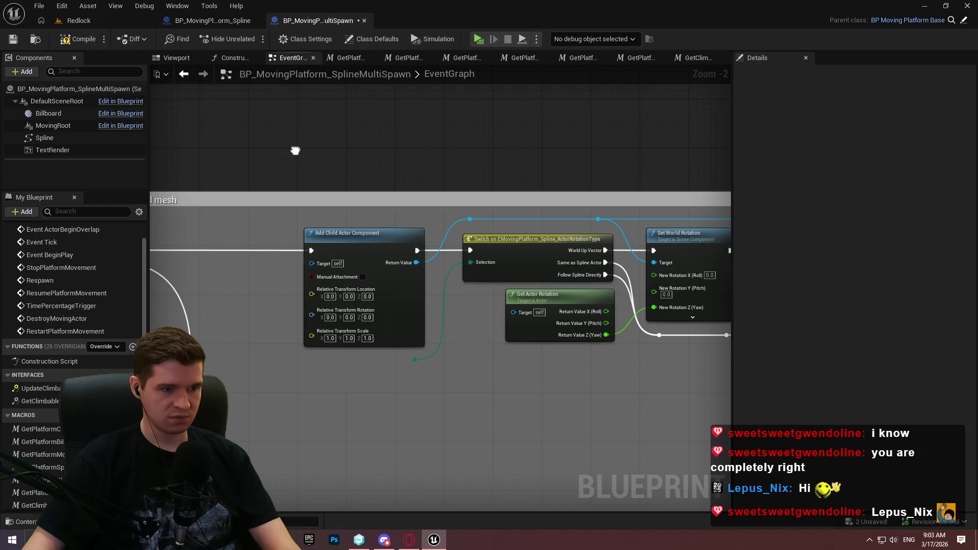
left_click_drag(295, 151, 729, 161)
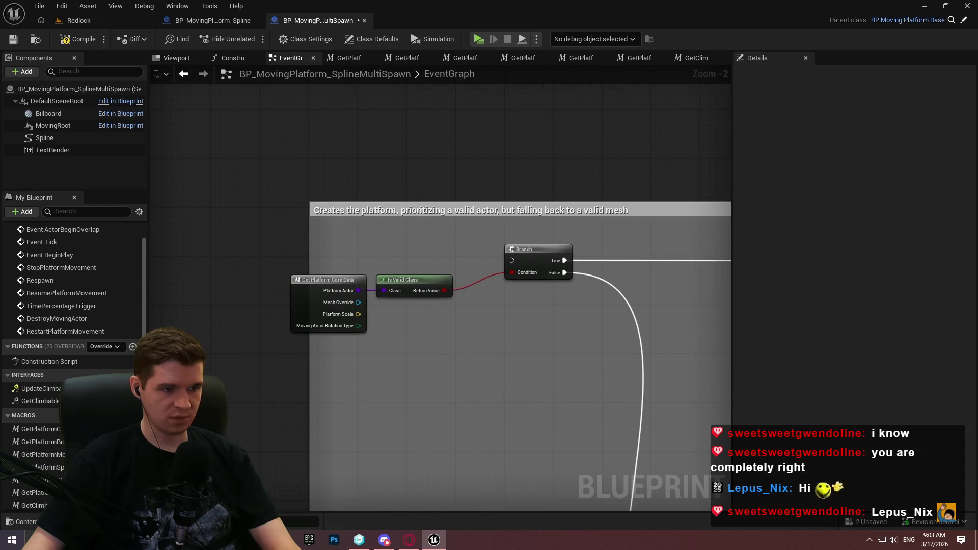
scroll(458, 202, "down", 4)
left_click(460, 201)
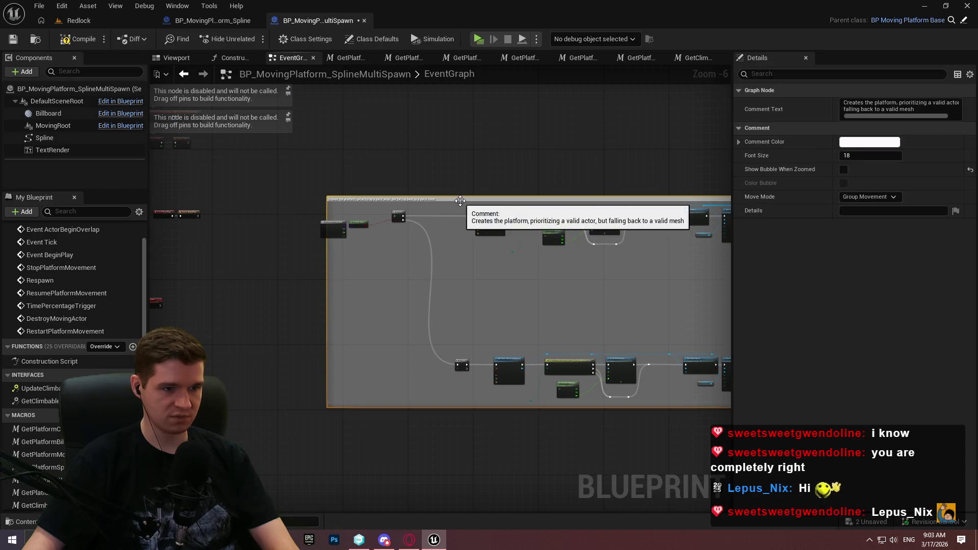
mouse_move(460, 201)
left_mouse_down()
mouse_move(306, 170)
mouse_move(158, 160)
left_mouse_up()
key("Delete")
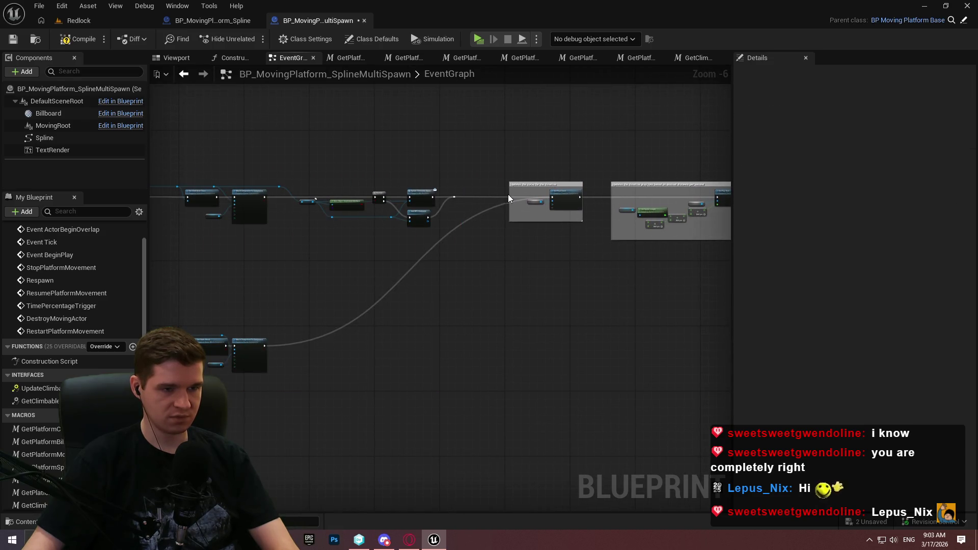
Place an Add Scene Component node in the empty space above the Add Child Actor Component node
scroll(508, 194, "up", 3)
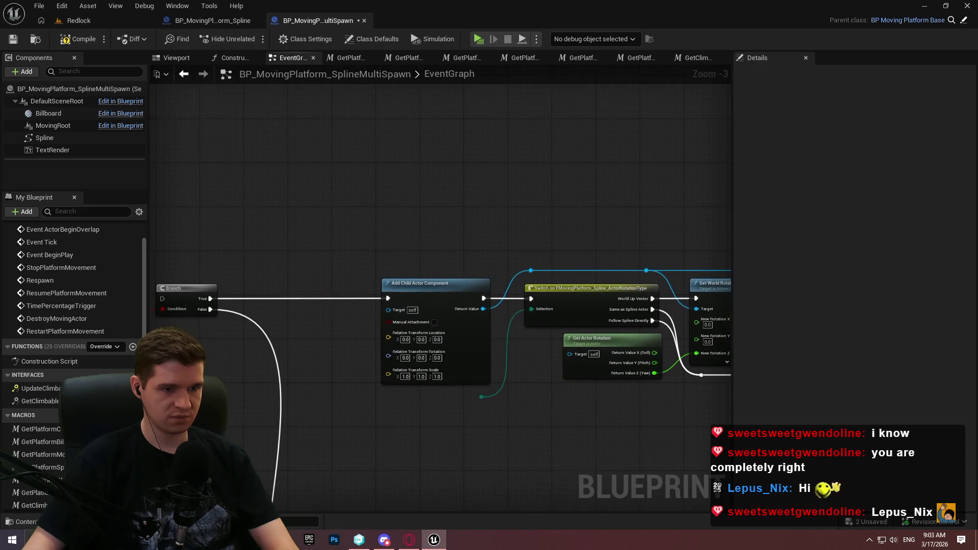
mouse_move(509, 255)
left_mouse_down()
mouse_move(328, 194)
mouse_move(416, 209)
mouse_move(375, 214)
left_mouse_up()
scroll(378, 186, "up", 1)
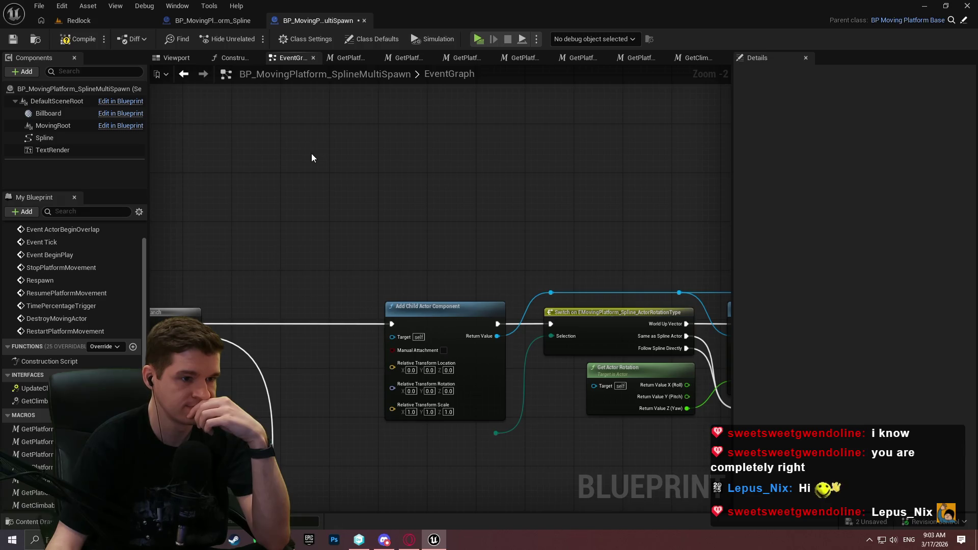
mouse_move(310, 154)
left_mouse_down()
mouse_move(606, 0)
mouse_move(618, 67)
mouse_move(526, 222)
mouse_move(338, 203)
left_mouse_up()
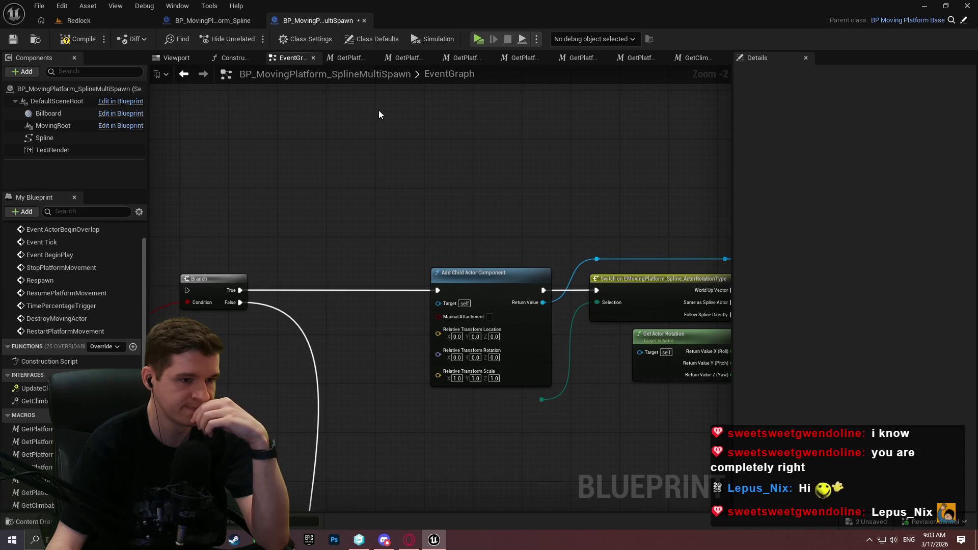
left_click_drag(379, 114, 379, 200)
right_click(379, 200)
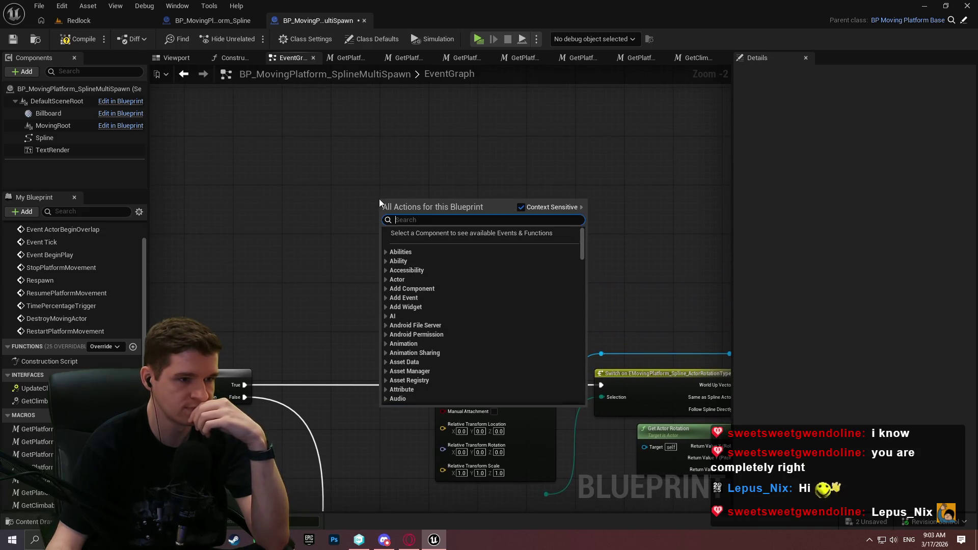
type("scene co")
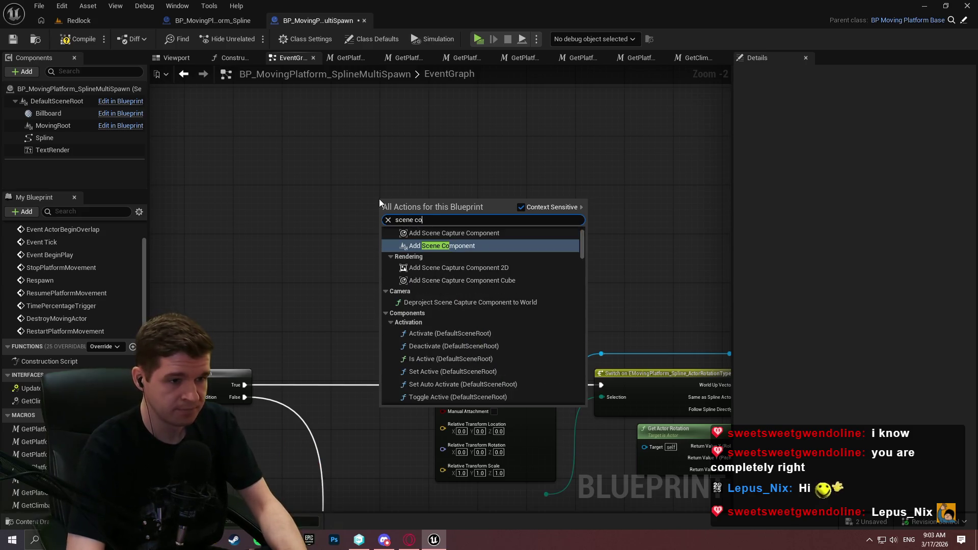
type("mponent")
key("Return")
scroll(386, 173, "up", 1)
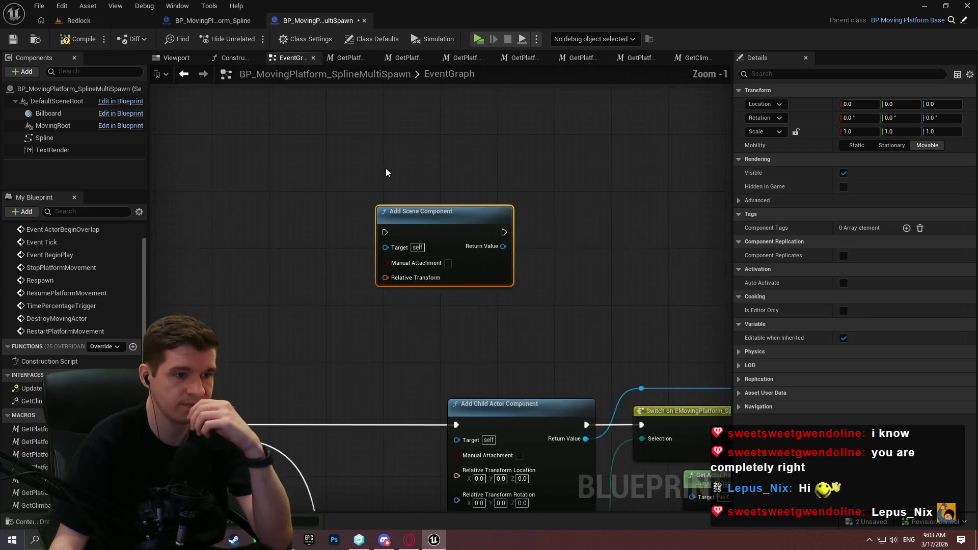
scroll(386, 173, "up", 1)
mouse_move(574, 236)
left_mouse_down()
mouse_move(474, 144)
mouse_move(445, 220)
mouse_move(387, 82)
mouse_move(674, 215)
left_mouse_up()
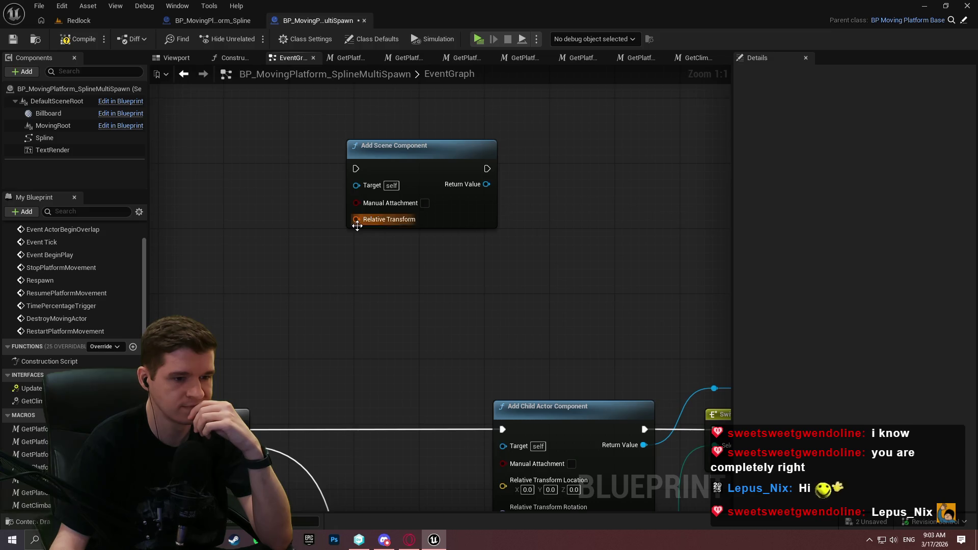
left_click(231, 21)
scroll(280, 208, "up", 4)
Look over the BP_MovingPlatform_Spline graph's rotation and Set Child Actor Class spawning nodes
scroll(480, 253, "down", 6)
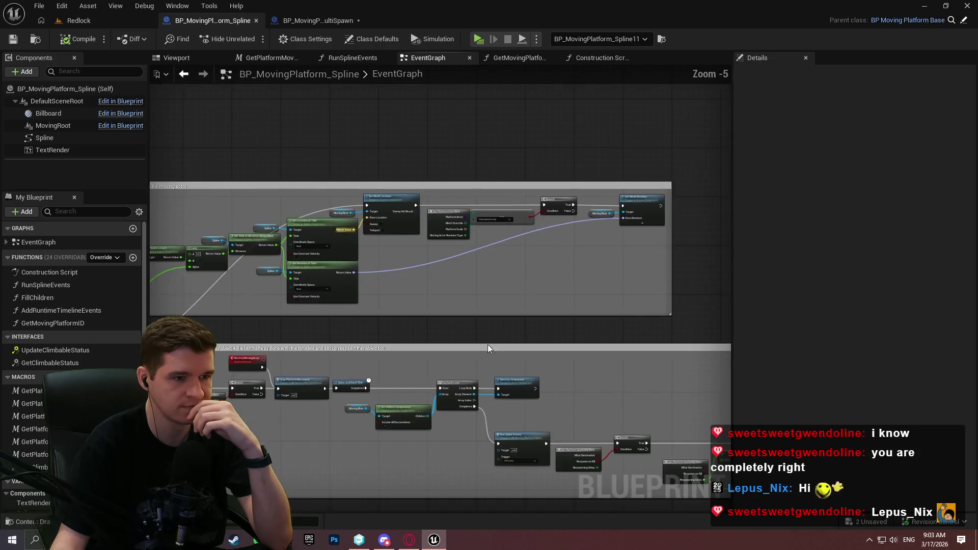
scroll(368, 322, "up", 4)
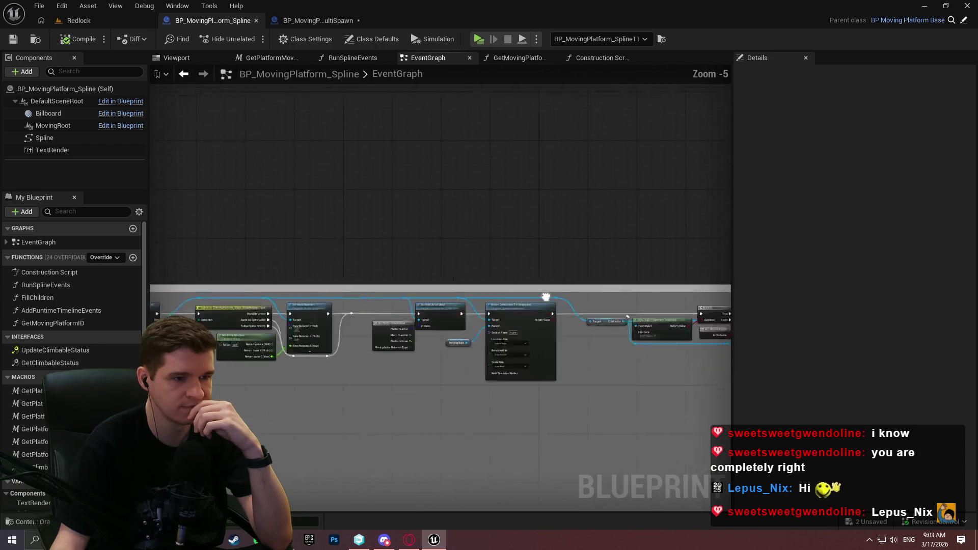
scroll(397, 259, "up", 2)
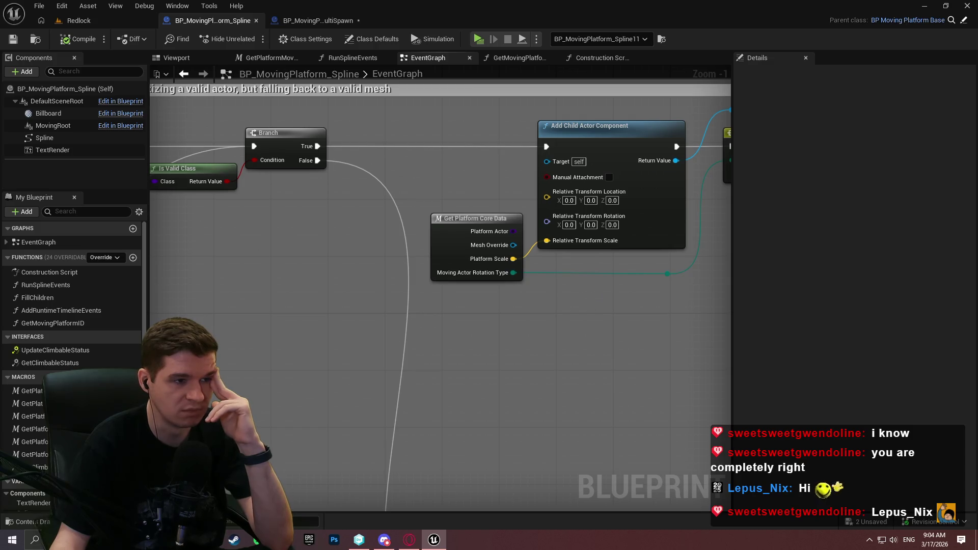
left_click_drag(599, 298, 139, 271)
mouse_move(612, 255)
left_mouse_down()
mouse_move(471, 336)
mouse_move(183, 355)
left_mouse_up()
mouse_move(560, 240)
left_mouse_down()
mouse_move(505, 259)
mouse_move(390, 273)
mouse_move(828, 278)
left_mouse_up()
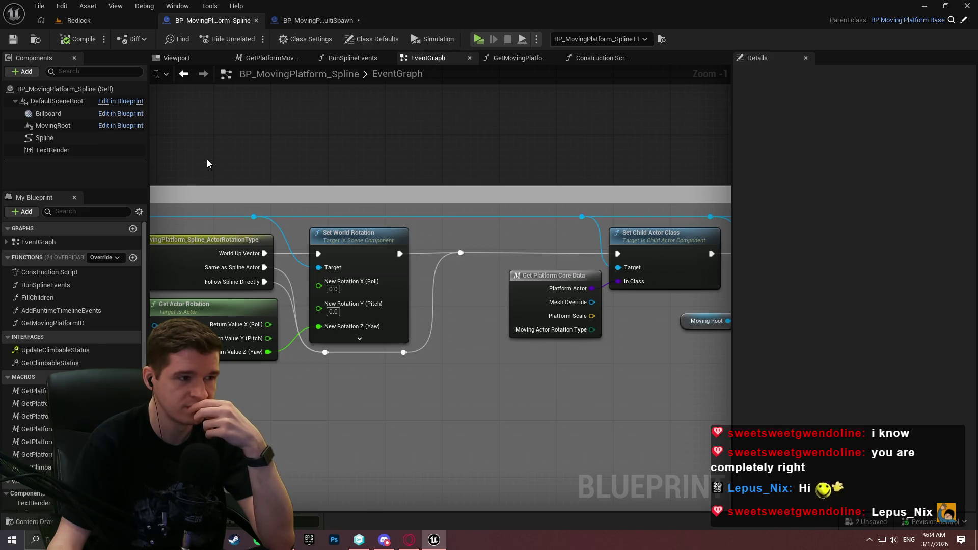
scroll(71, 365, "down", 3)
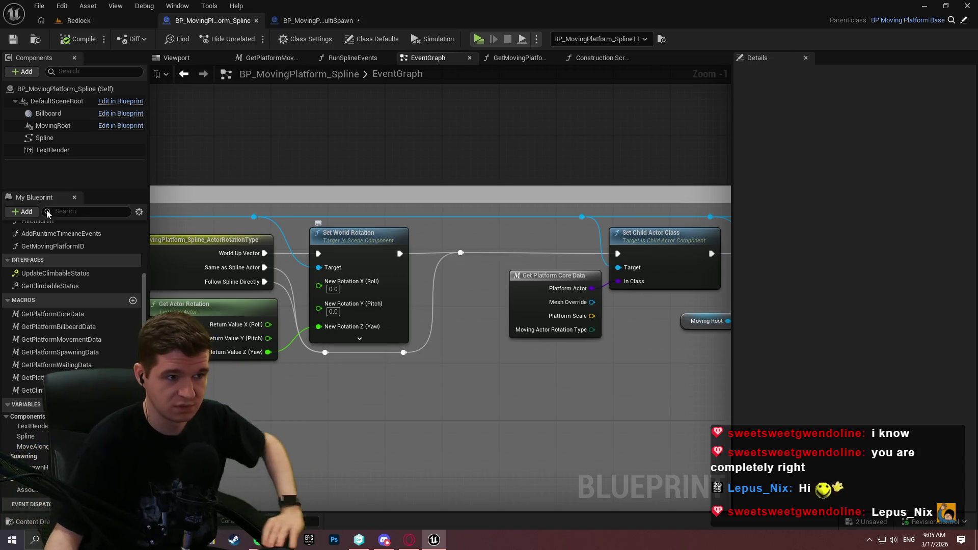
left_click(313, 20)
Promote the scene component output to a variable, drop the setter, and name it PlatformTimeMap
scroll(72, 280, "down", 3)
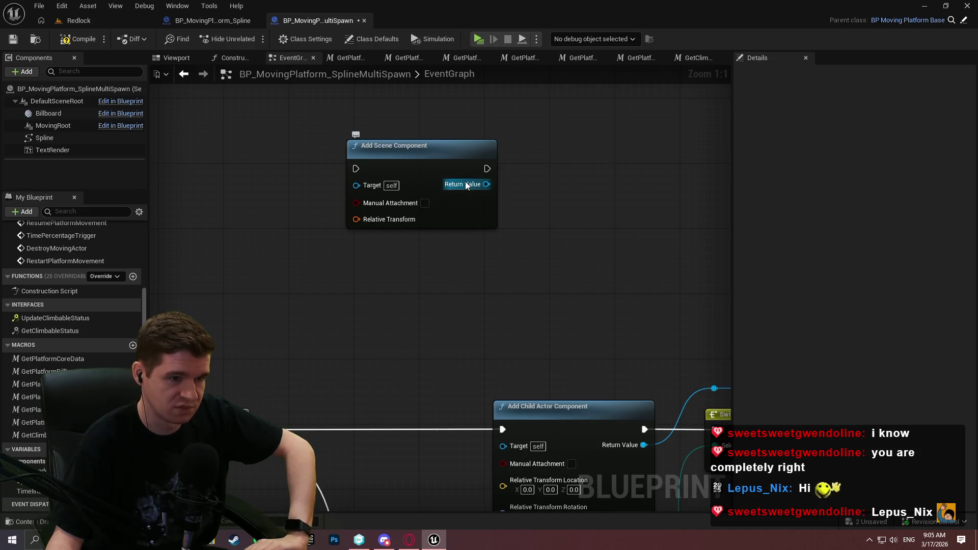
left_click_drag(469, 187, 544, 184)
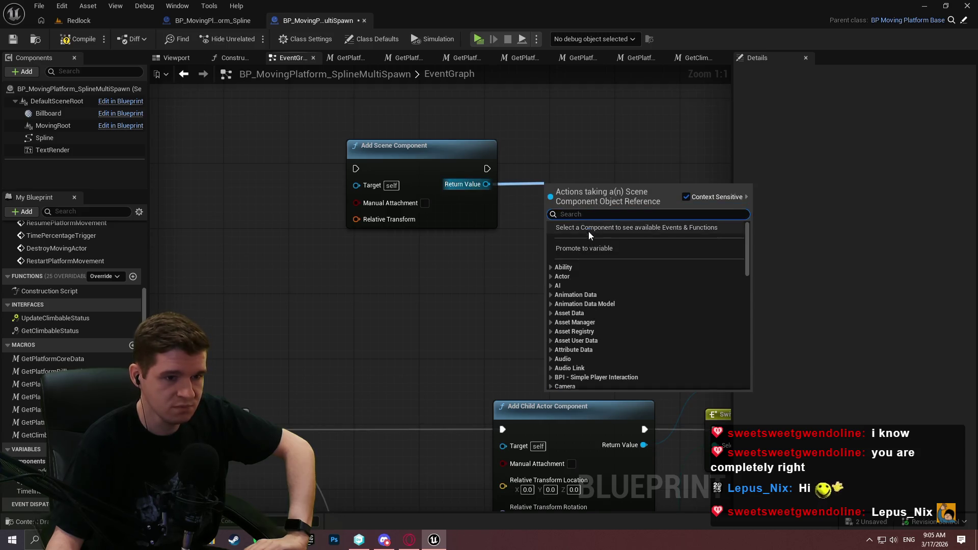
left_click(572, 247)
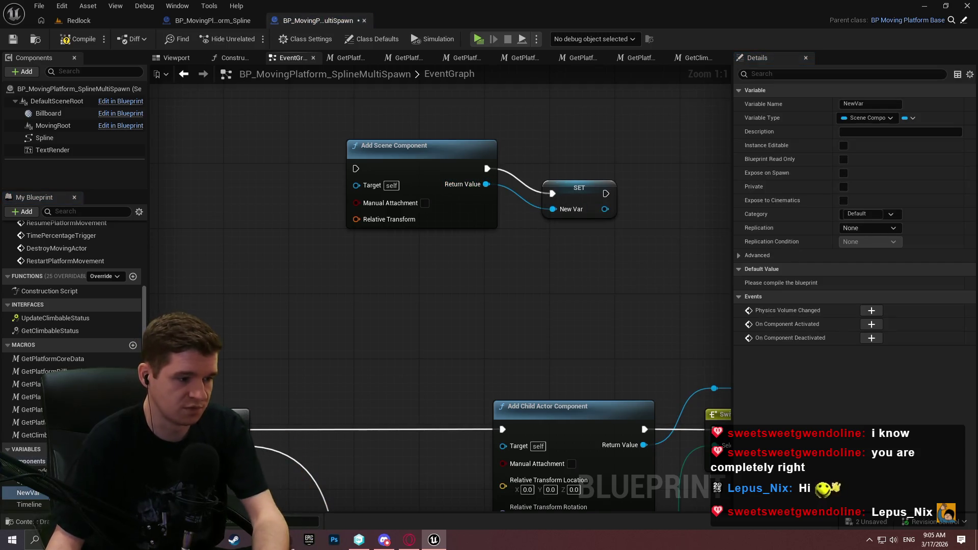
key("ctrl+z")
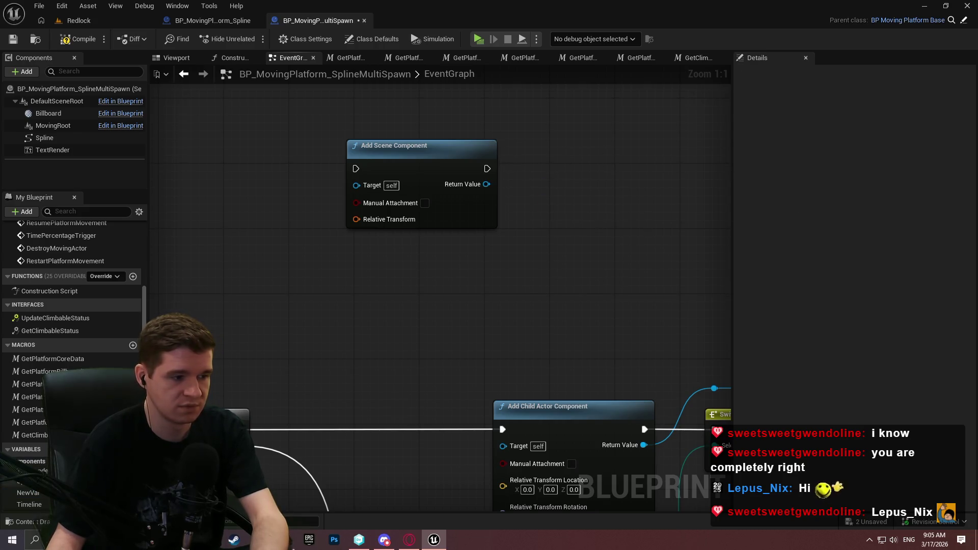
left_click(28, 493)
type("PlatformTimeMap")
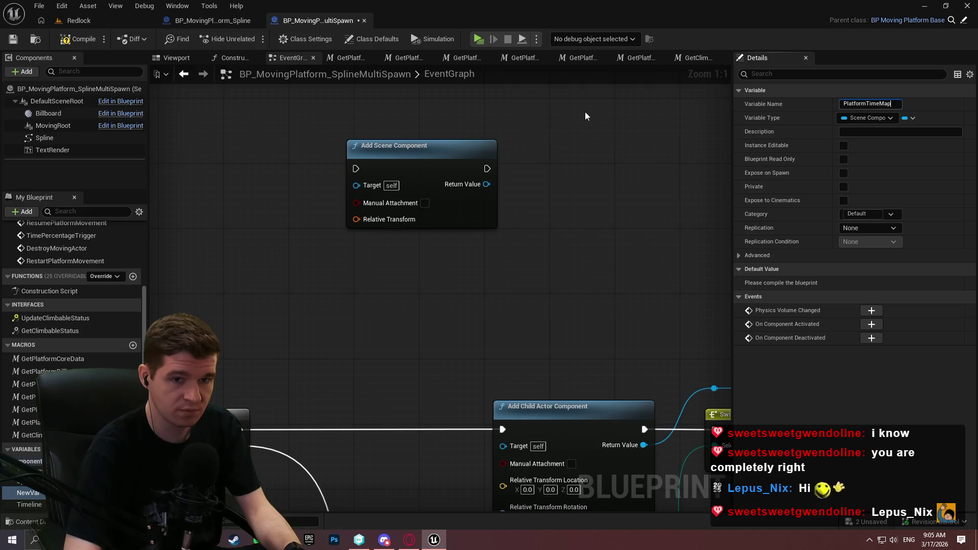
key("Return")
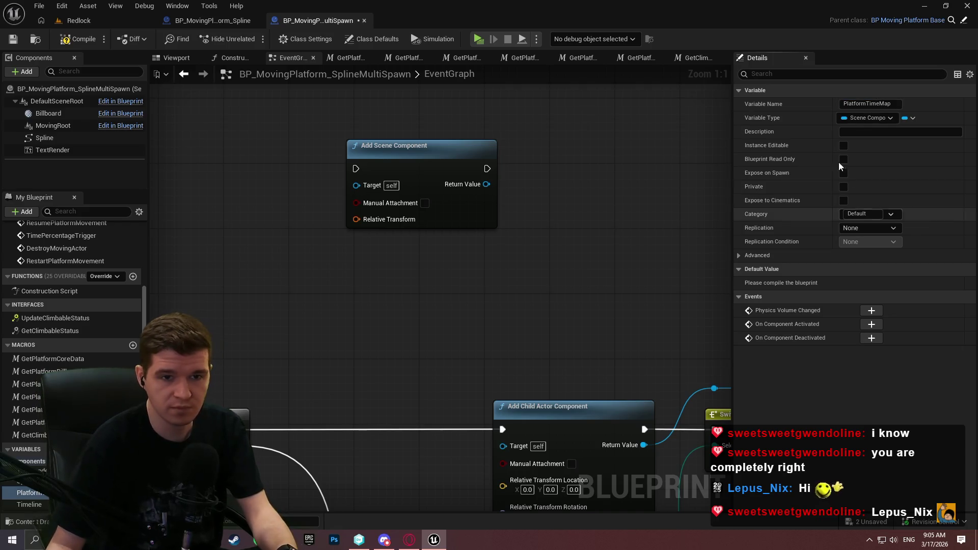
Make PlatformTimeMap a Map with Float values and compile the blueprint
left_click(910, 118)
left_click(896, 172)
left_click(936, 118)
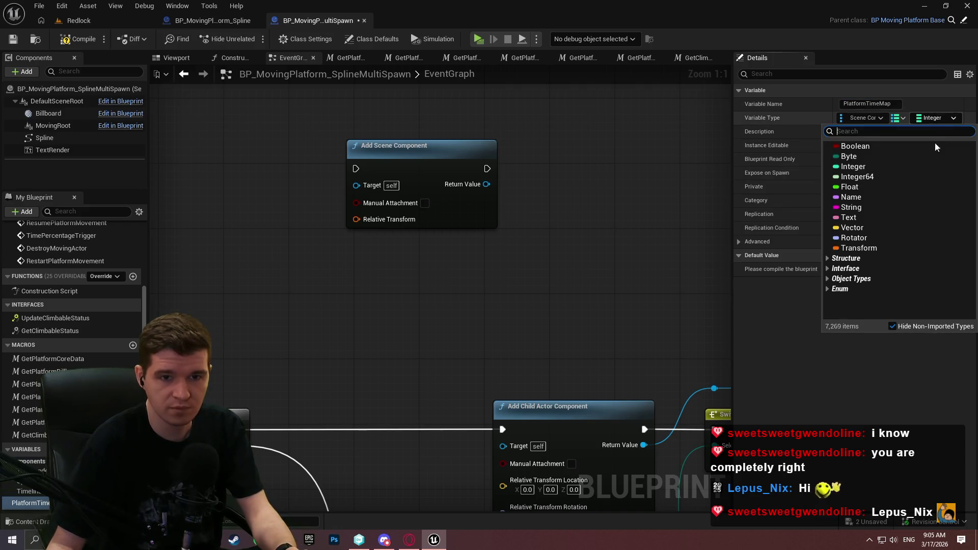
left_click(880, 178)
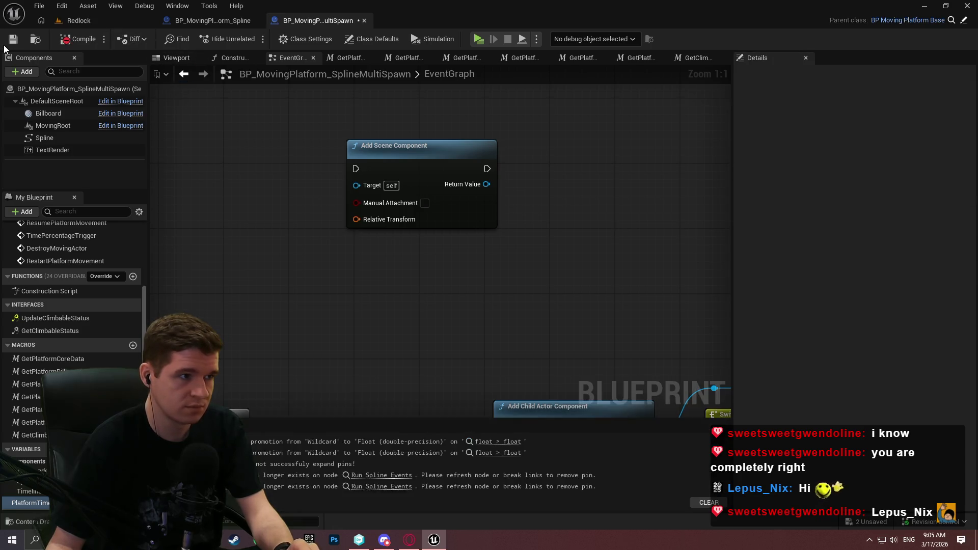
left_click(77, 39)
scroll(414, 323, "down", 3)
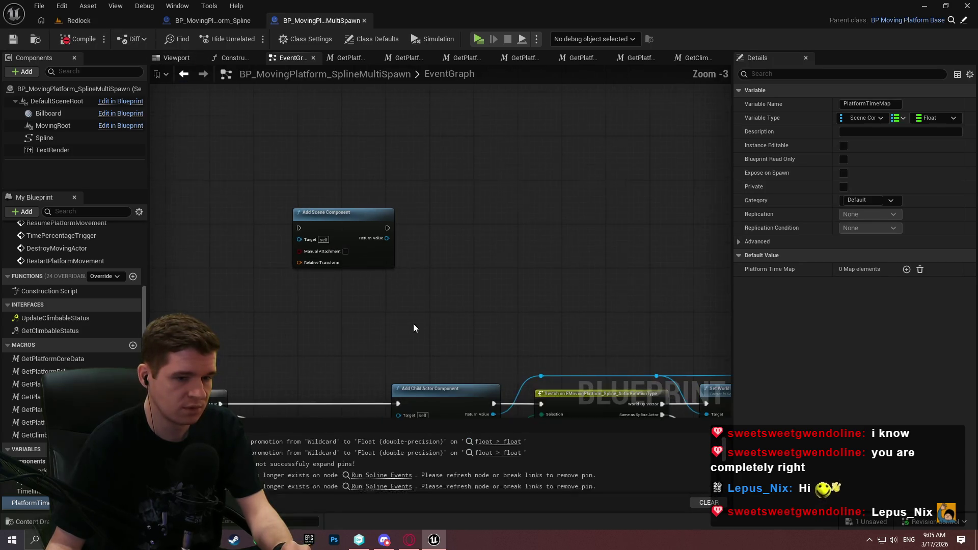
Place a PlatformTimeMap getter and add a map Add node fed by it
scroll(408, 352, "up", 3)
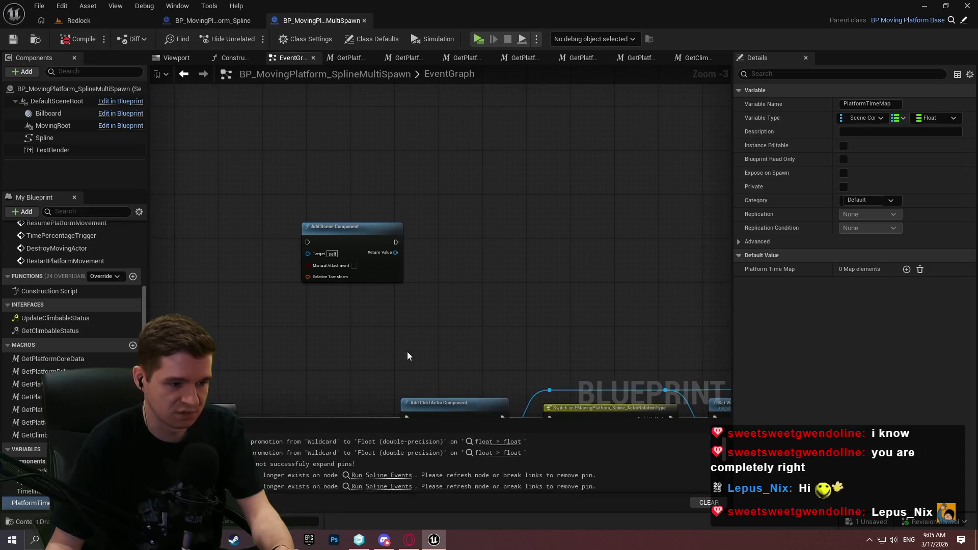
left_click(27, 505)
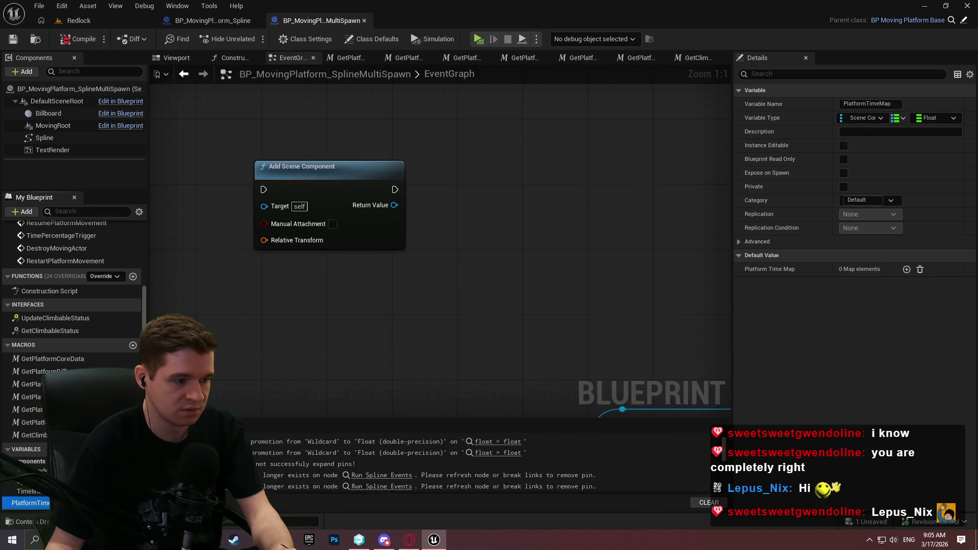
left_click_drag(31, 503, 476, 257)
left_click(525, 269)
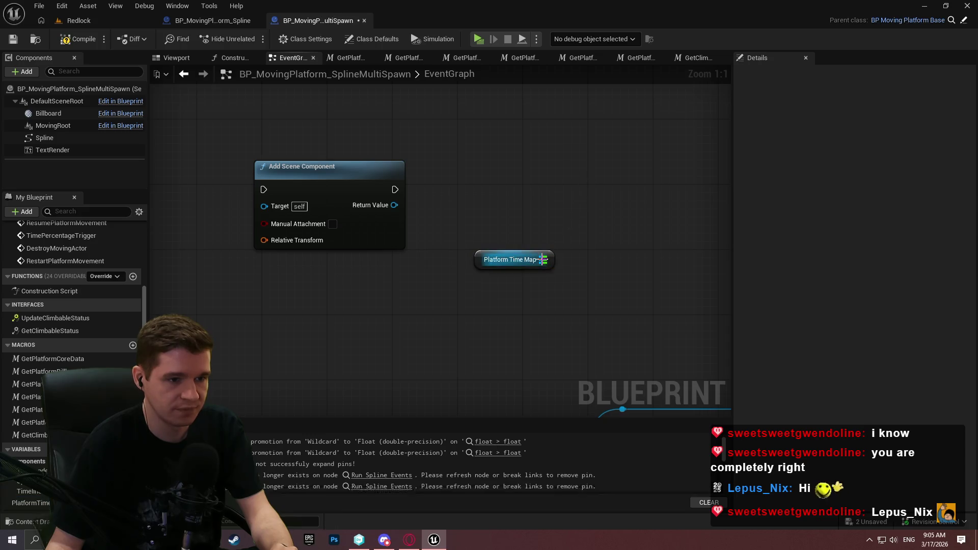
left_click_drag(543, 260, 612, 239)
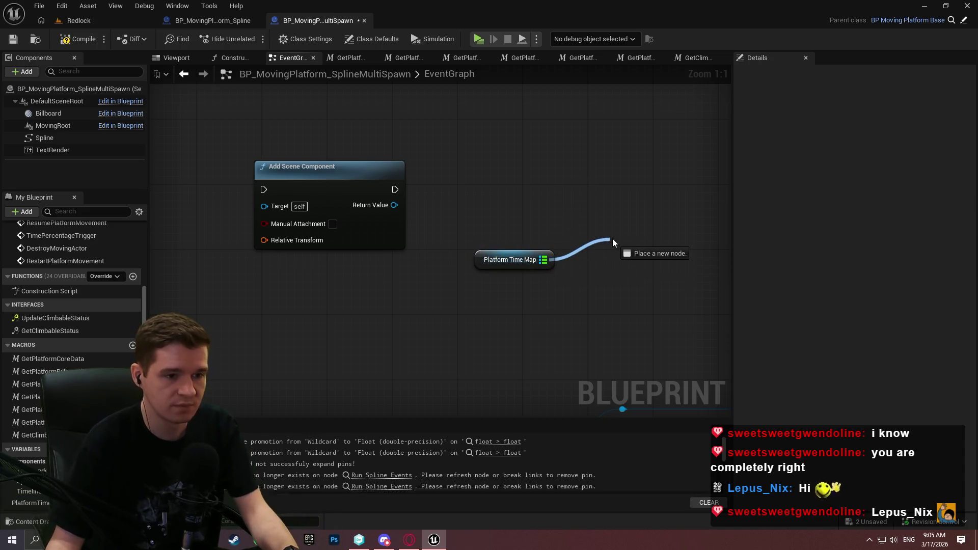
type("add")
left_click(649, 311)
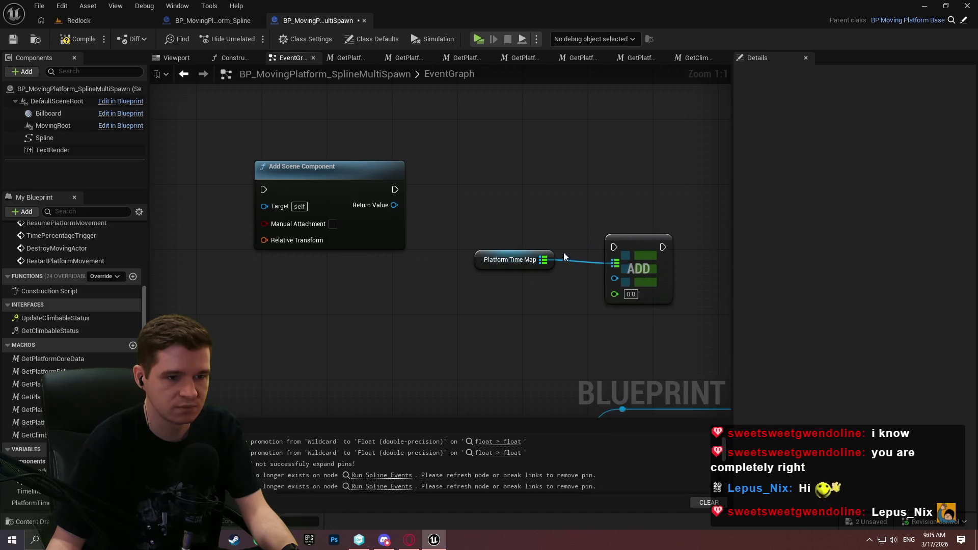
left_click(550, 260)
left_click(600, 212)
Add Get Platform Core Data feeding Platform Scale to Relative Transform Scale and rotation type to the Switch
scroll(600, 212, "down", 2)
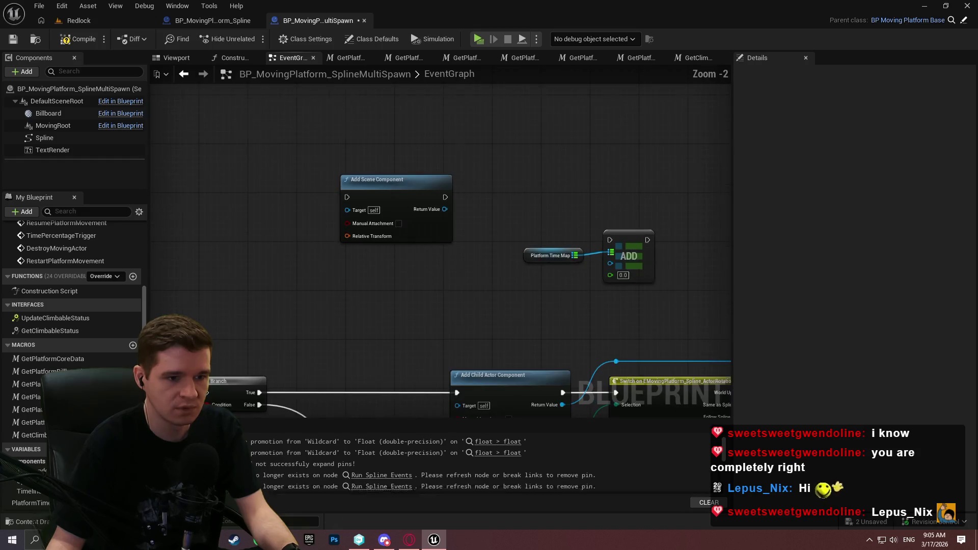
left_click_drag(518, 248, 576, 71)
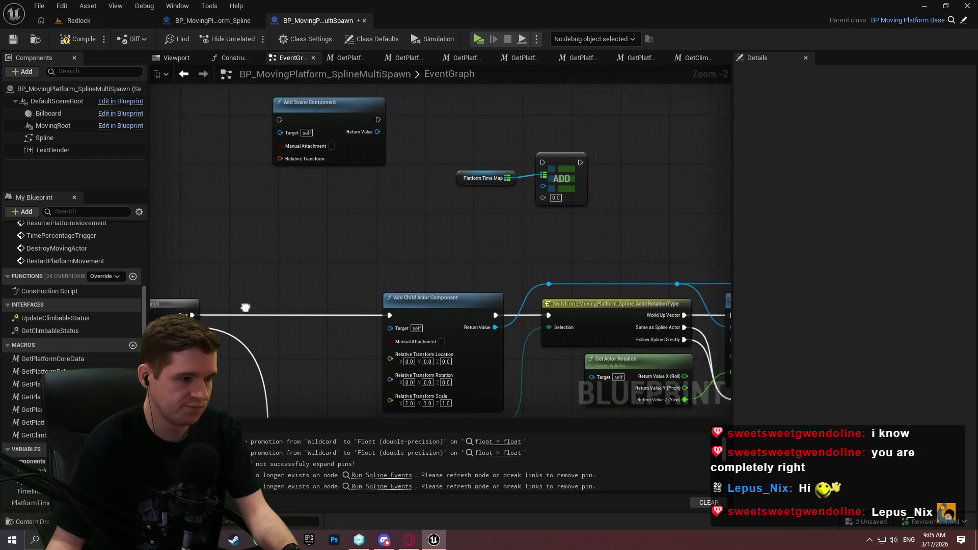
left_click_drag(50, 359, 509, 295)
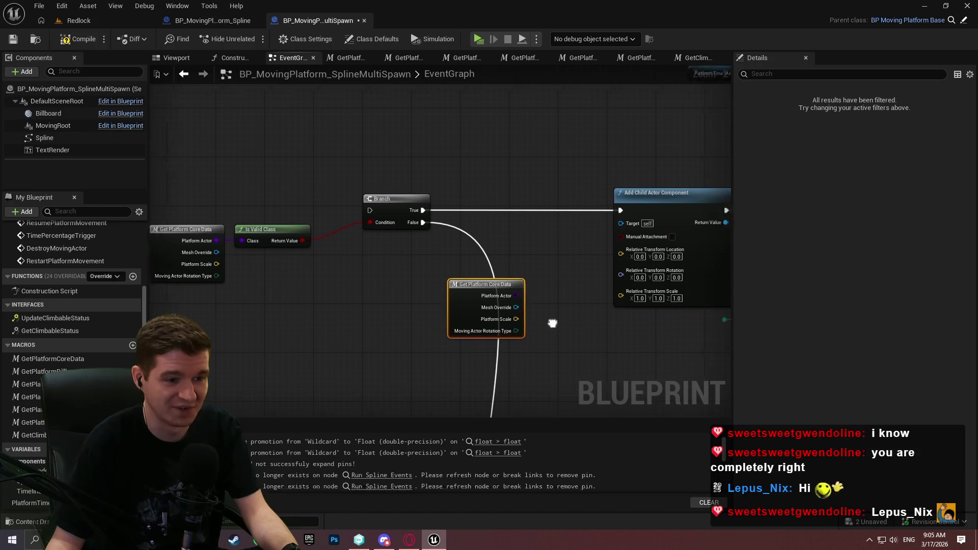
scroll(484, 285, "up", 1)
mouse_move(375, 295)
left_mouse_down()
mouse_move(497, 283)
mouse_move(512, 264)
left_mouse_up()
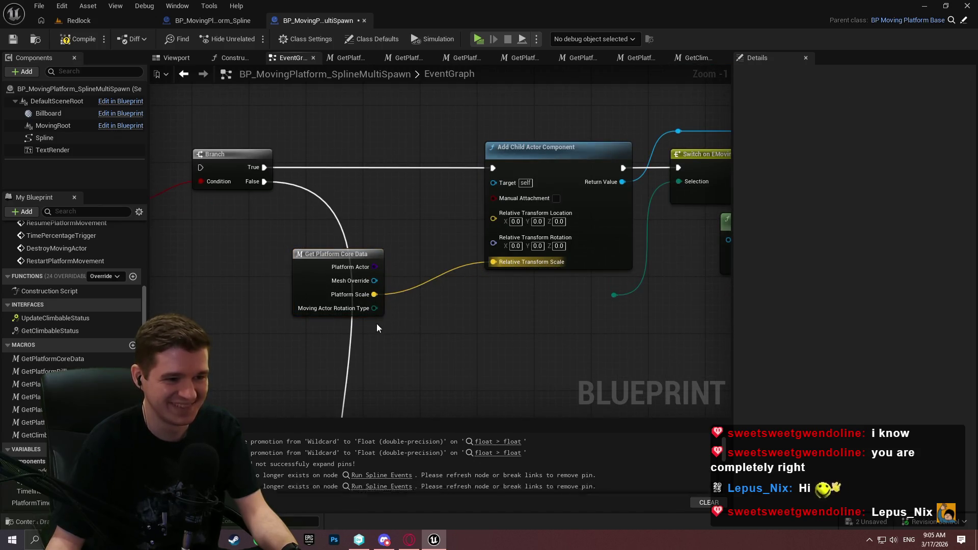
left_click_drag(373, 308, 614, 295)
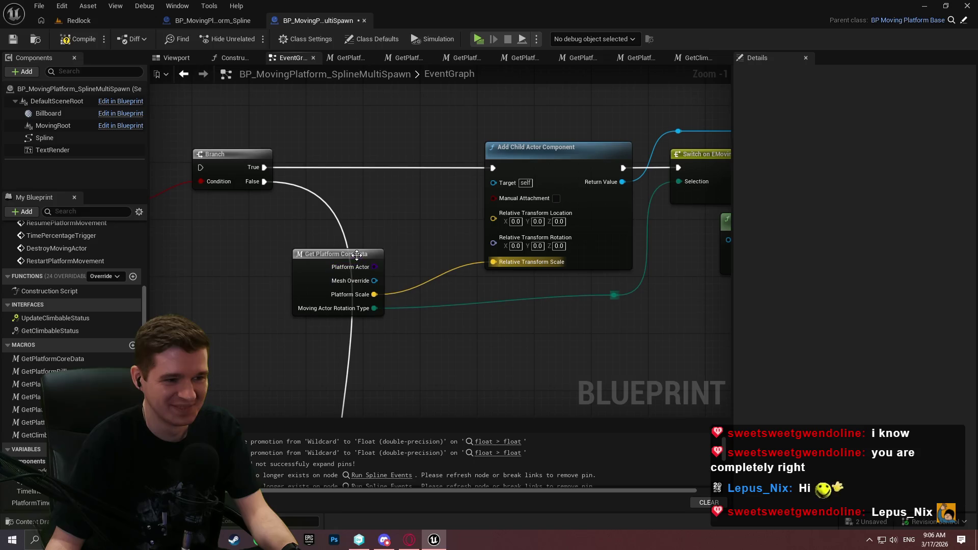
mouse_move(357, 254)
left_mouse_down()
mouse_move(450, 243)
mouse_move(427, 242)
mouse_move(434, 240)
left_mouse_up()
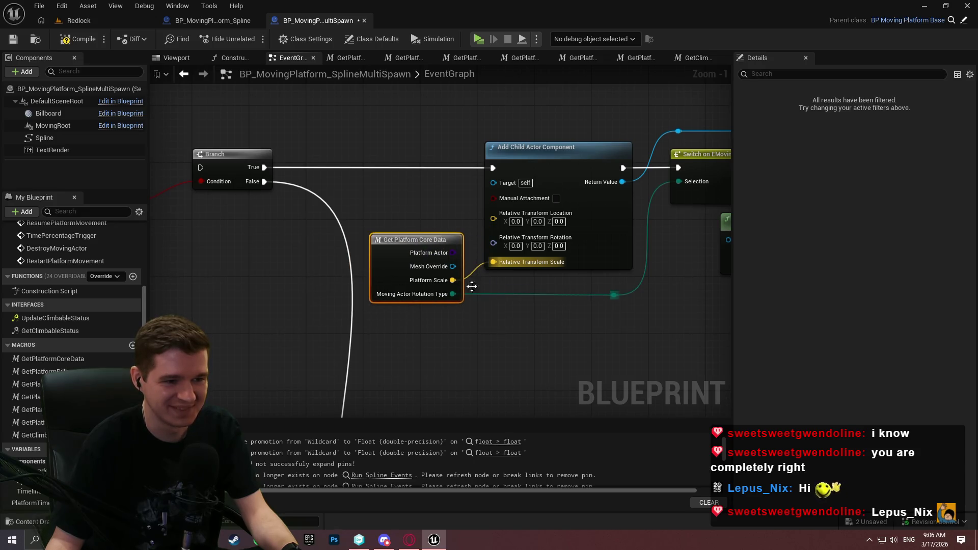
left_click(472, 286)
left_click_drag(524, 264, 400, 301)
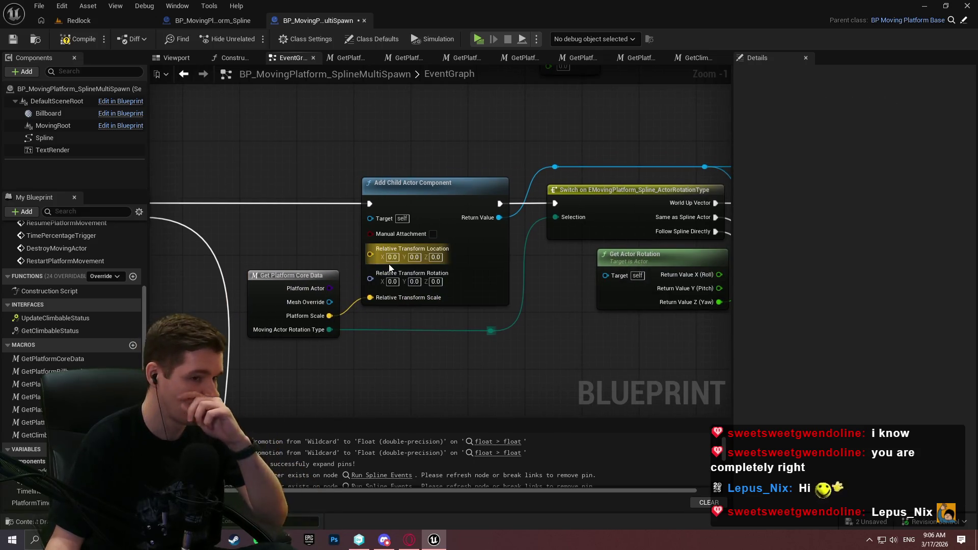
Run the ADD node right after Add Scene Component and line the two up
scroll(379, 160, "down", 3)
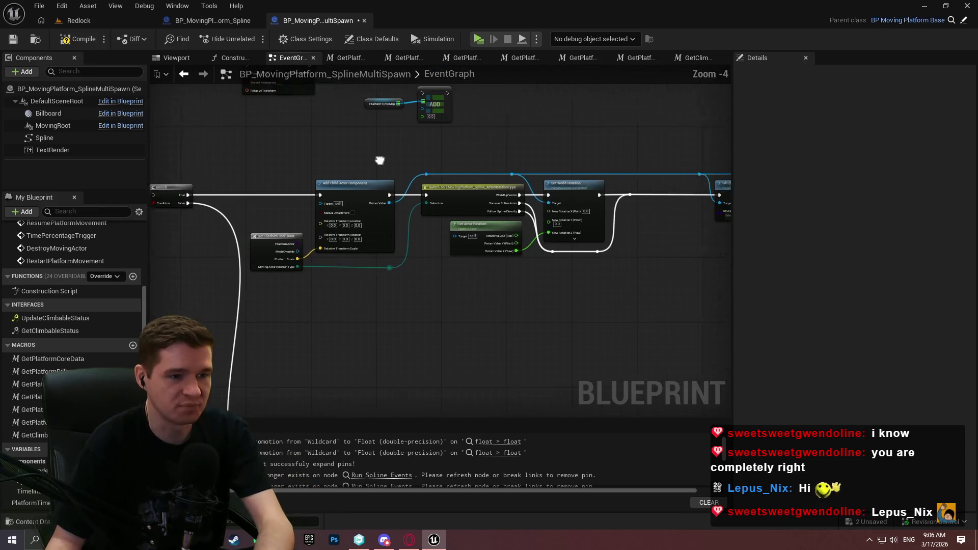
left_click_drag(380, 160, 291, 221)
scroll(611, 221, "up", 3)
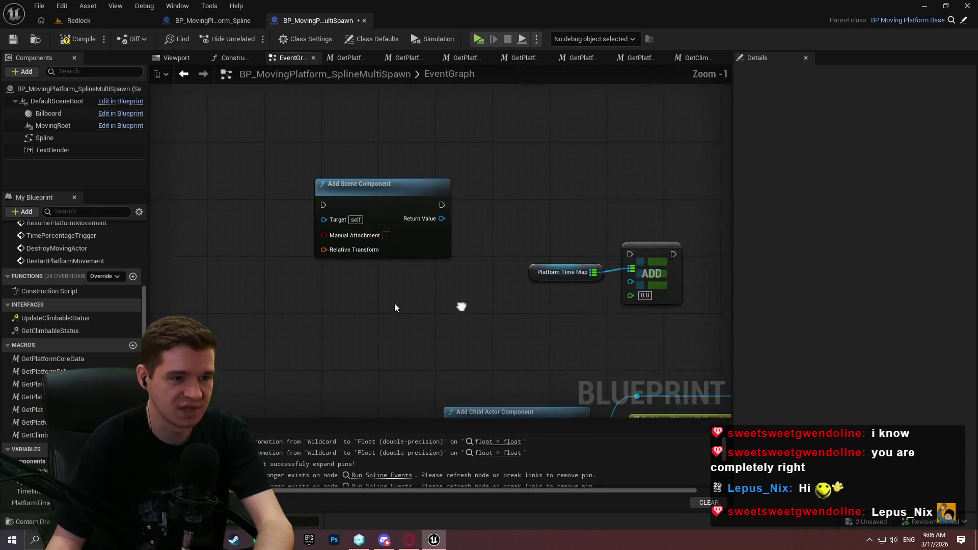
left_click_drag(461, 306, 394, 306)
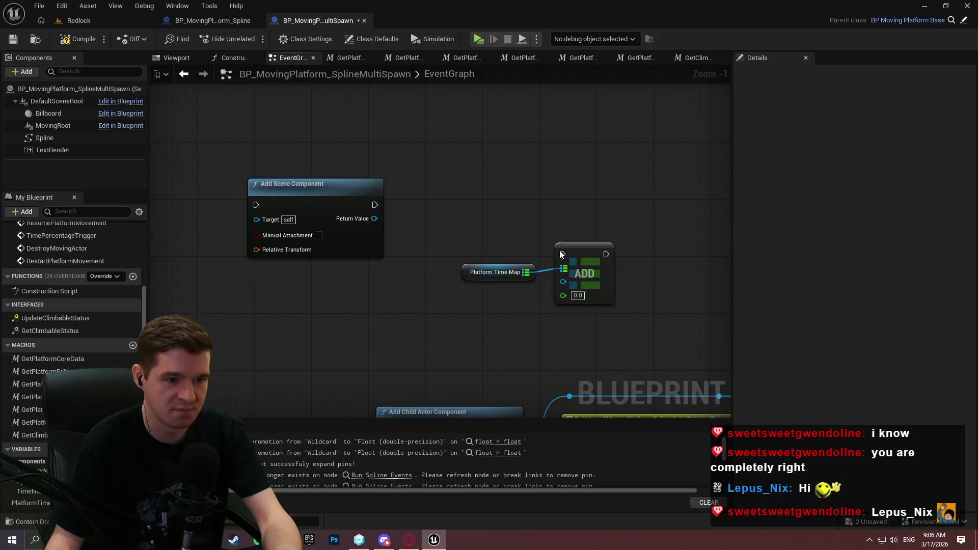
mouse_move(562, 254)
left_mouse_down()
mouse_move(375, 204)
mouse_move(617, 326)
left_mouse_up()
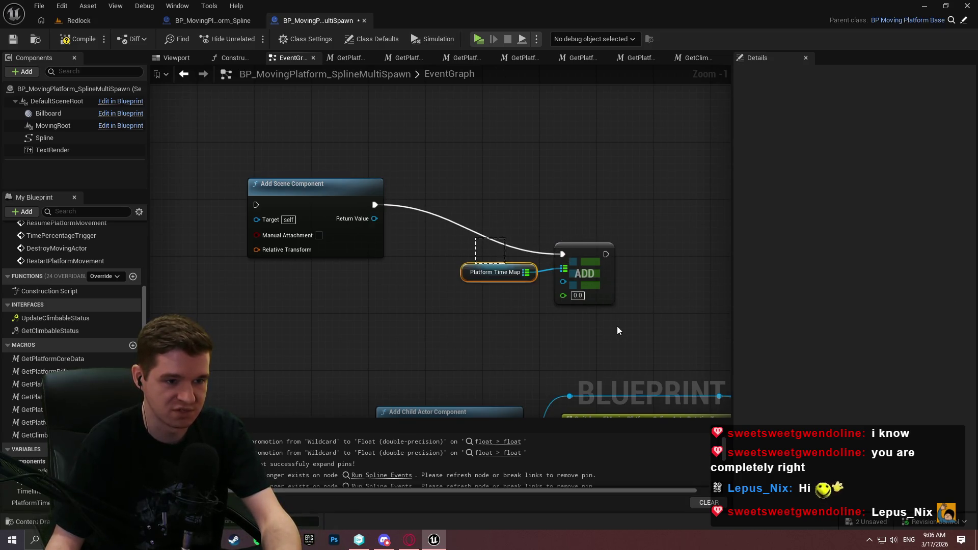
mouse_move(585, 267)
left_mouse_down()
mouse_move(580, 221)
mouse_move(395, 249)
mouse_move(343, 209)
left_mouse_up()
left_click(536, 262)
scroll(534, 273, "up", 1)
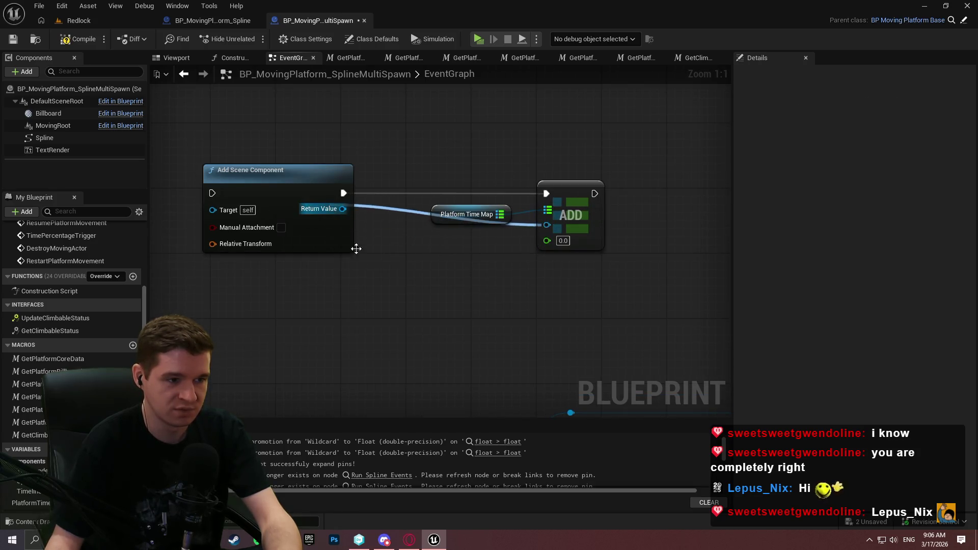
Wire the new scene component into ADD's key through a tidied reroute point
left_click_drag(522, 225, 338, 240)
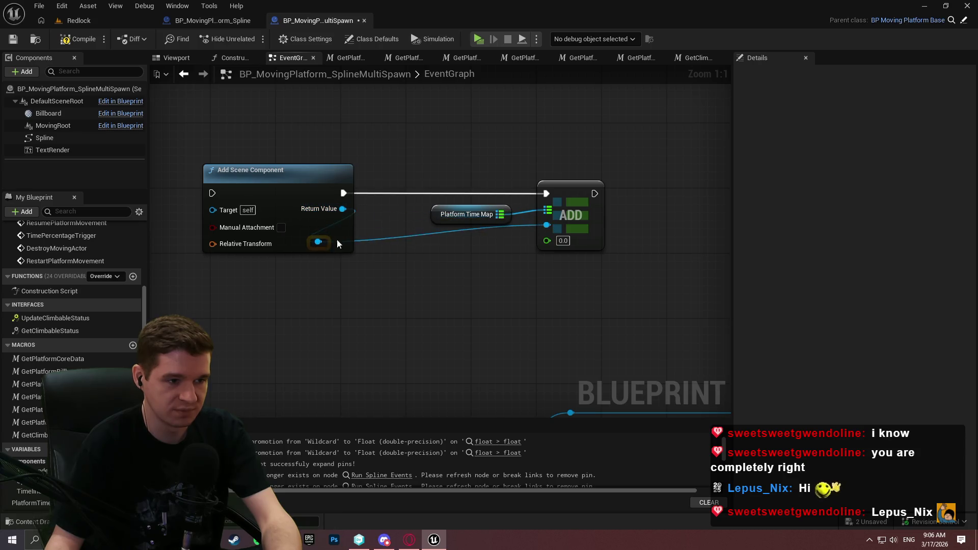
double_click(433, 231)
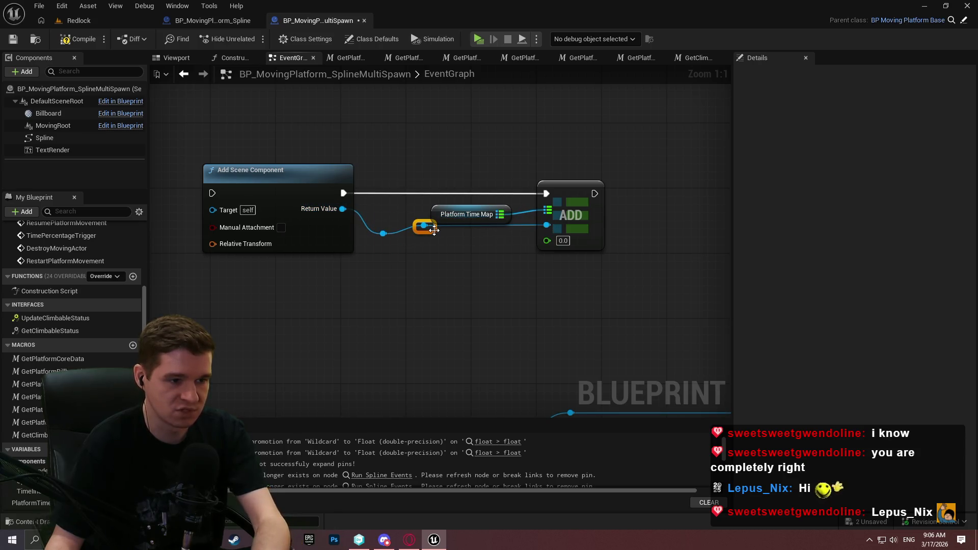
left_click_drag(505, 237, 514, 237)
left_click(570, 282)
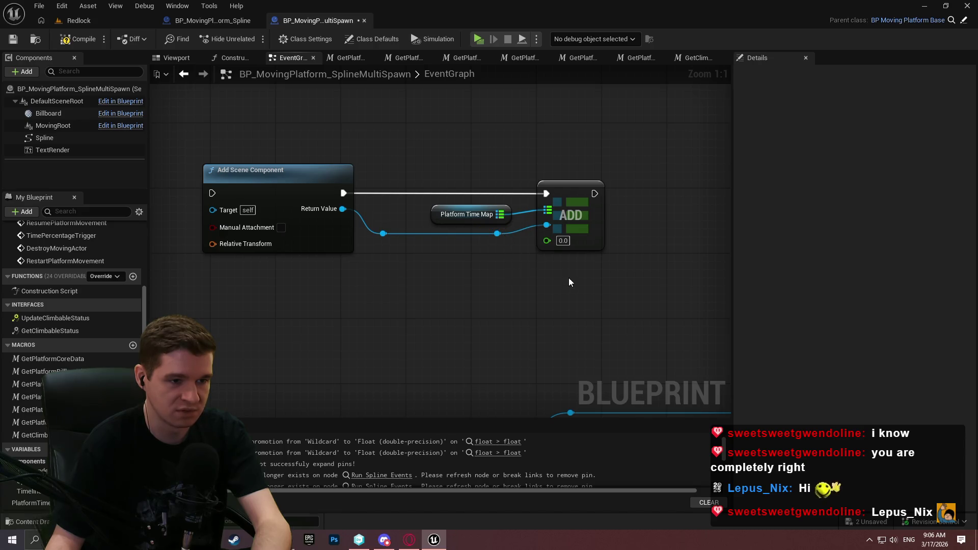
left_click_drag(666, 273, 613, 145)
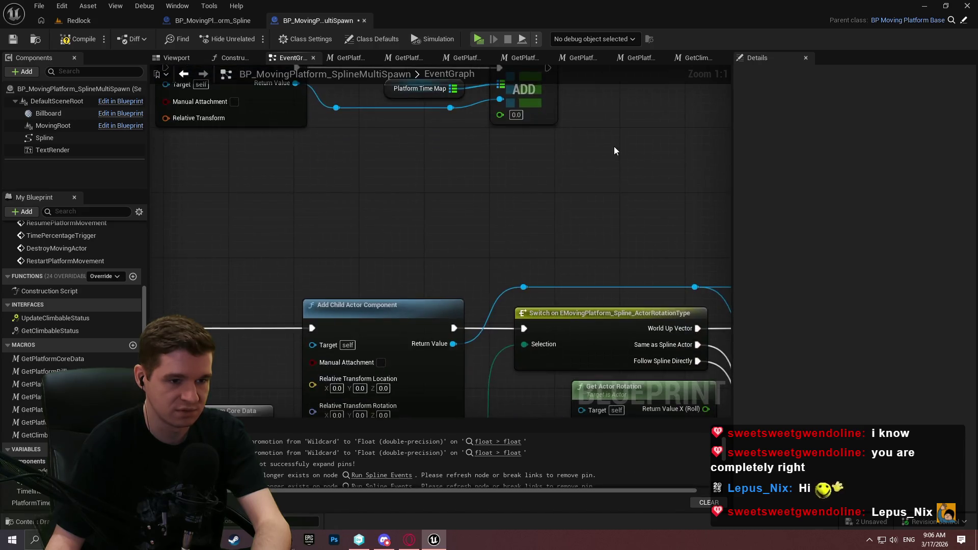
scroll(538, 188, "down", 3)
left_click_drag(260, 138, 375, 203)
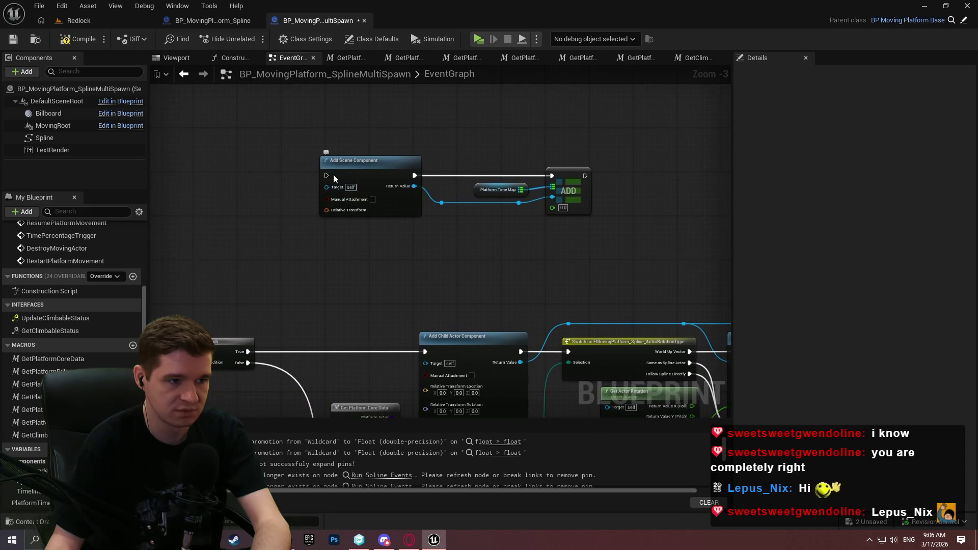
left_click_drag(326, 174, 246, 351)
mouse_move(437, 350)
left_mouse_down()
mouse_move(585, 208)
mouse_move(582, 173)
left_mouse_up()
left_click_drag(636, 240, 457, 180)
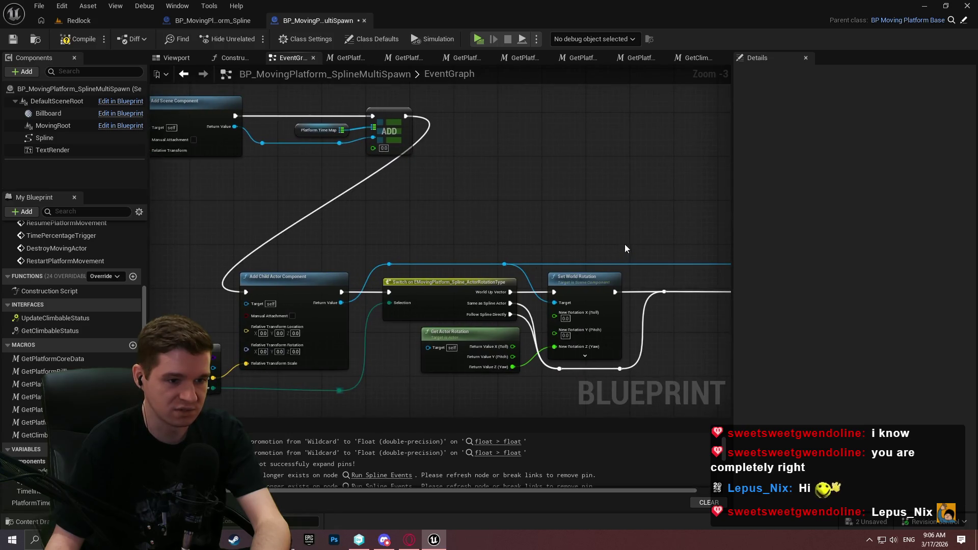
scroll(626, 248, "down", 1)
mouse_move(626, 248)
left_mouse_down()
mouse_move(516, 192)
mouse_move(599, 78)
mouse_move(839, 259)
mouse_move(825, 168)
left_mouse_up()
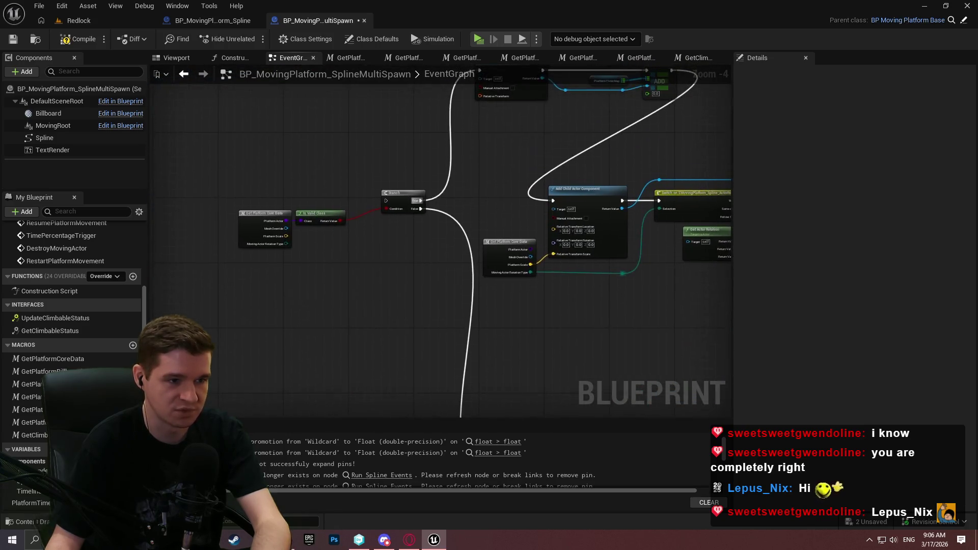
left_click_drag(462, 245, 445, 295)
scroll(350, 210, "up", 3)
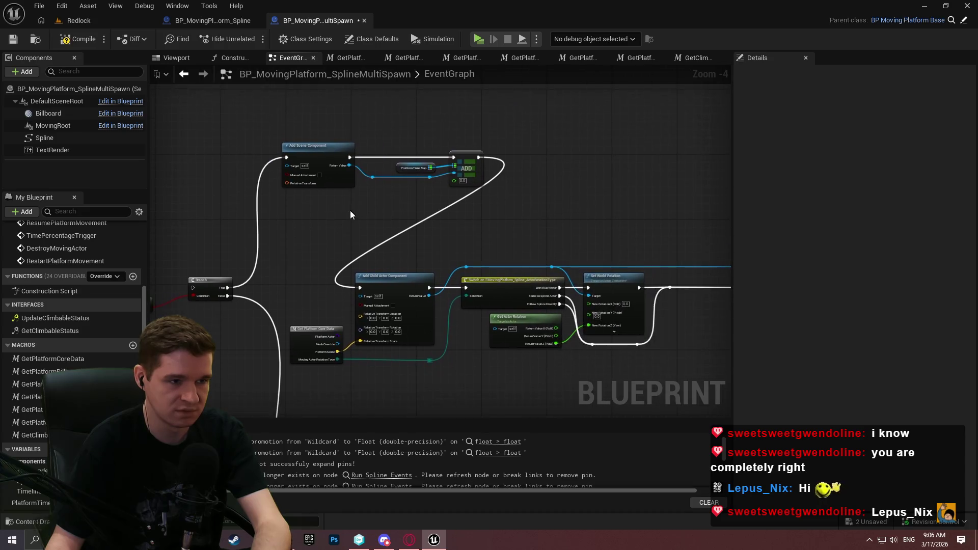
mouse_move(349, 199)
left_mouse_down()
mouse_move(392, 264)
mouse_move(635, 136)
left_mouse_up()
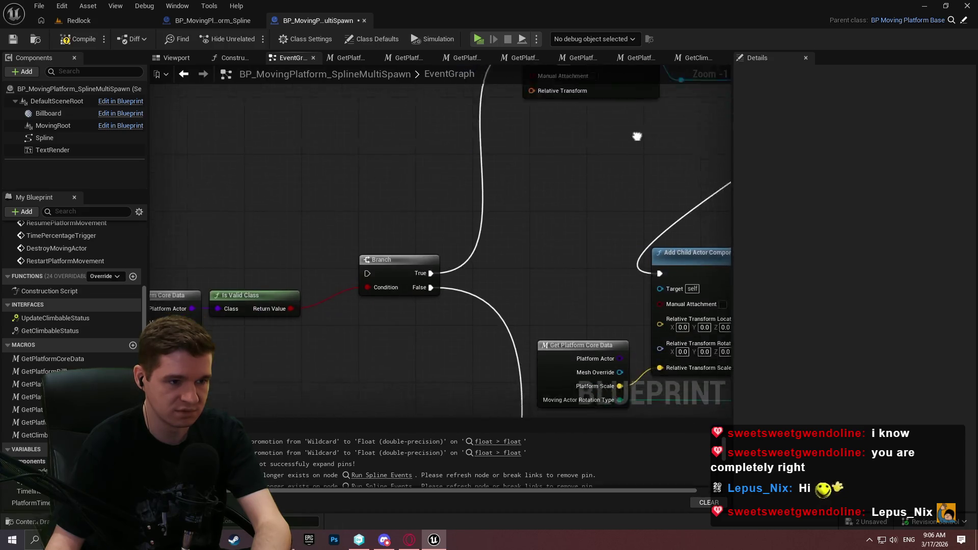
mouse_move(533, 216)
left_mouse_down()
mouse_move(380, 354)
mouse_move(302, 111)
mouse_move(251, 171)
mouse_move(206, 312)
mouse_move(234, 113)
mouse_move(266, 280)
mouse_move(470, 158)
mouse_move(331, 421)
mouse_move(218, 264)
mouse_move(355, 302)
left_mouse_up()
mouse_move(415, 191)
left_mouse_down()
mouse_move(552, 262)
mouse_move(530, 407)
mouse_move(350, 228)
left_mouse_up()
Paste a copy of Get Platform Core Data and wire Mesh Override into Is Valid's Input Object
left_click(613, 187)
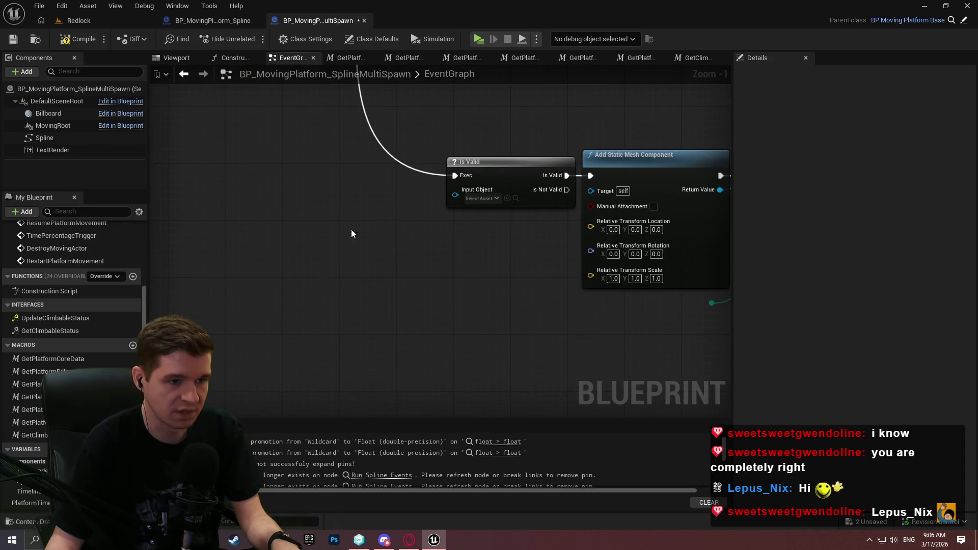
key("ctrl+v")
left_click_drag(422, 267, 455, 190)
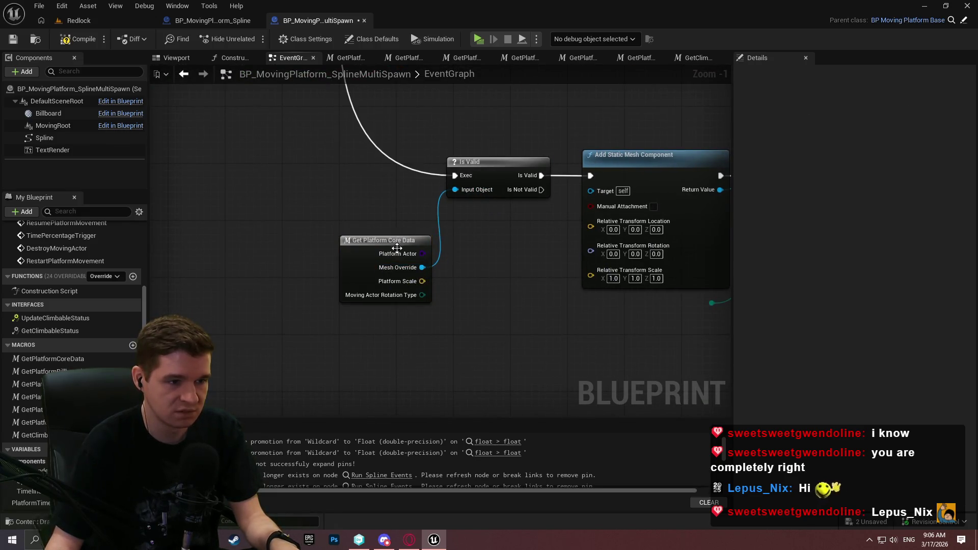
left_click_drag(399, 246, 399, 196)
Wire Platform Scale to the mesh's transform scale and rotation type to the switch, then save
left_click_drag(457, 241, 352, 339)
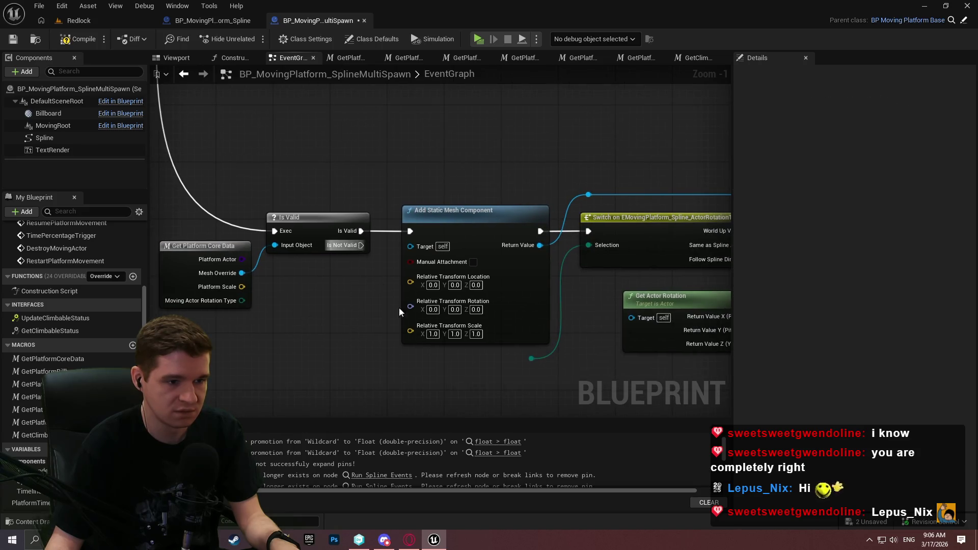
mouse_move(236, 286)
left_mouse_down()
mouse_move(425, 345)
mouse_move(411, 331)
left_mouse_up()
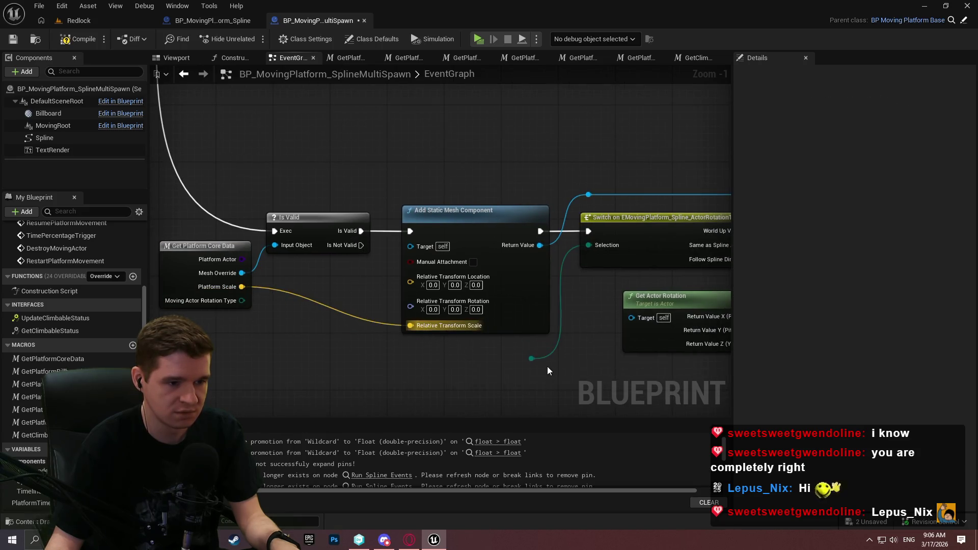
left_click_drag(530, 359, 192, 299)
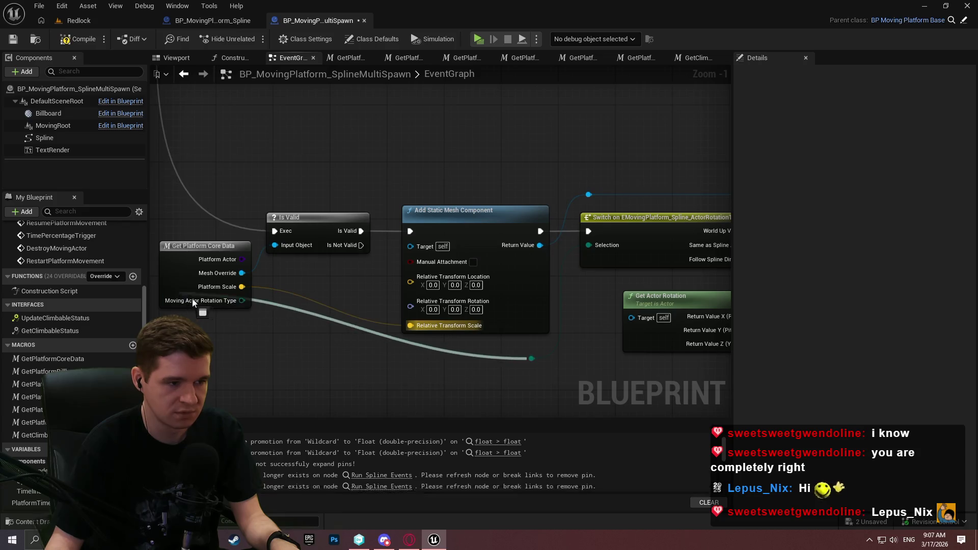
double_click(439, 346)
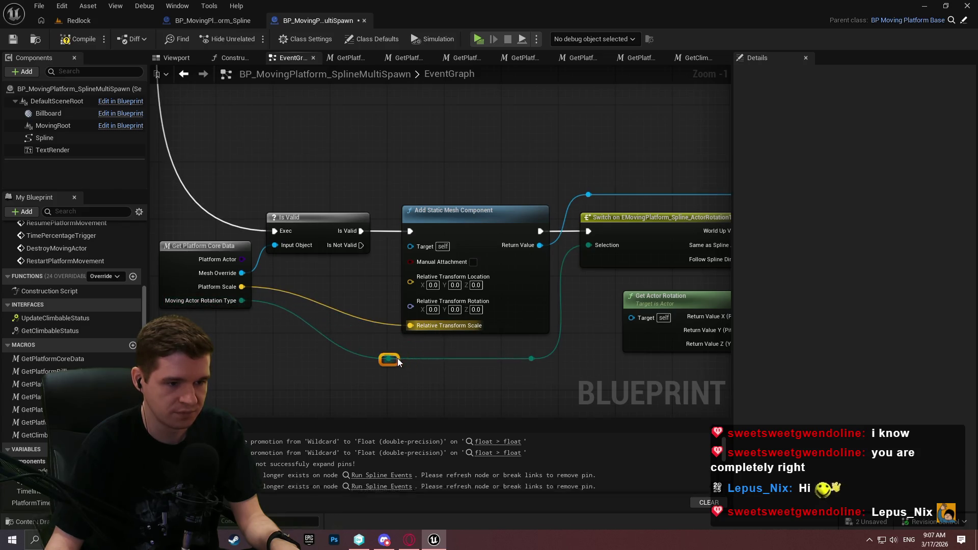
left_click_drag(331, 359, 324, 367)
left_click(13, 38)
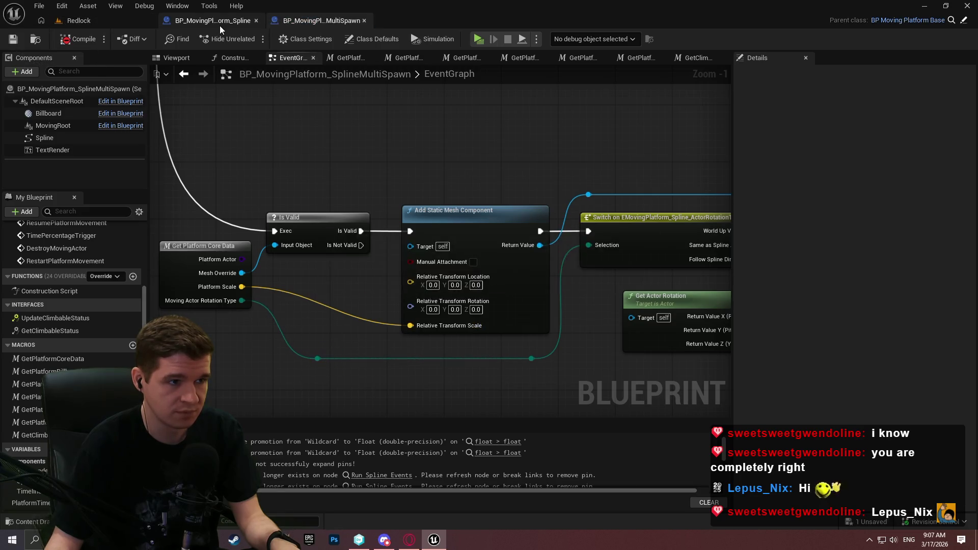
left_click(237, 15)
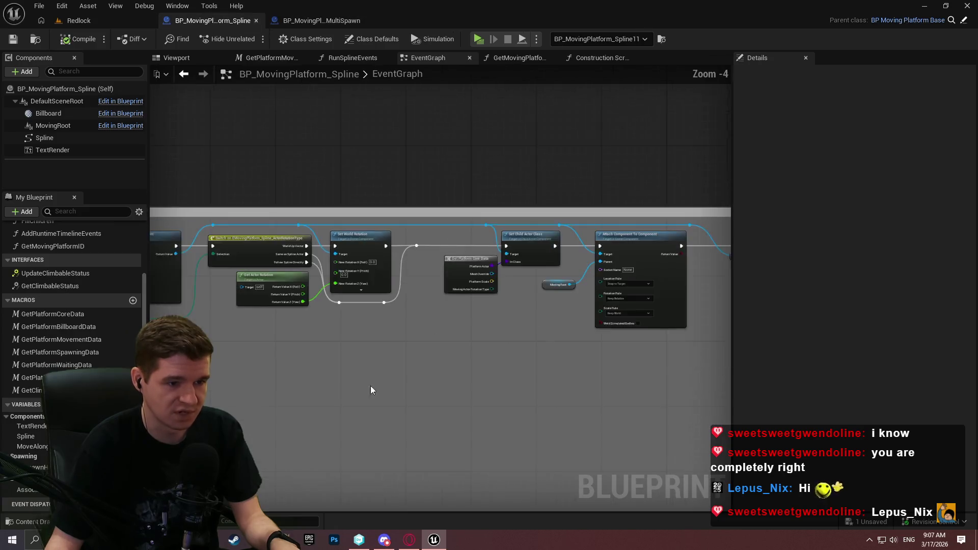
scroll(461, 177, "up", 4)
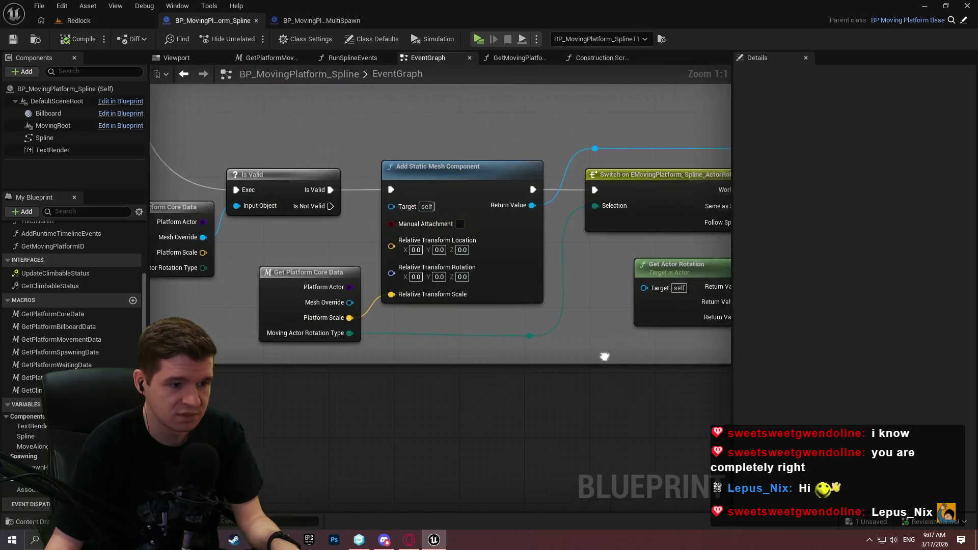
left_click_drag(219, 377, 256, 400)
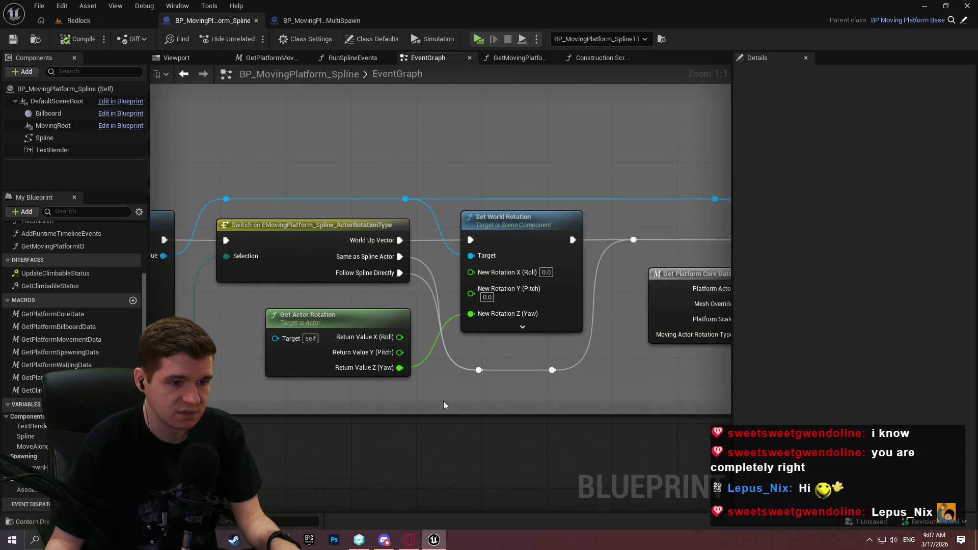
left_click_drag(443, 405, 153, 388)
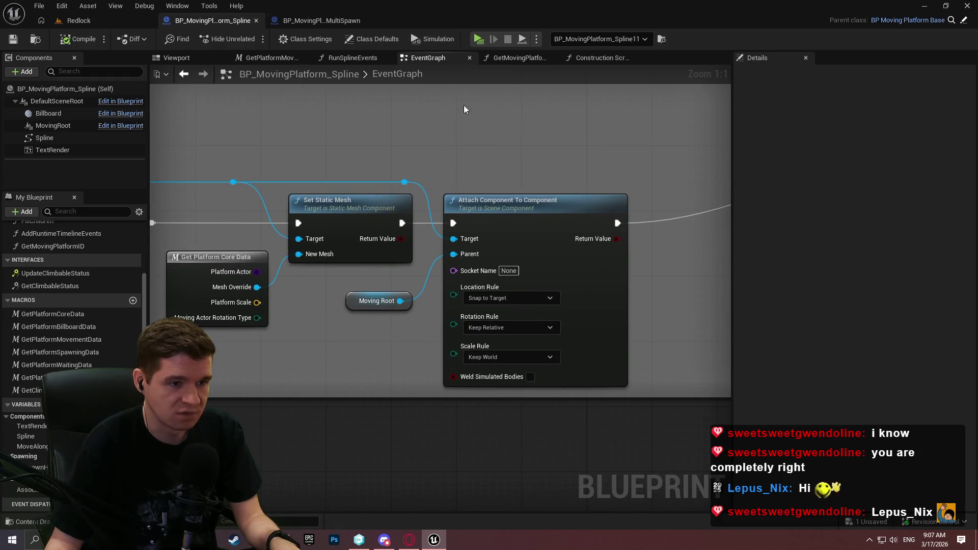
mouse_move(463, 105)
left_mouse_down()
mouse_move(307, 151)
mouse_move(611, 168)
mouse_move(588, 151)
left_mouse_up()
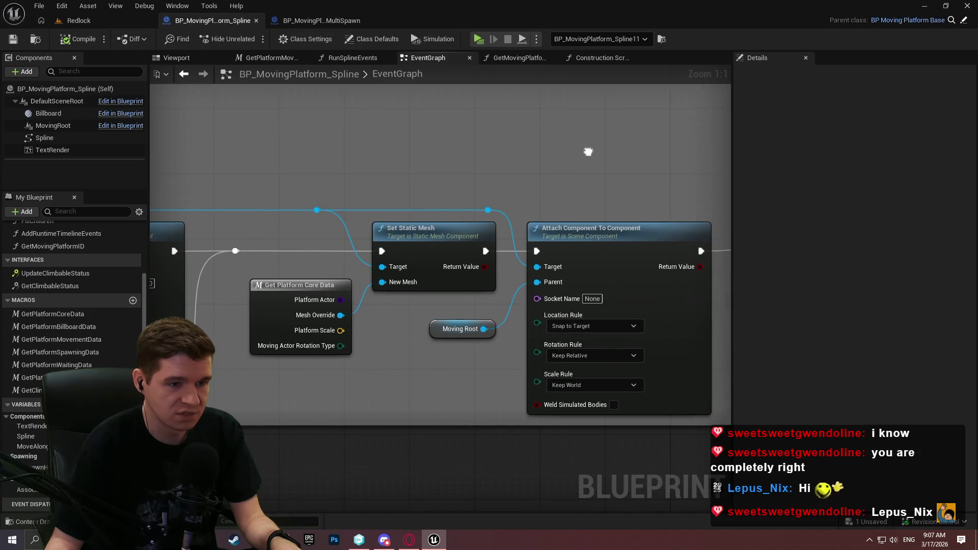
left_click(322, 20)
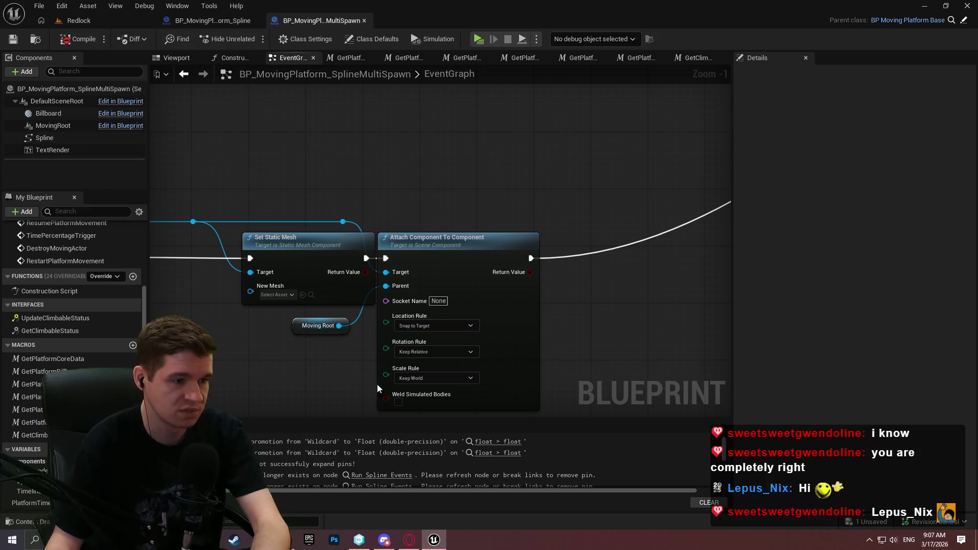
Delete the Moving Root node and shift Attach Component To Component to the right
left_click_drag(331, 357, 512, 319)
key("Delete")
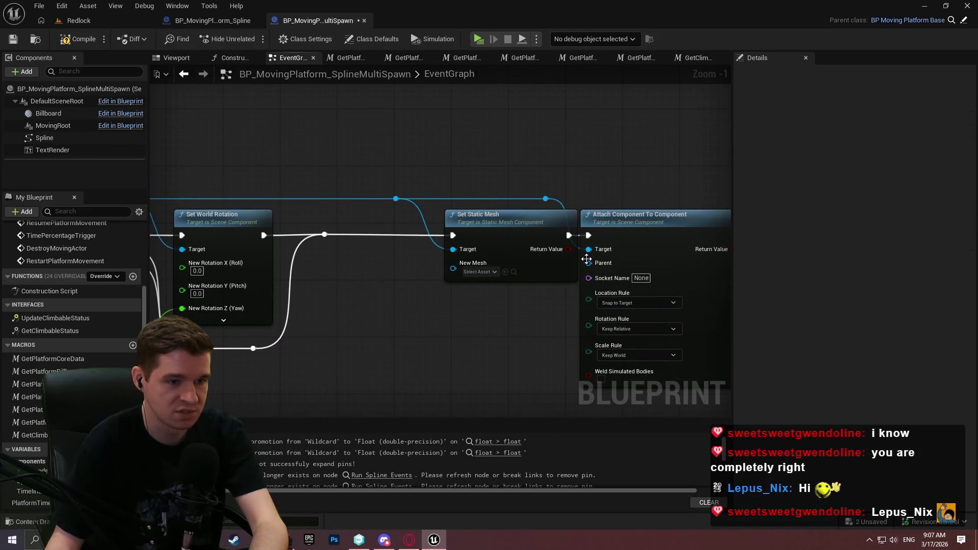
left_click(613, 210)
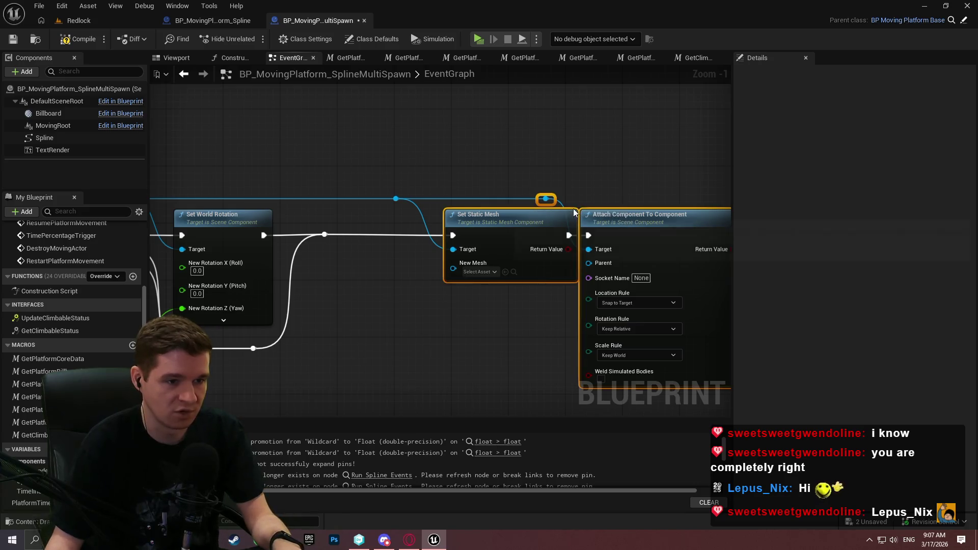
left_click_drag(613, 209, 647, 218)
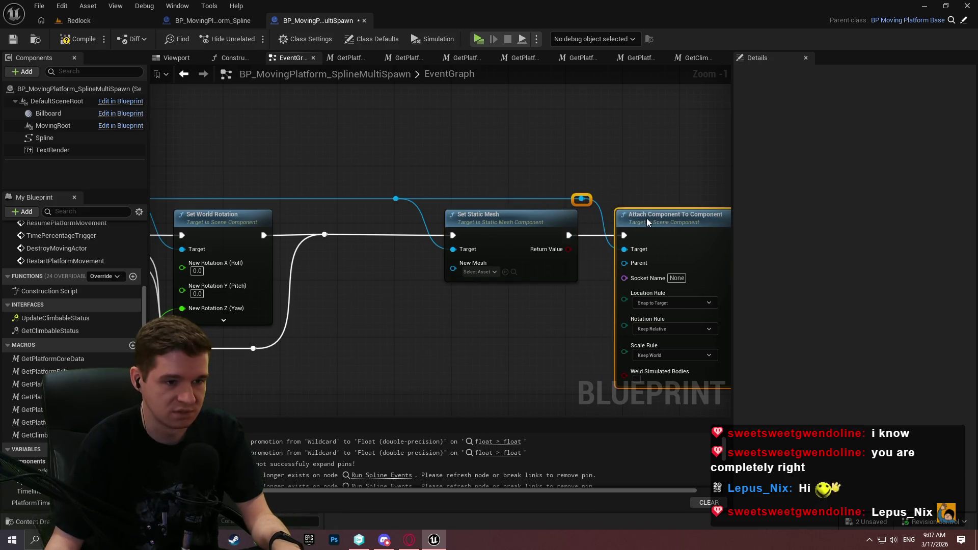
left_click(600, 170)
Paste another Get Platform Core Data and wire Mesh Override into Set Static Mesh's New Mesh
mouse_move(247, 336)
left_mouse_down()
mouse_move(184, 259)
mouse_move(485, 371)
left_mouse_up()
left_click(481, 216)
mouse_move(526, 307)
left_mouse_down()
mouse_move(219, 296)
mouse_move(298, 341)
mouse_move(497, 290)
left_mouse_up()
key("ctrl+v")
left_click_drag(549, 310, 540, 215)
mouse_move(507, 289)
left_mouse_down()
mouse_move(478, 218)
mouse_move(466, 212)
mouse_move(561, 306)
mouse_move(615, 332)
mouse_move(427, 358)
mouse_move(373, 353)
mouse_move(624, 342)
mouse_move(173, 351)
left_mouse_up()
left_click(604, 281)
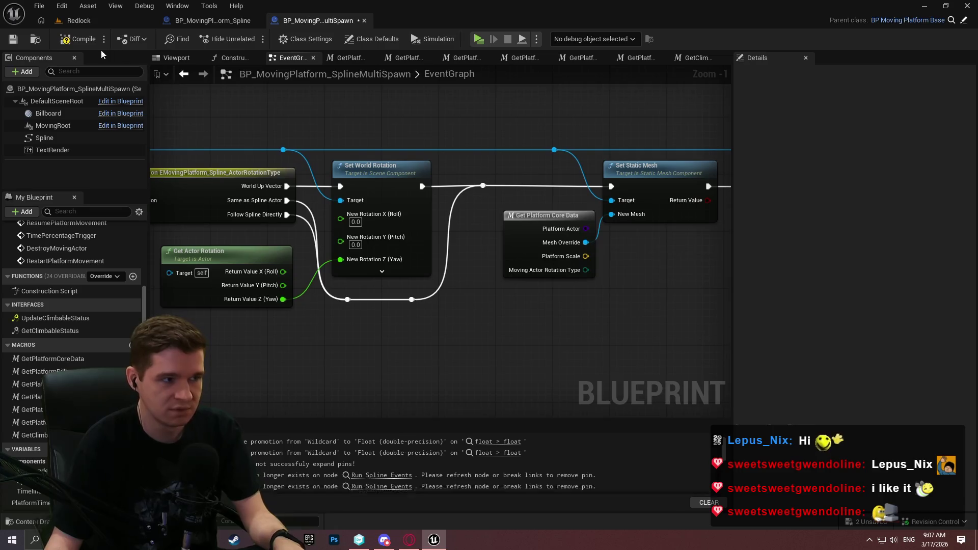
Save with Ctrl+S, review the Set Static Mesh and attach nodes, and drop in PlatformTimeMap
key("ctrl+s")
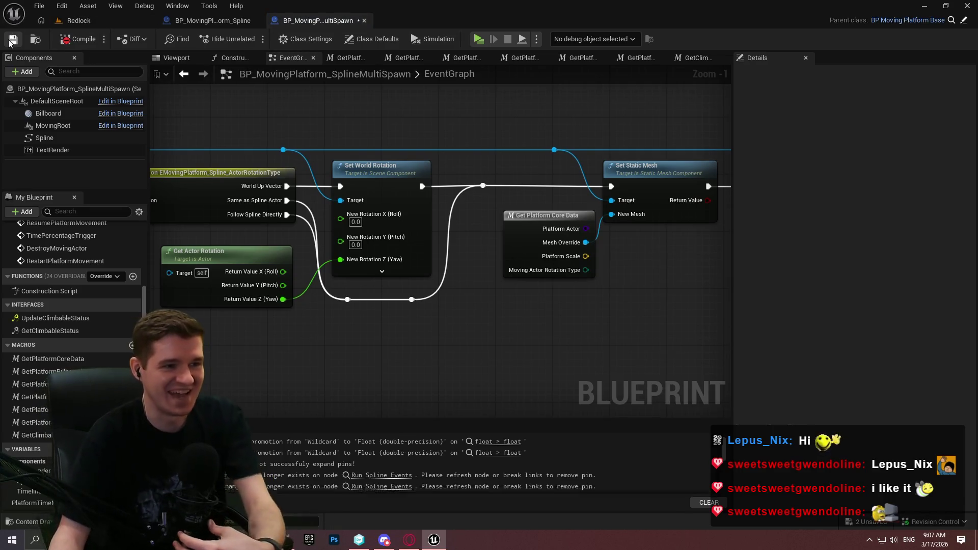
scroll(639, 224, "down", 1)
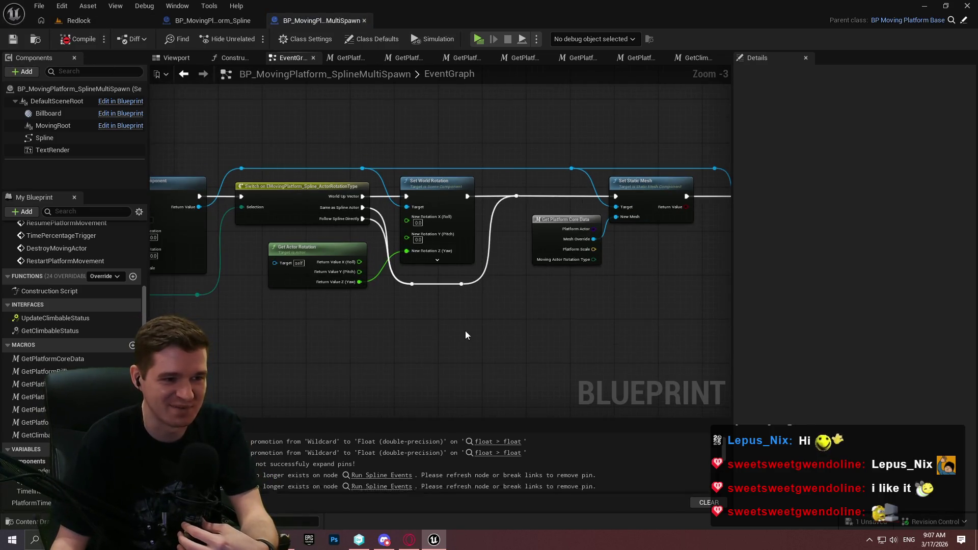
scroll(433, 356, "up", 2)
scroll(519, 349, "down", 1)
mouse_move(644, 356)
left_mouse_down()
mouse_move(288, 363)
mouse_move(529, 370)
left_mouse_up()
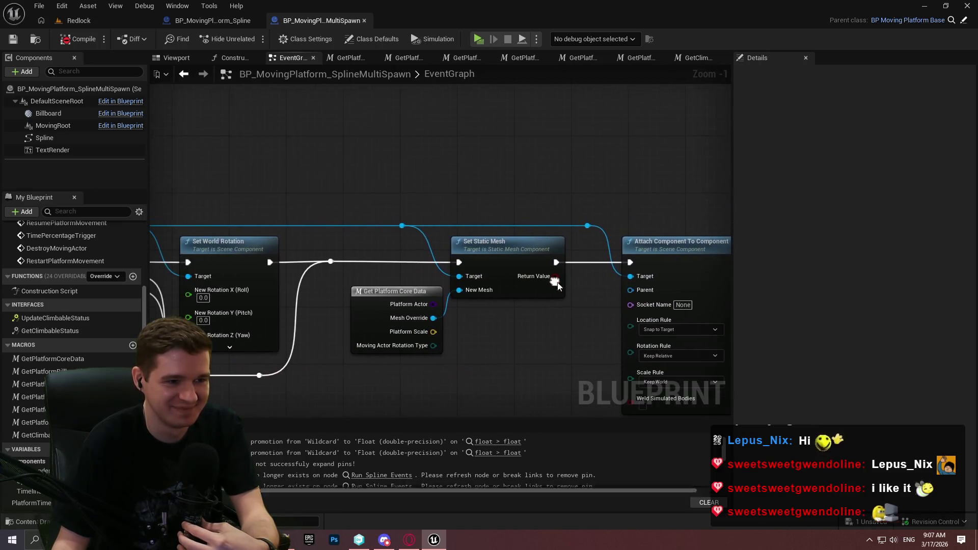
mouse_move(522, 254)
left_mouse_down()
mouse_move(303, 224)
mouse_move(298, 170)
left_mouse_up()
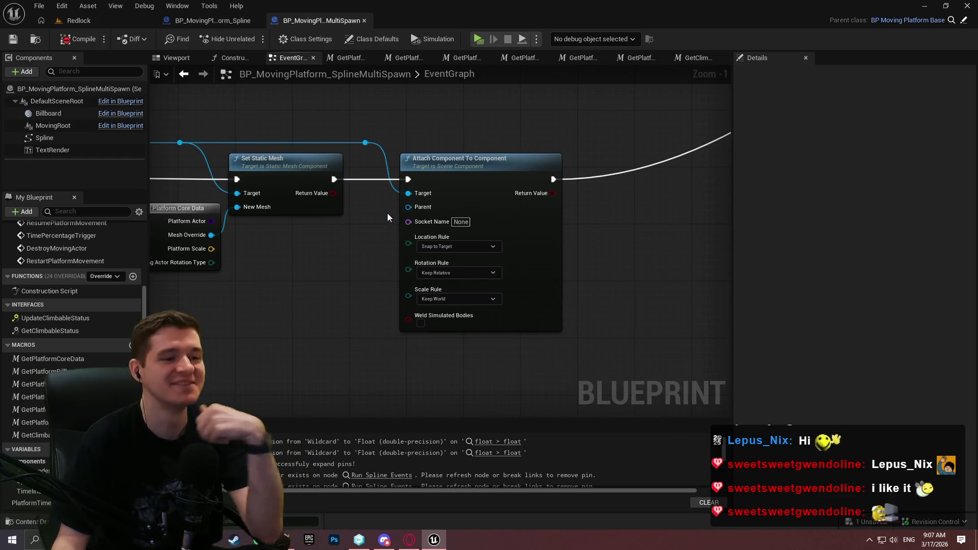
left_click_drag(420, 231, 585, 259)
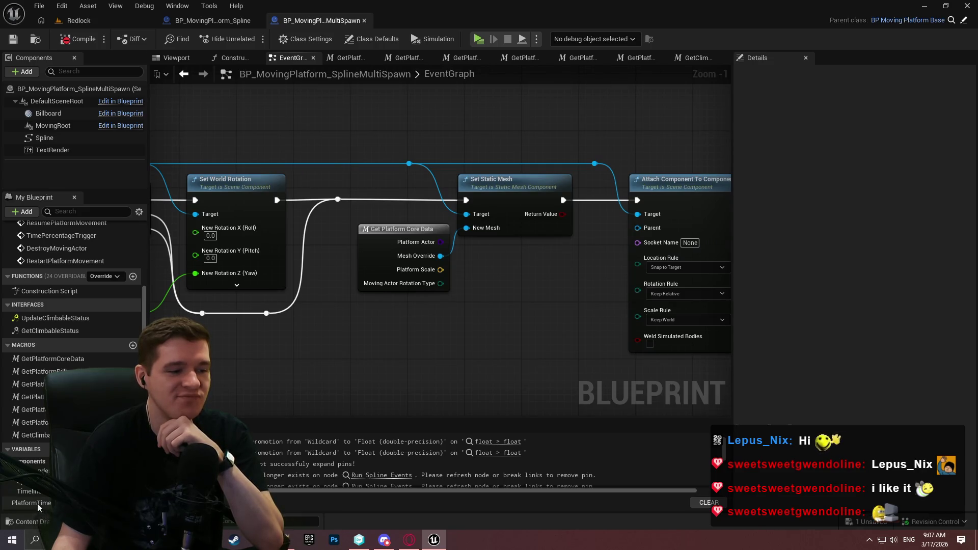
left_click_drag(38, 507, 415, 357)
Add a Get Last Index node fed by Platform Time Map
left_click(438, 379)
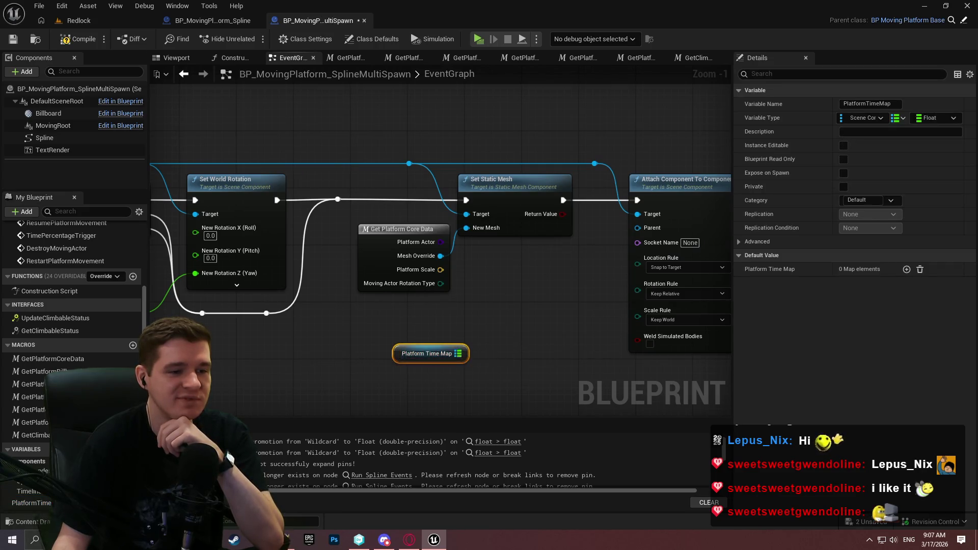
scroll(406, 213, "up", 1)
left_click_drag(393, 218, 461, 216)
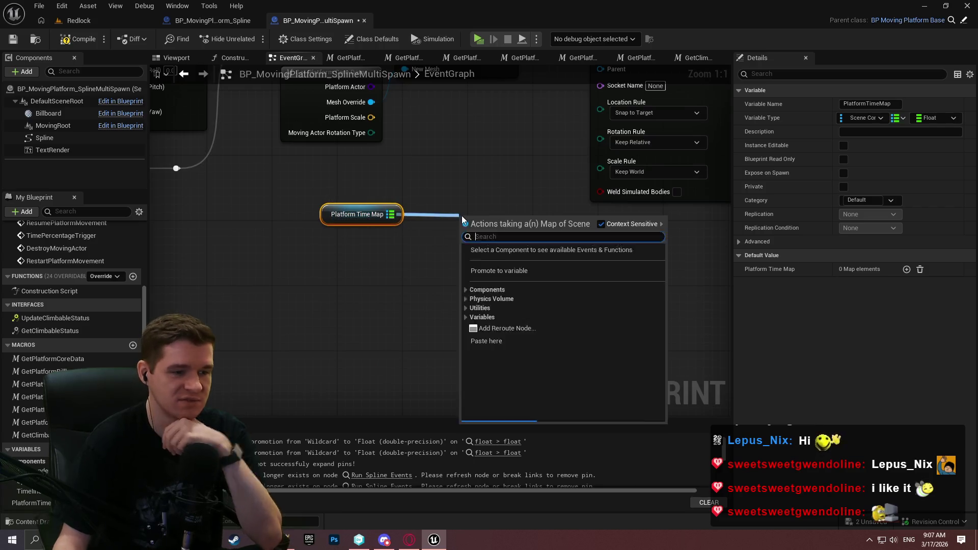
type("last")
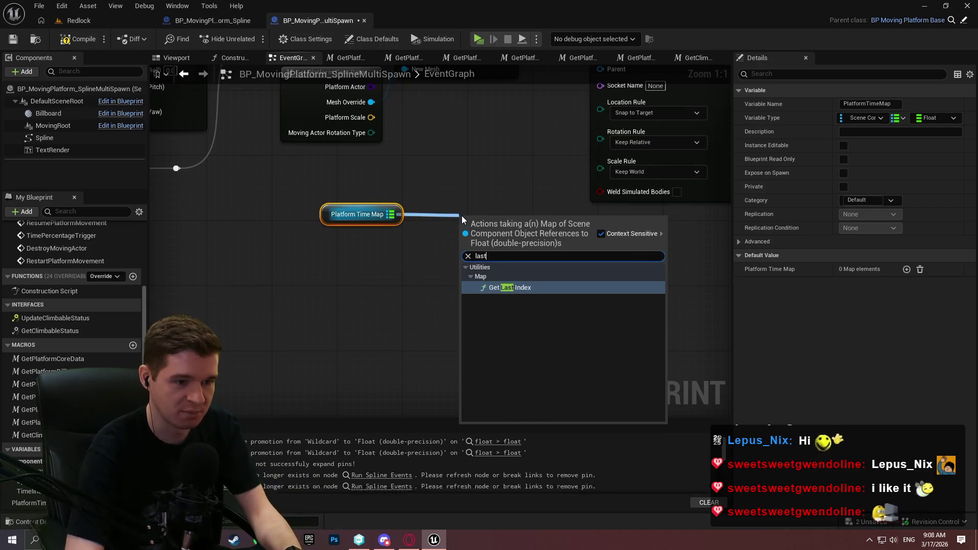
key("Return")
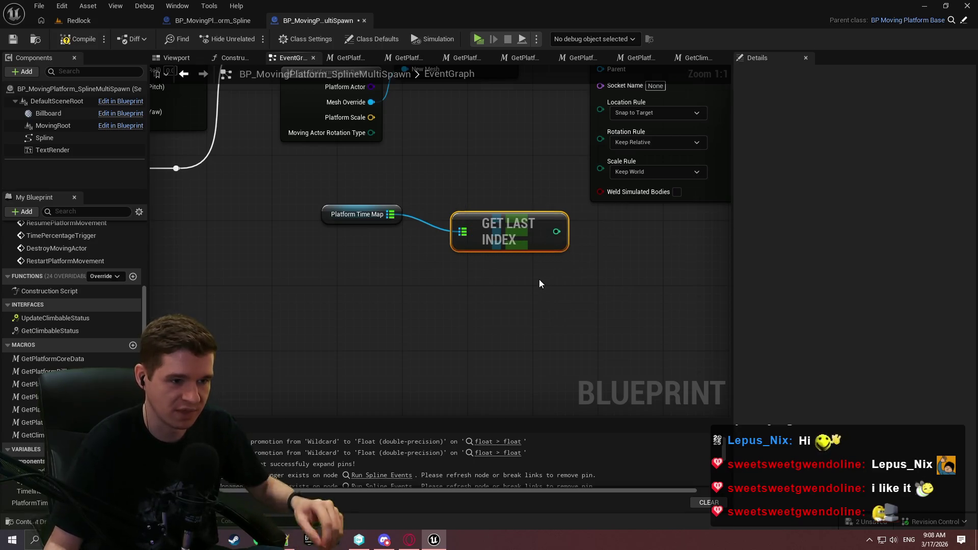
Add a Utilities > Map > Get Key Value By Index node for Platform Time Map
left_click_drag(390, 214, 368, 360)
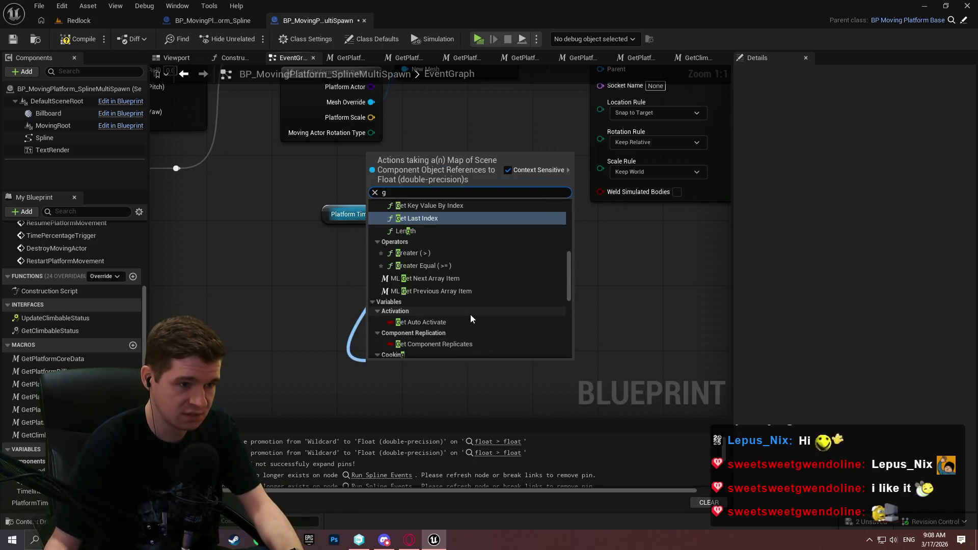
type("get")
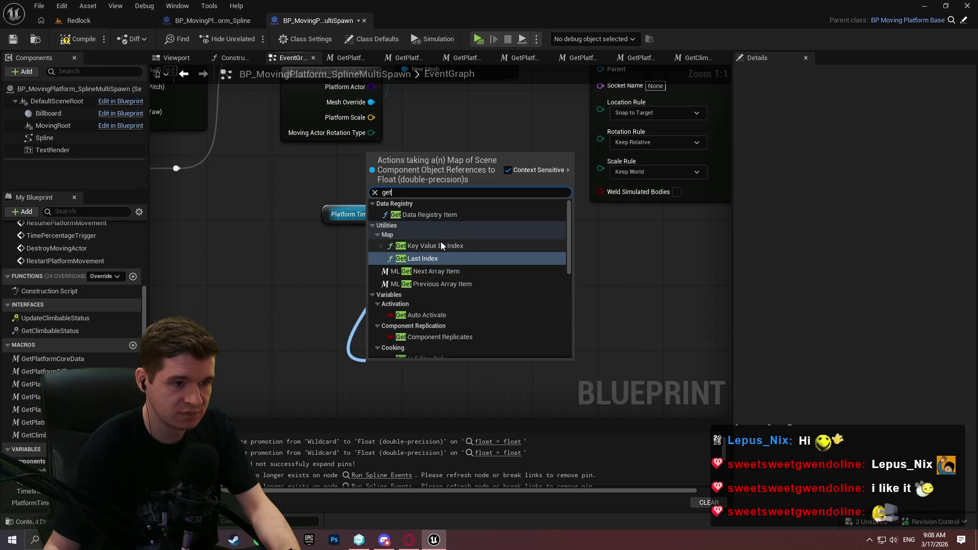
scroll(276, 274, "down", 1)
scroll(275, 275, "down", 1)
scroll(436, 279, "down", 1)
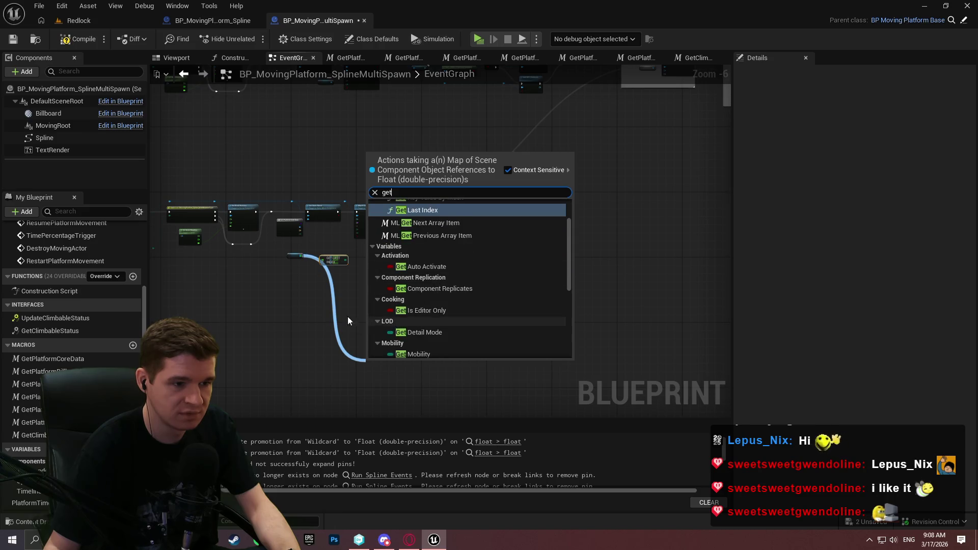
scroll(298, 281, "down", 1)
scroll(298, 282, "up", 1)
left_click(298, 126)
left_click_drag(292, 144, 339, 216)
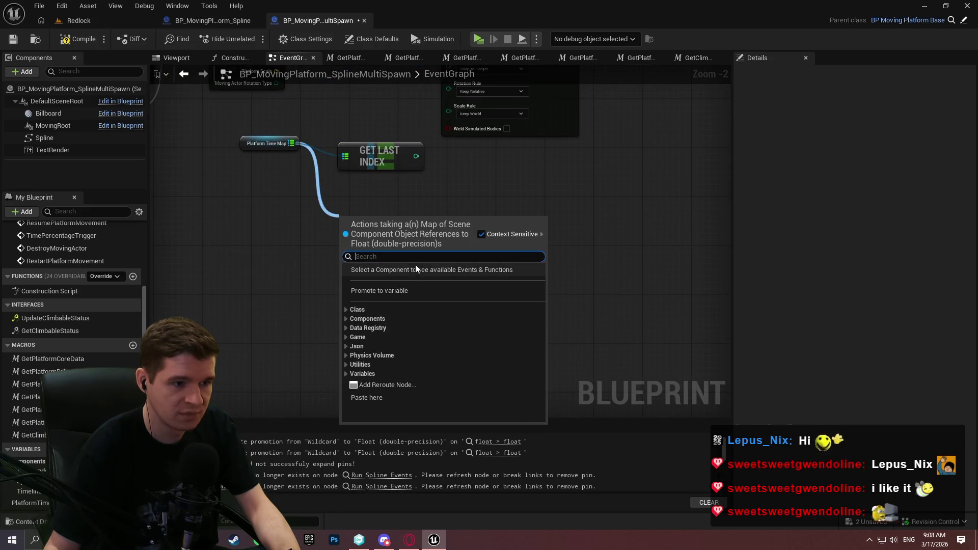
left_click(345, 365)
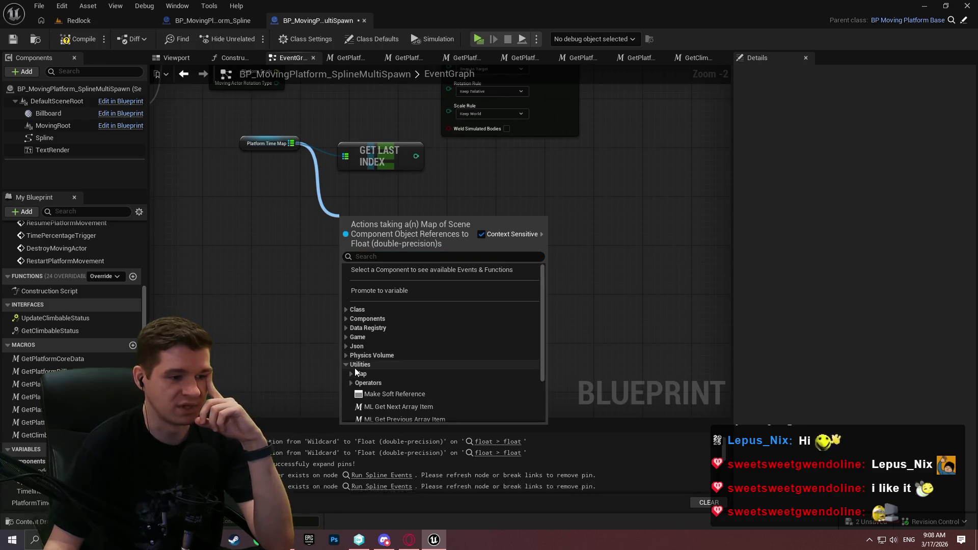
left_click(354, 370)
scroll(486, 314, "down", 3)
scroll(407, 331, "down", 1)
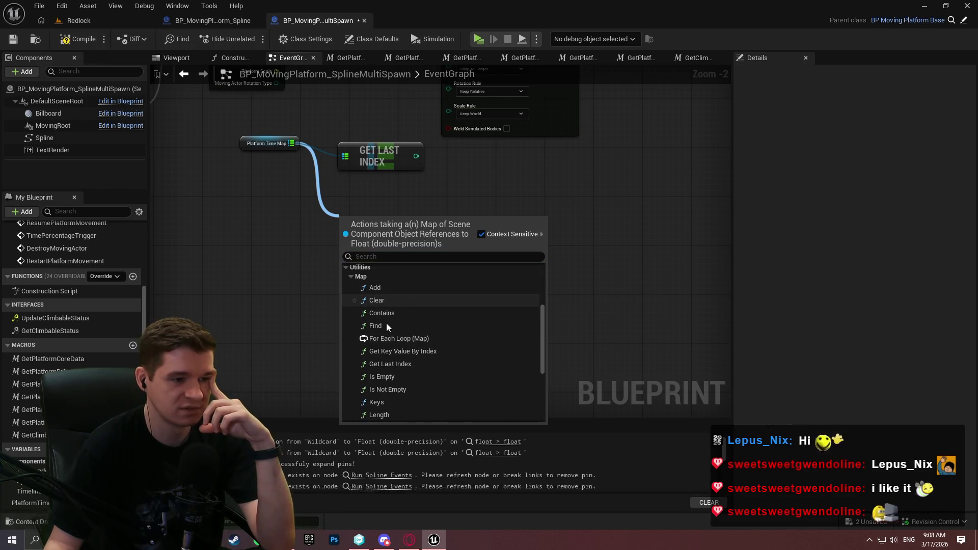
scroll(432, 363, "down", 2)
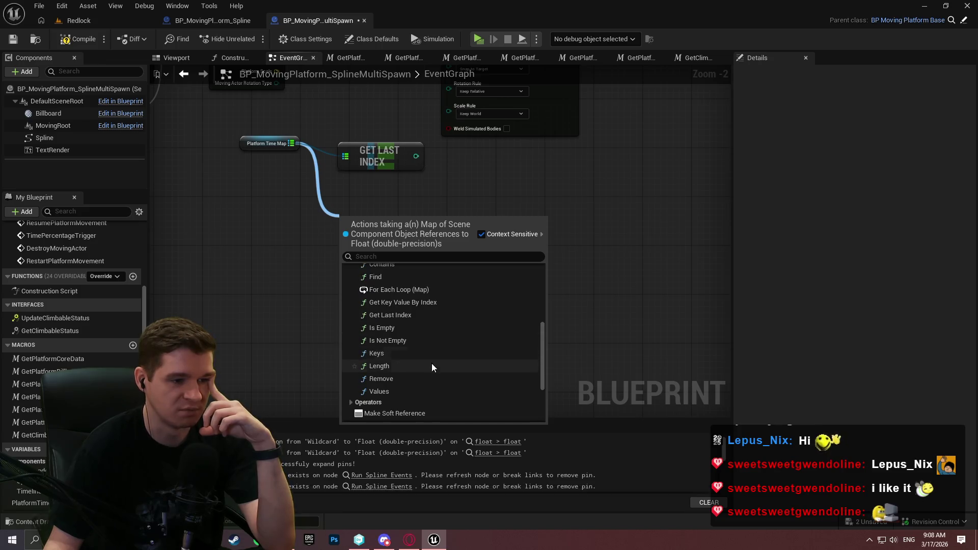
left_click(427, 304)
Wire Get Last Index into the Index input and regroup the three map nodes
left_click_drag(351, 240, 420, 236)
mouse_move(393, 157)
left_mouse_down()
mouse_move(397, 269)
mouse_move(369, 240)
left_mouse_up()
left_click(328, 161)
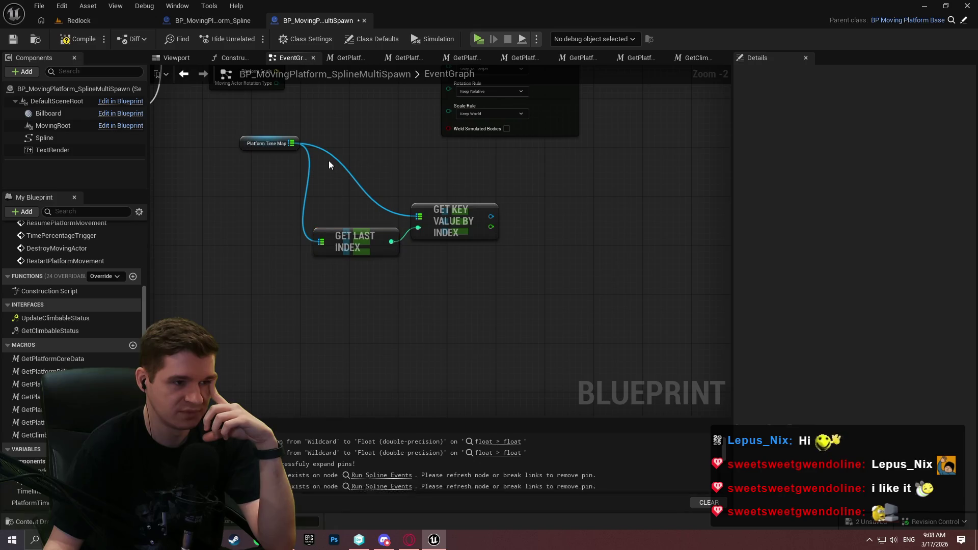
mouse_move(297, 144)
left_mouse_down()
mouse_move(295, 218)
mouse_move(302, 210)
left_mouse_up()
left_click(501, 326)
scroll(502, 357, "up", 1)
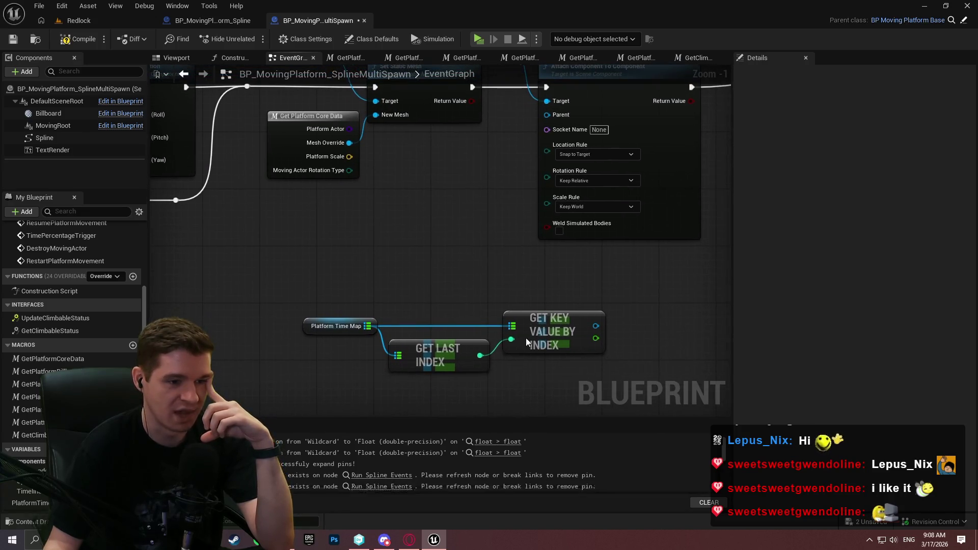
left_click_drag(632, 377, 290, 303)
mouse_move(501, 310)
left_mouse_down()
mouse_move(440, 253)
mouse_move(395, 272)
mouse_move(408, 272)
left_mouse_up()
left_click(509, 265)
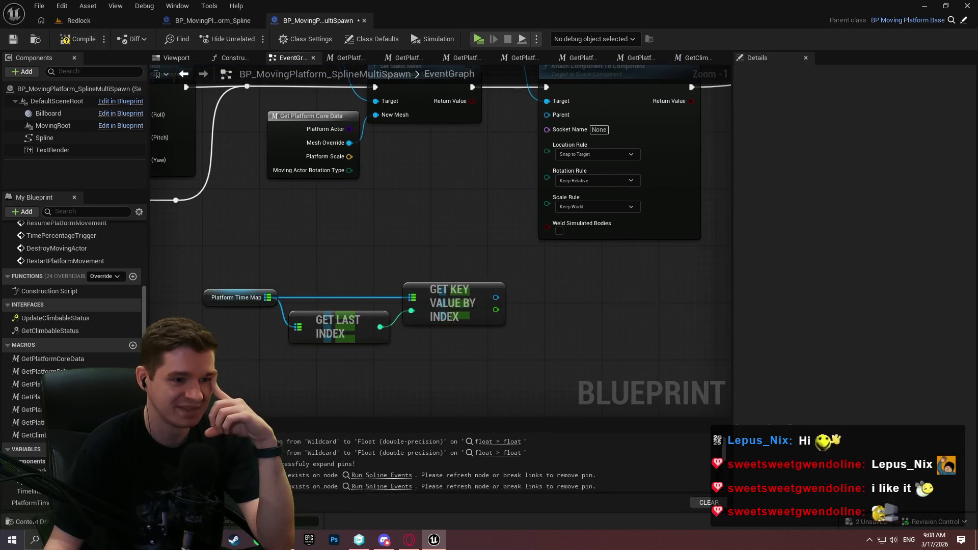
scroll(528, 303, "up", 1)
Connect the map Key to Attach Component To Component's Parent and tidy the layout
mouse_move(529, 303)
left_mouse_down()
mouse_move(634, 26)
mouse_move(605, 245)
left_mouse_up()
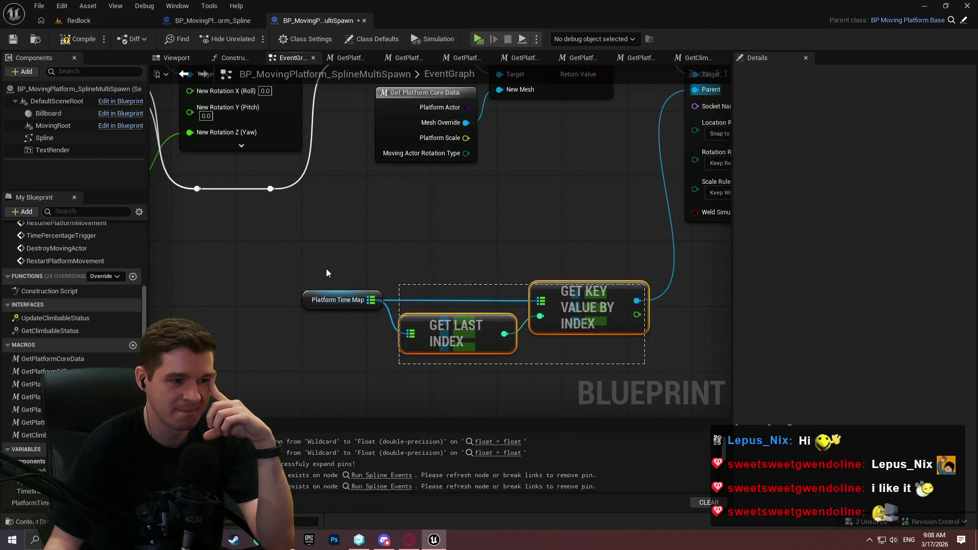
left_click_drag(326, 273, 327, 273)
mouse_move(589, 305)
left_mouse_down()
mouse_move(651, 199)
mouse_move(666, 207)
left_mouse_up()
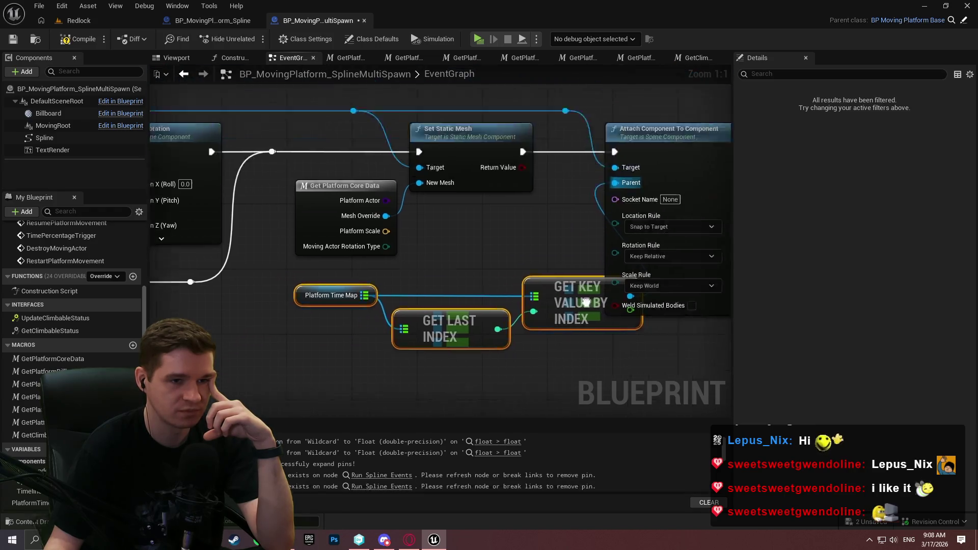
left_click_drag(437, 222, 518, 200)
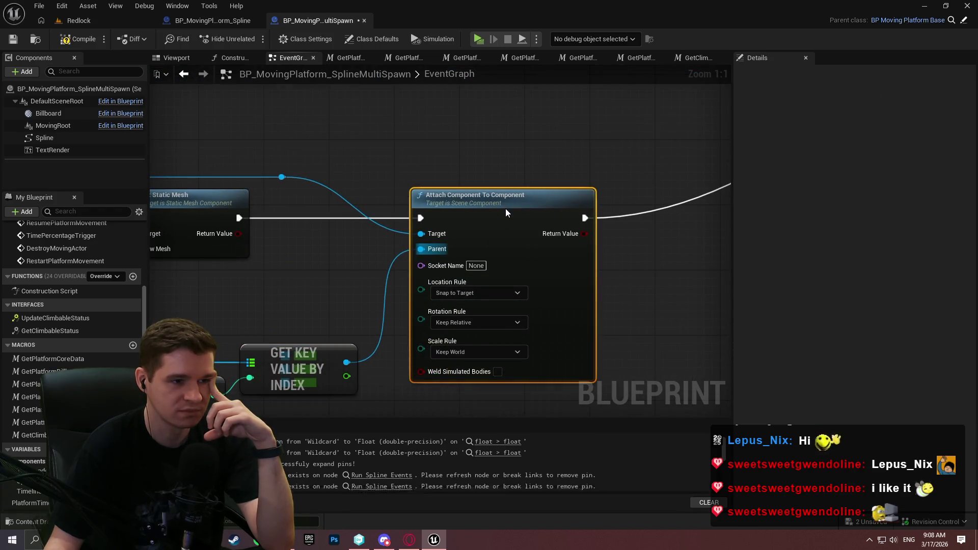
left_click(283, 181)
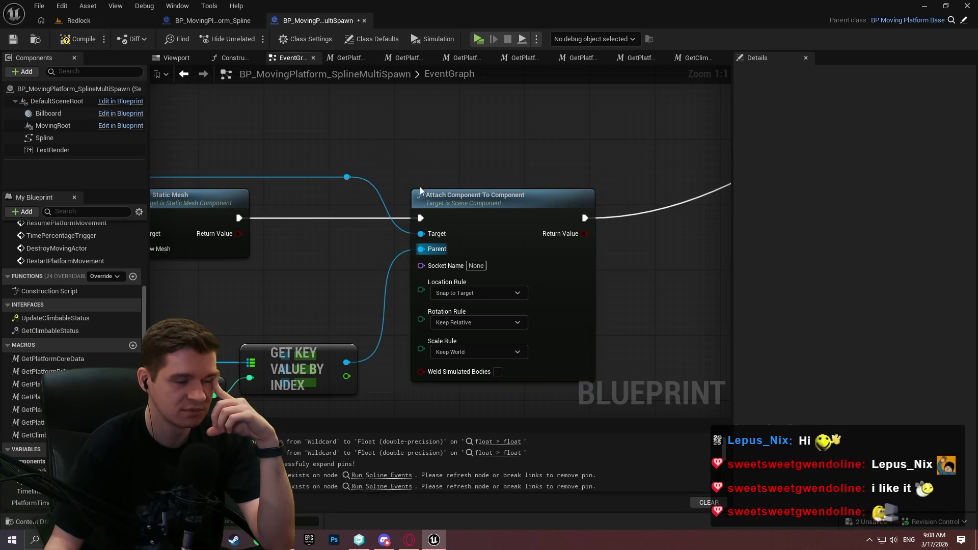
scroll(421, 190, "down", 1)
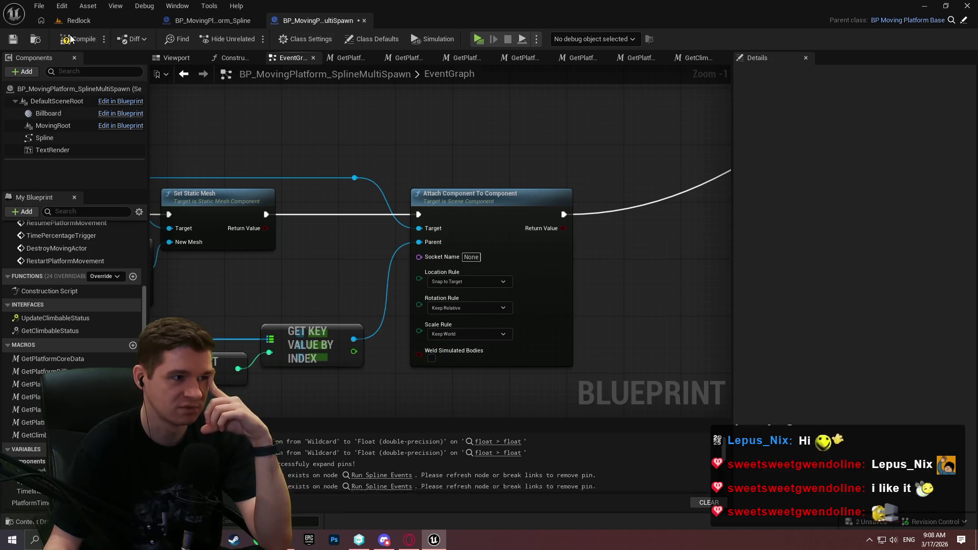
left_click(10, 41)
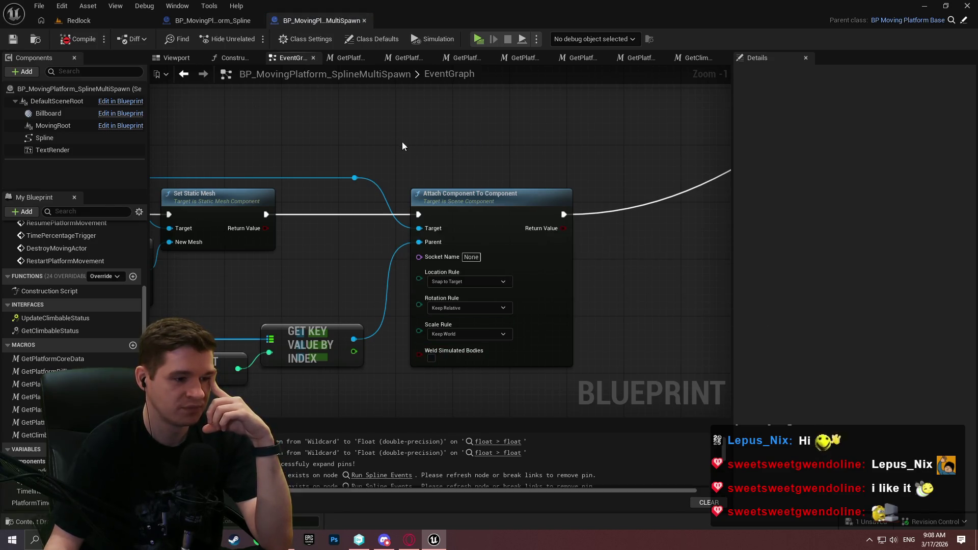
scroll(402, 142, "down", 3)
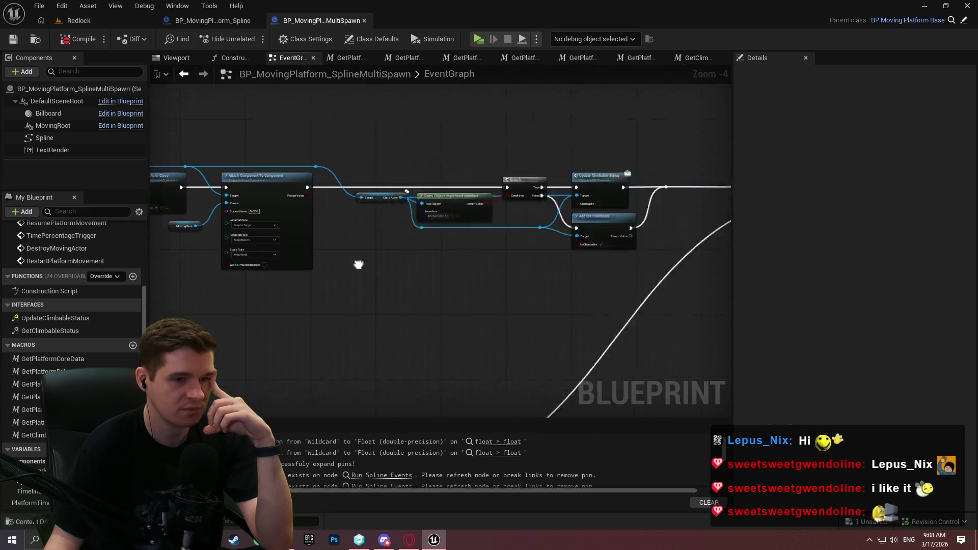
scroll(503, 277, "down", 4)
scroll(472, 178, "up", 6)
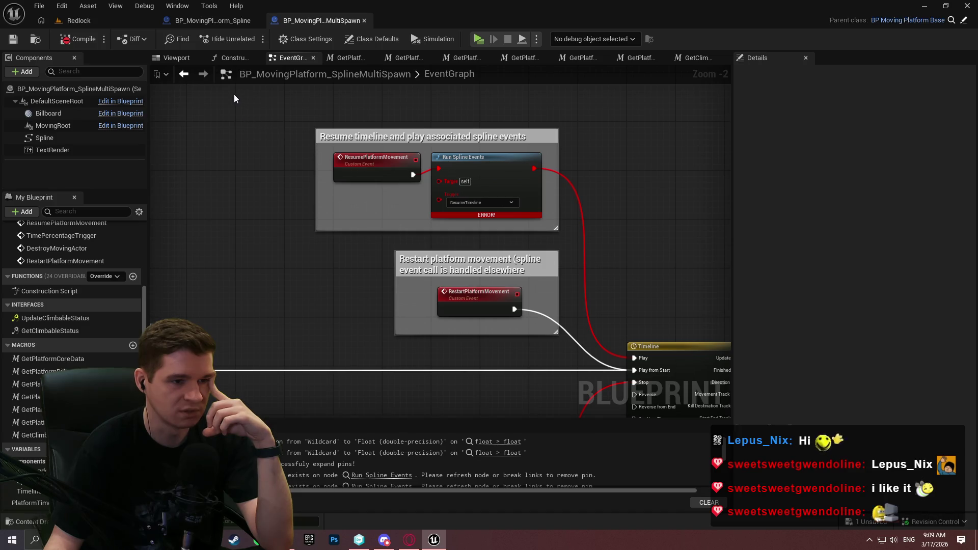
mouse_move(234, 95)
left_mouse_down()
mouse_move(567, 347)
mouse_move(220, 178)
left_mouse_up()
key("Delete")
key("Delete")
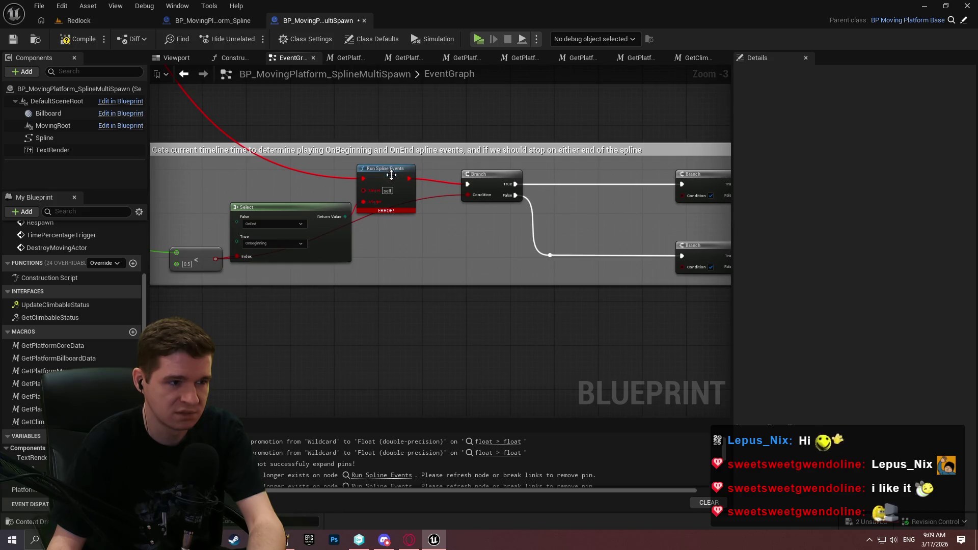
scroll(391, 175, "down", 1)
mouse_move(392, 176)
left_mouse_down()
mouse_move(533, 247)
mouse_move(623, 313)
left_mouse_up()
scroll(623, 312, "up", 5)
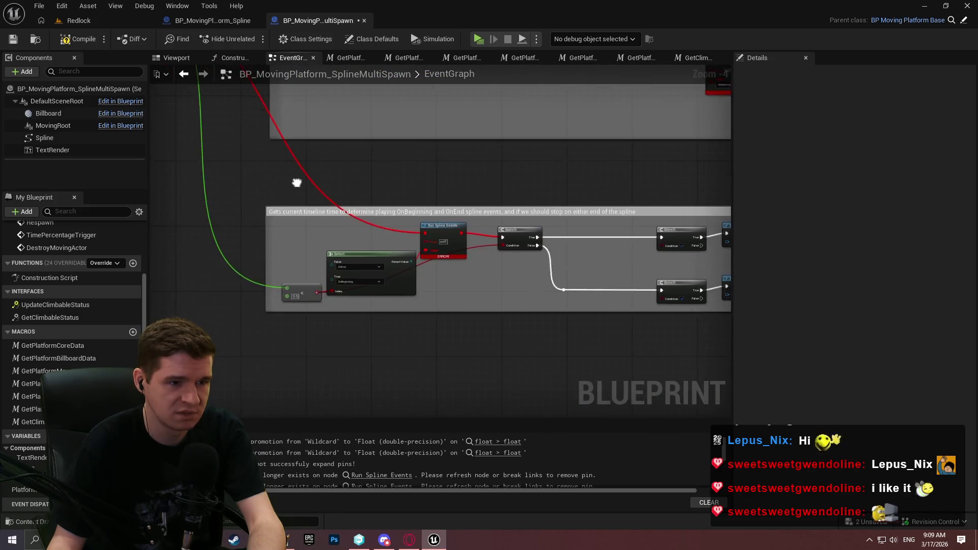
left_click_drag(295, 181, 548, 289)
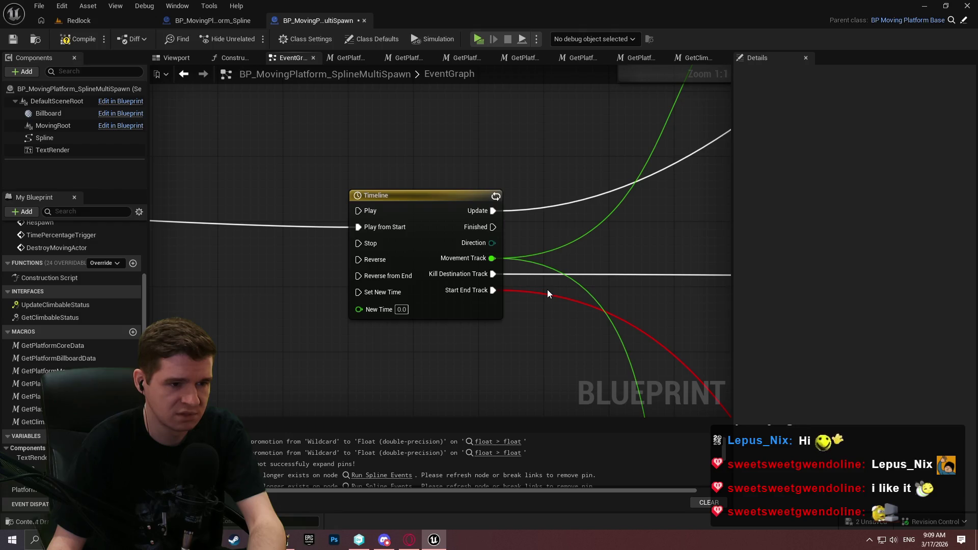
scroll(547, 290, "down", 2)
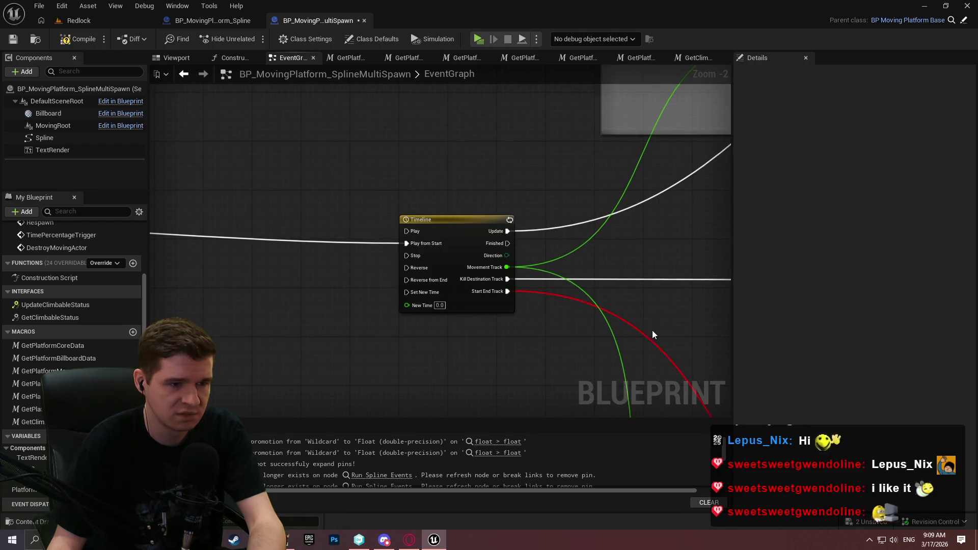
mouse_move(654, 333)
left_mouse_down()
mouse_move(316, 255)
mouse_move(203, 260)
left_mouse_up()
scroll(574, 286, "down", 3)
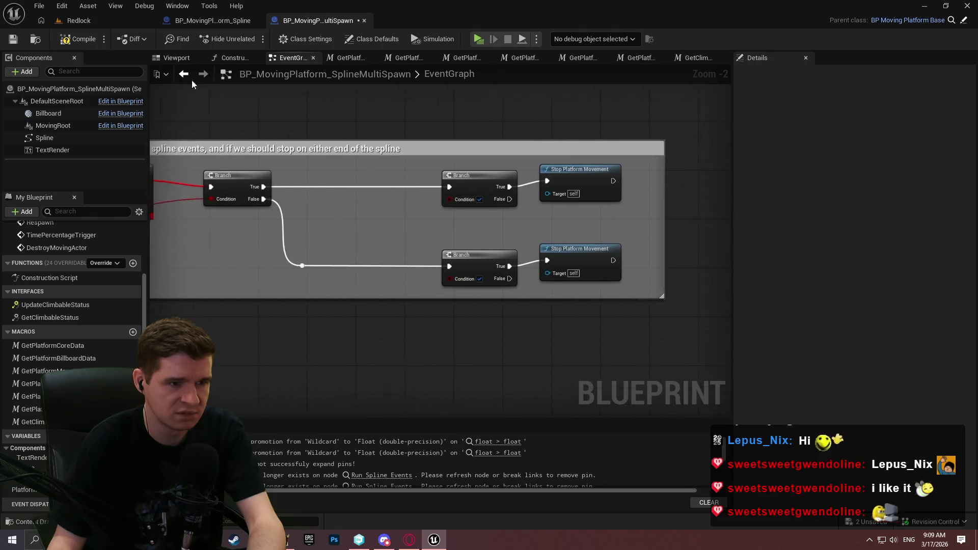
mouse_move(574, 286)
left_mouse_down()
mouse_move(717, 361)
mouse_move(164, 216)
mouse_move(217, 201)
left_mouse_up()
scroll(285, 282, "up", 2)
left_click_drag(286, 282, 284, 299)
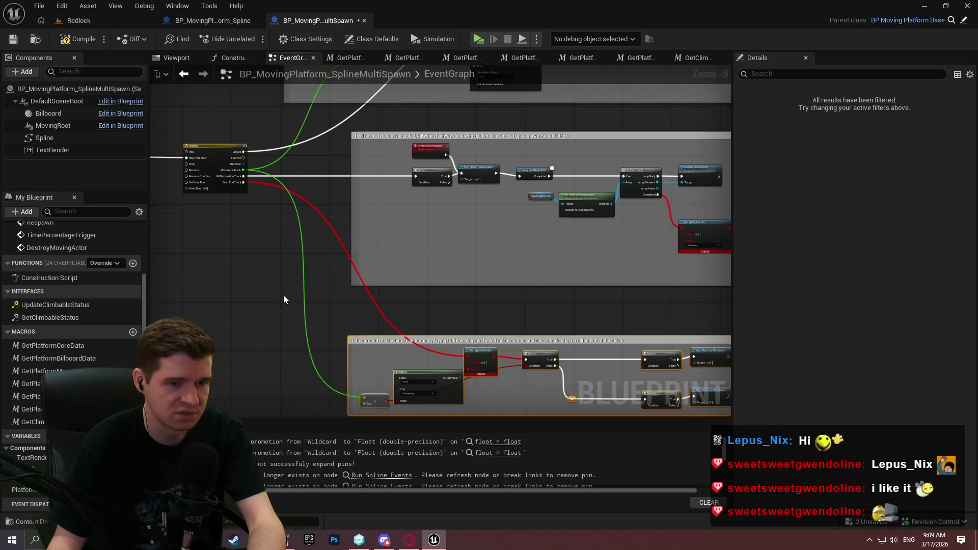
key("Delete")
key("ctrl+z")
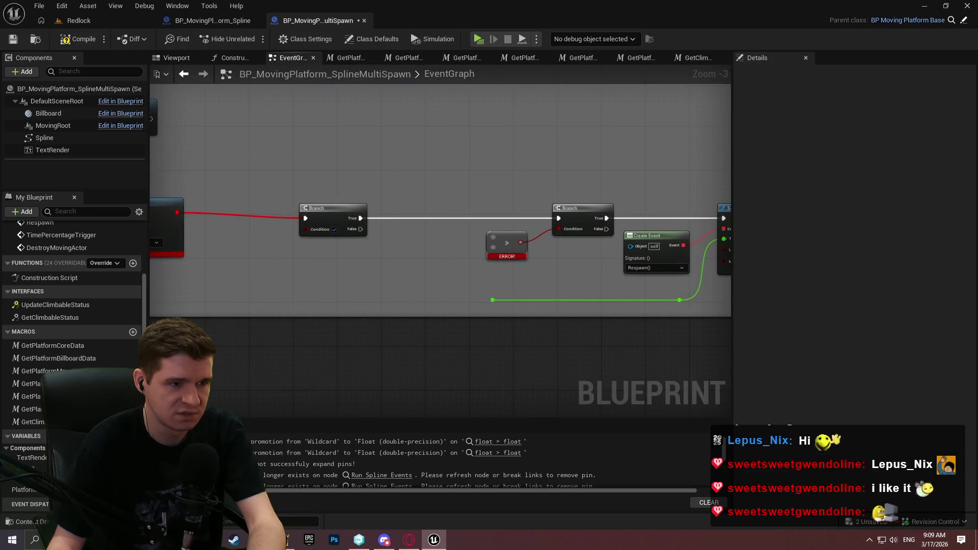
key("Delete")
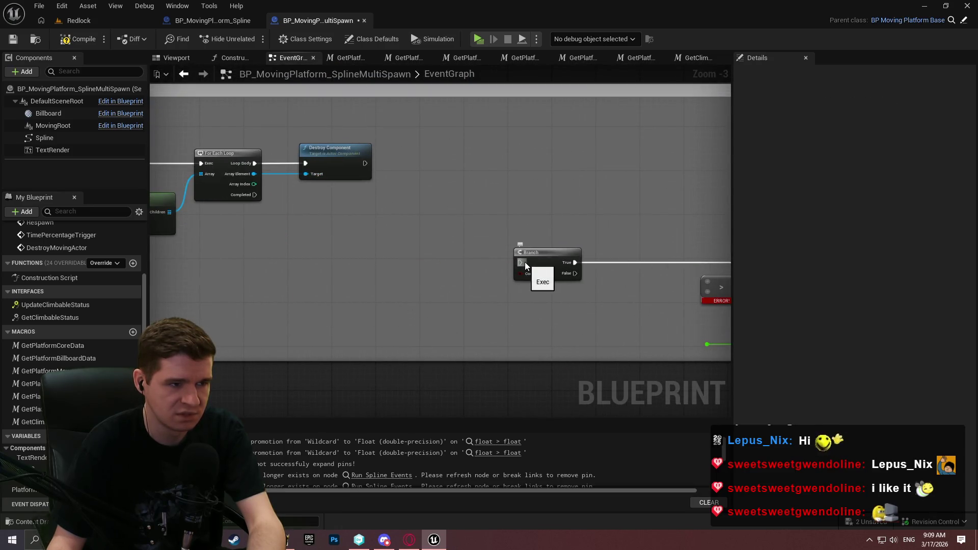
left_click_drag(627, 309, 391, 289)
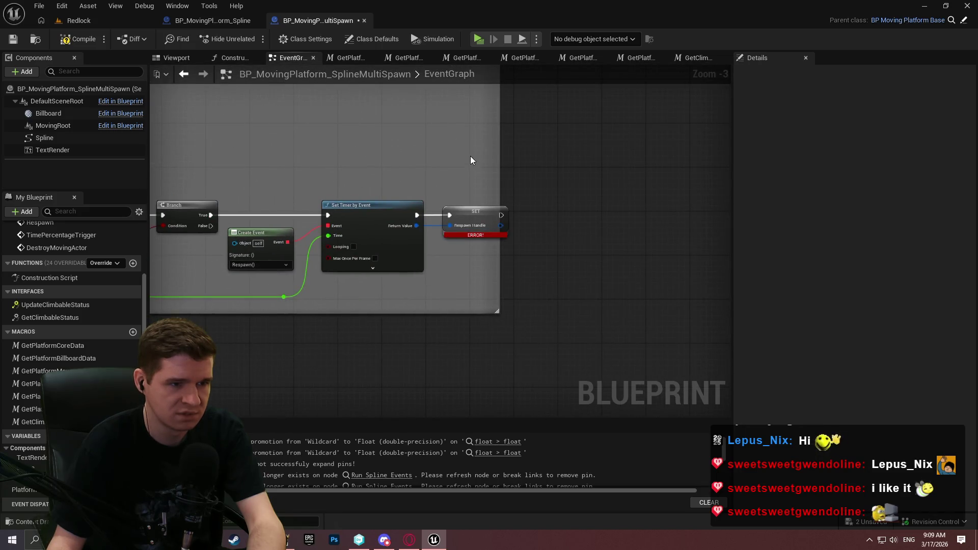
left_click_drag(470, 160, 699, 178)
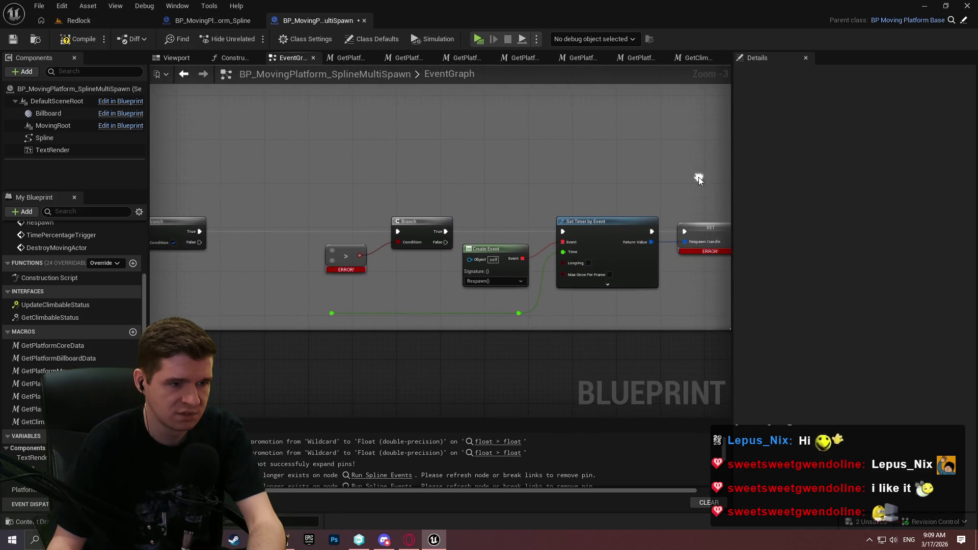
scroll(535, 195, "down", 1)
scroll(535, 194, "up", 1)
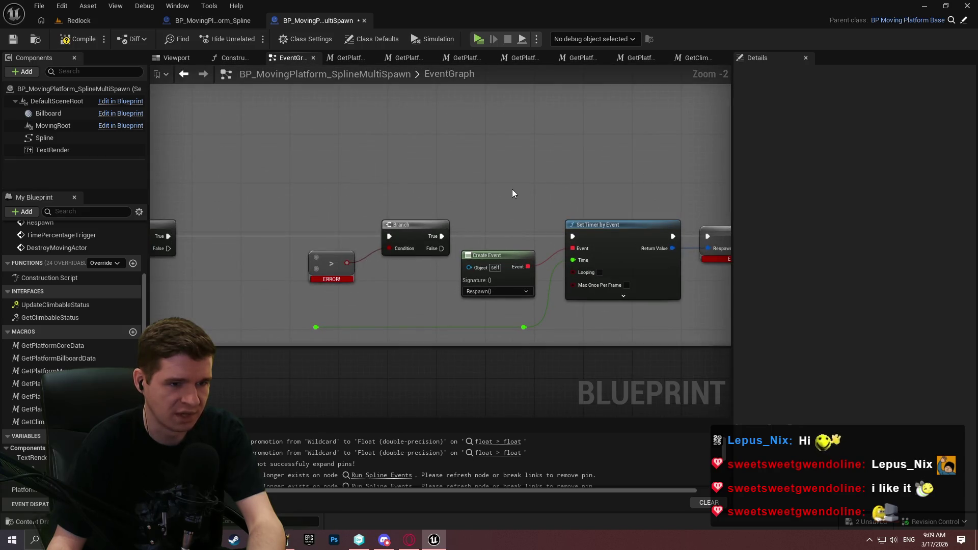
left_click_drag(362, 191, 74, 66)
left_click(66, 38)
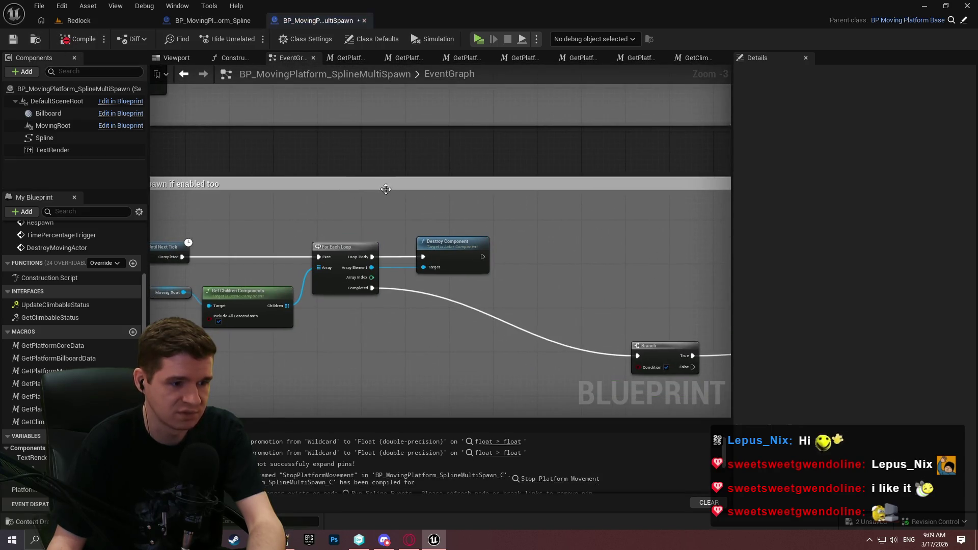
scroll(303, 170, "down", 3)
left_click_drag(545, 306, 164, 238)
scroll(262, 188, "up", 4)
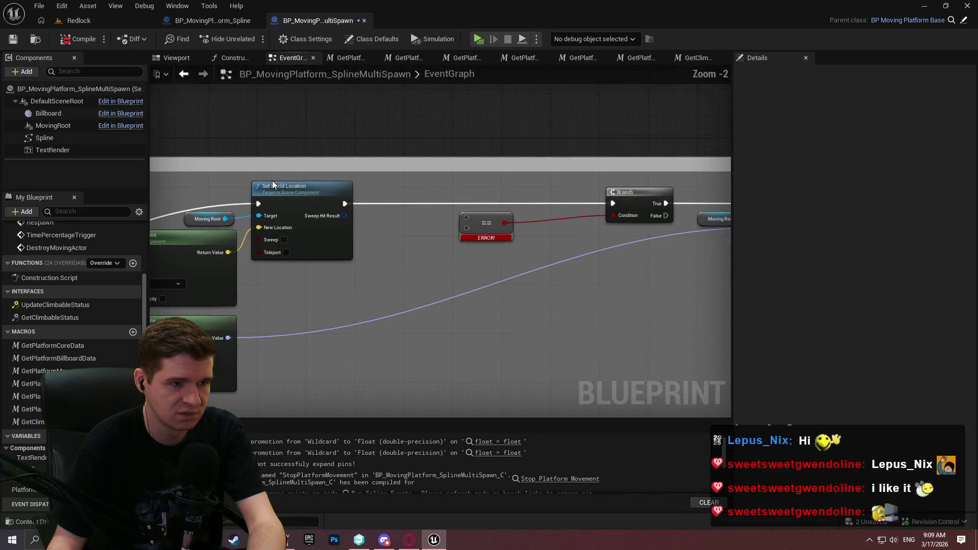
scroll(240, 220, "down", 4)
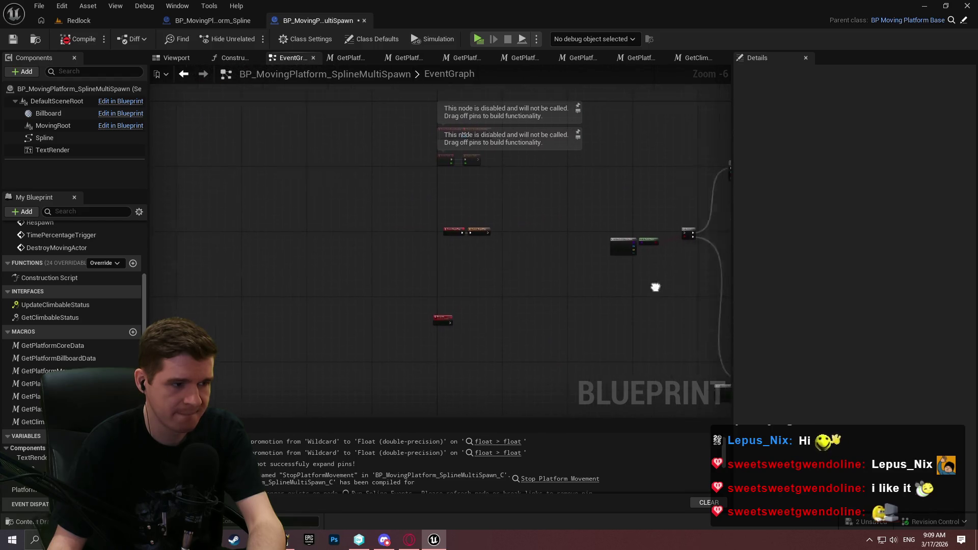
scroll(262, 264, "up", 1)
scroll(261, 264, "up", 3)
scroll(659, 316, "down", 3)
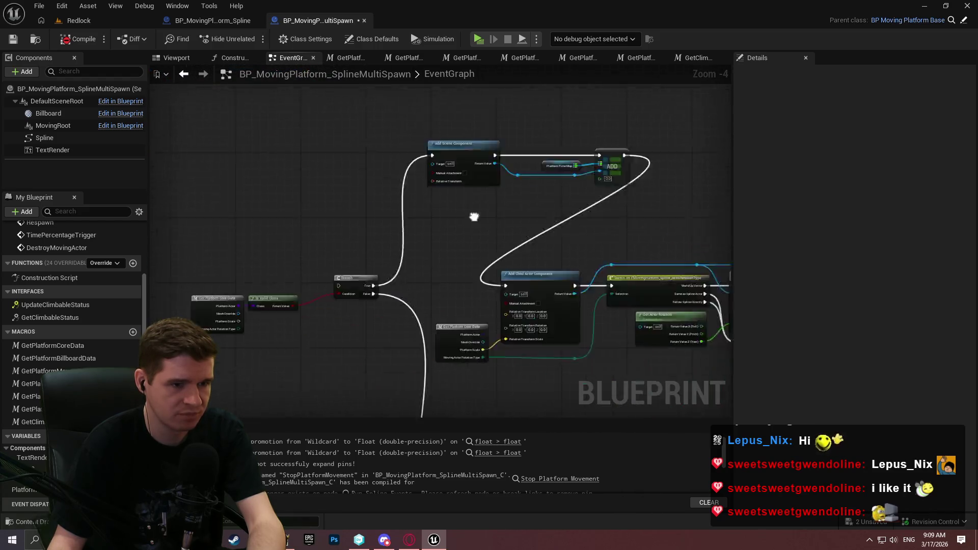
Connect Add Scene Component's execution output to Is Valid
scroll(472, 216, "up", 1)
mouse_move(218, 159)
left_mouse_down()
mouse_move(255, 214)
mouse_move(352, 300)
left_mouse_up()
mouse_move(270, 163)
left_mouse_down()
mouse_move(552, 284)
mouse_move(536, 296)
mouse_move(493, 162)
mouse_move(437, 224)
left_mouse_up()
scroll(448, 231, "up", 1)
left_click(418, 214)
mouse_move(370, 191)
left_mouse_down()
mouse_move(387, 270)
mouse_move(454, 349)
mouse_move(630, 191)
left_mouse_up()
Remove the Set Static Mesh node and feed Get Key Value By Index into Attach's Parent
mouse_move(693, 221)
left_mouse_down()
mouse_move(322, 279)
mouse_move(476, 277)
mouse_move(522, 231)
mouse_move(285, 268)
left_mouse_up()
scroll(323, 279, "down", 1)
scroll(522, 230, "up", 1)
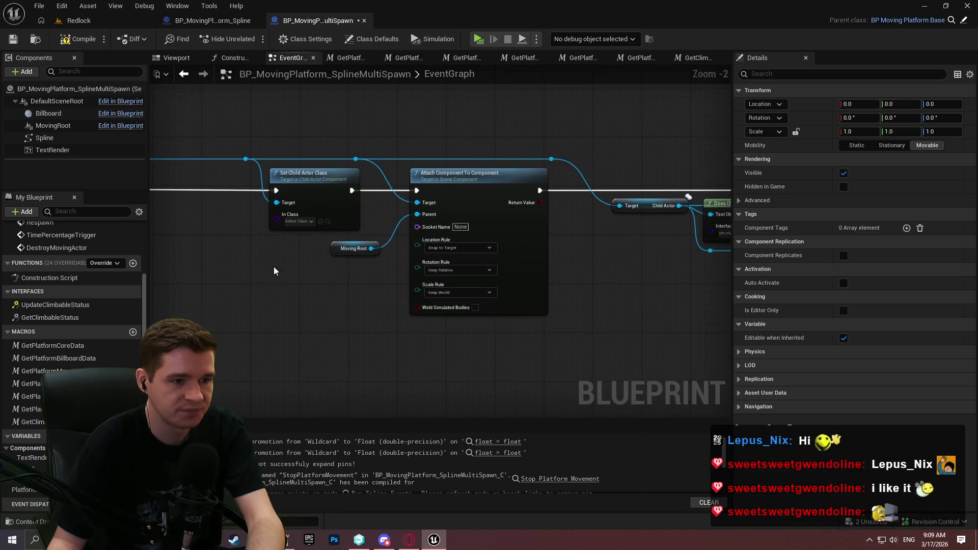
scroll(302, 268, "up", 3)
left_click(460, 328)
scroll(460, 328, "down", 2)
left_click_drag(461, 328, 458, 153)
left_click_drag(600, 290, 579, 269)
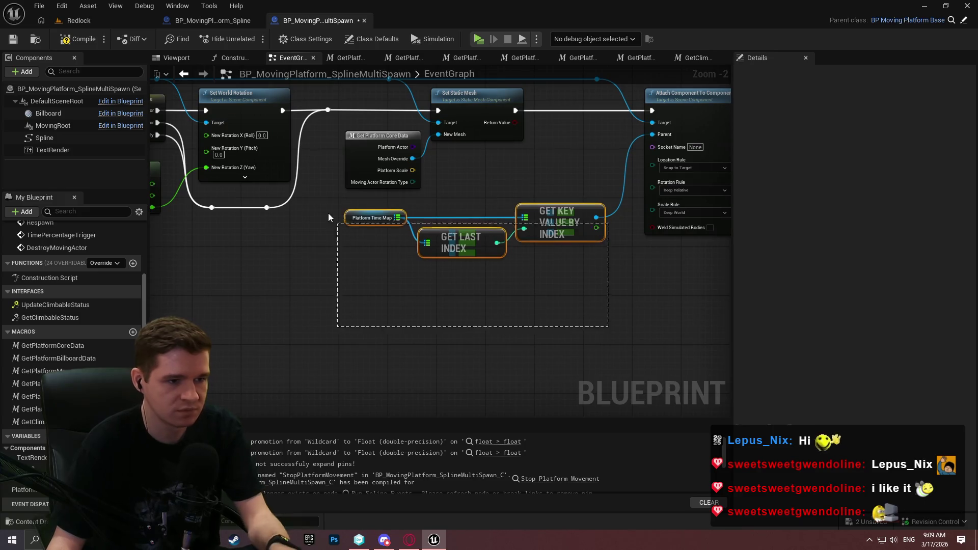
key("ctrl+z")
key("ctrl+z")
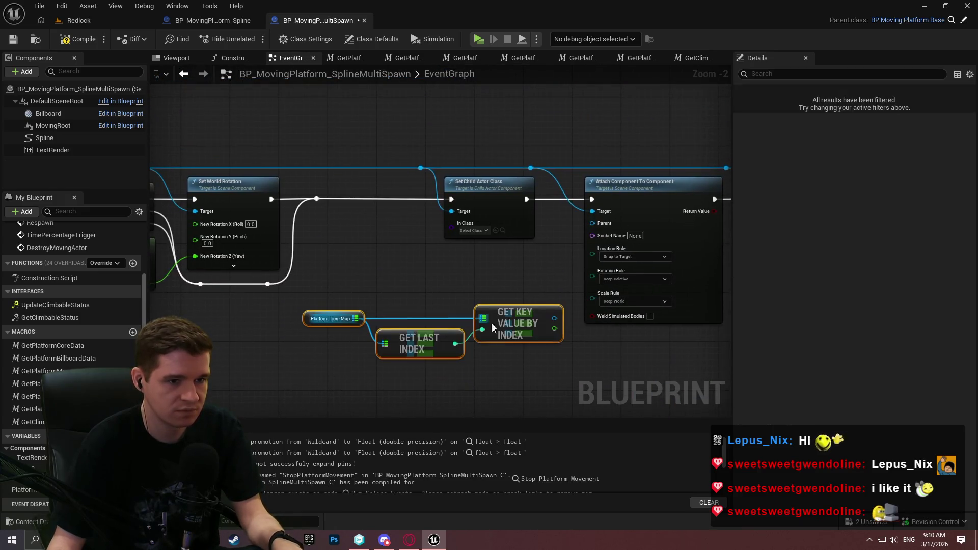
left_click_drag(555, 319, 598, 225)
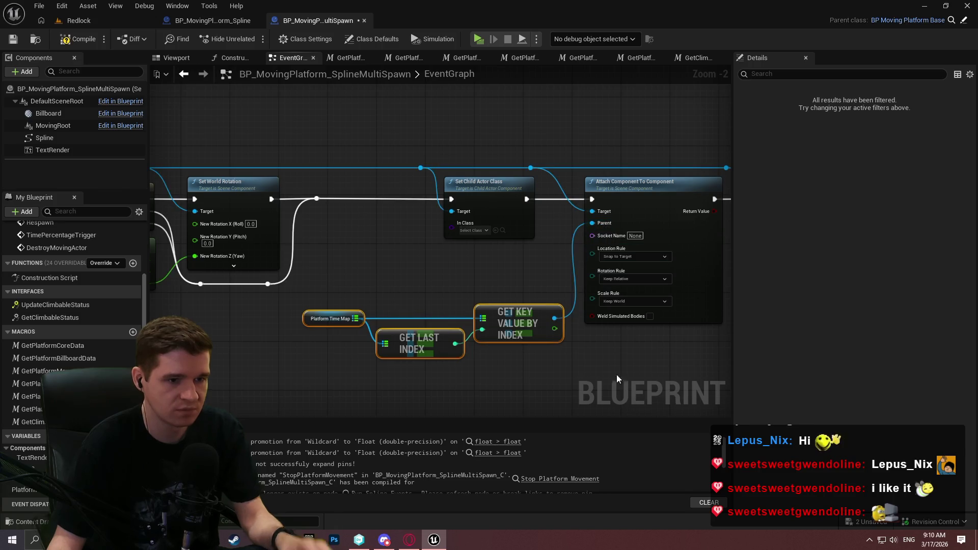
Paste a Get Platform Core Data node and wire Platform Actor into Set Child Actor Class's In Class
mouse_move(449, 275)
left_mouse_down()
mouse_move(611, 273)
mouse_move(436, 192)
mouse_move(424, 334)
left_mouse_up()
scroll(299, 220, "up", 5)
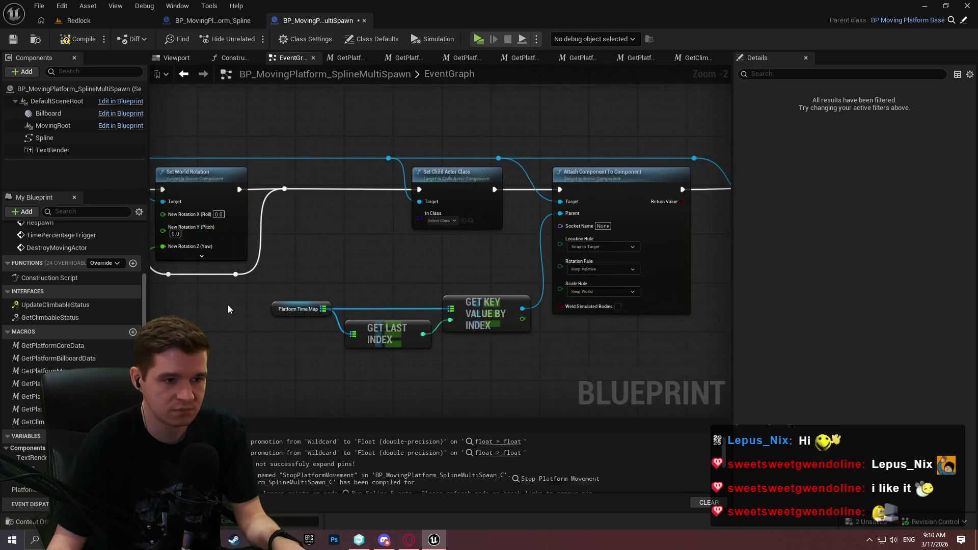
key("ctrl+v")
left_click_drag(406, 208, 398, 199)
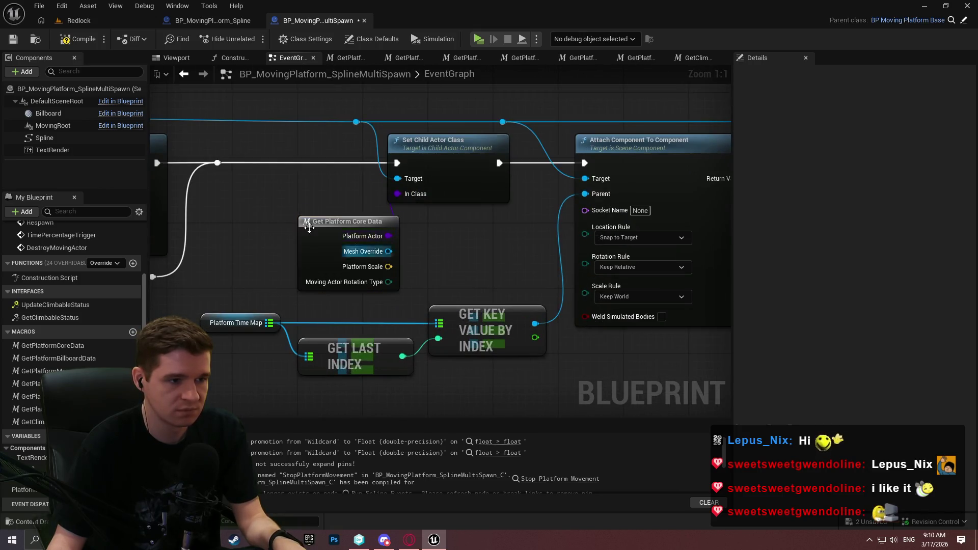
left_click_drag(347, 221, 288, 192)
Check the attach and time map lookup wiring, then save the blueprint
mouse_move(323, 277)
left_mouse_down()
mouse_move(441, 275)
mouse_move(641, 302)
left_mouse_up()
scroll(441, 275, "down", 3)
left_click_drag(478, 154, 73, 17)
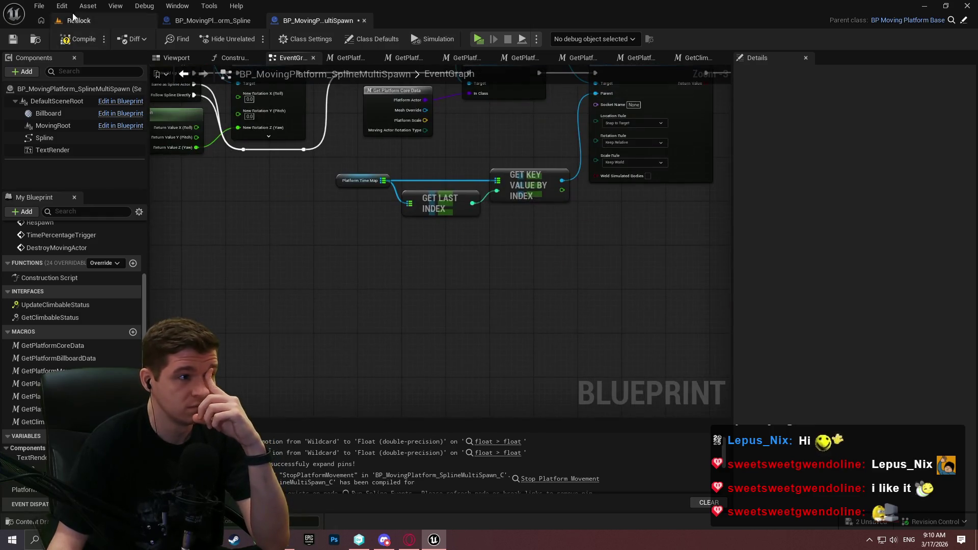
left_click(16, 38)
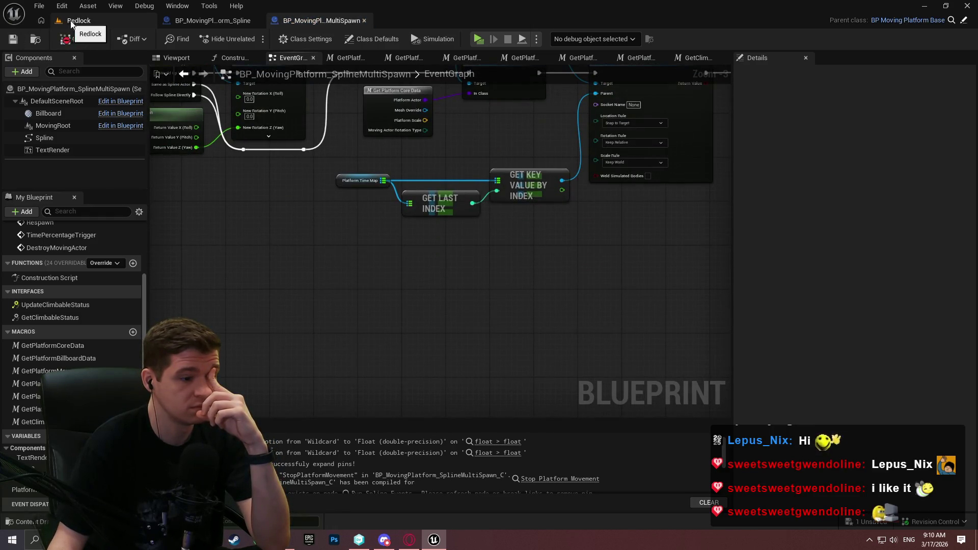
Place a BP_MovingPlatform_Spline actor in the Redlock level and focus on it
left_click(71, 22)
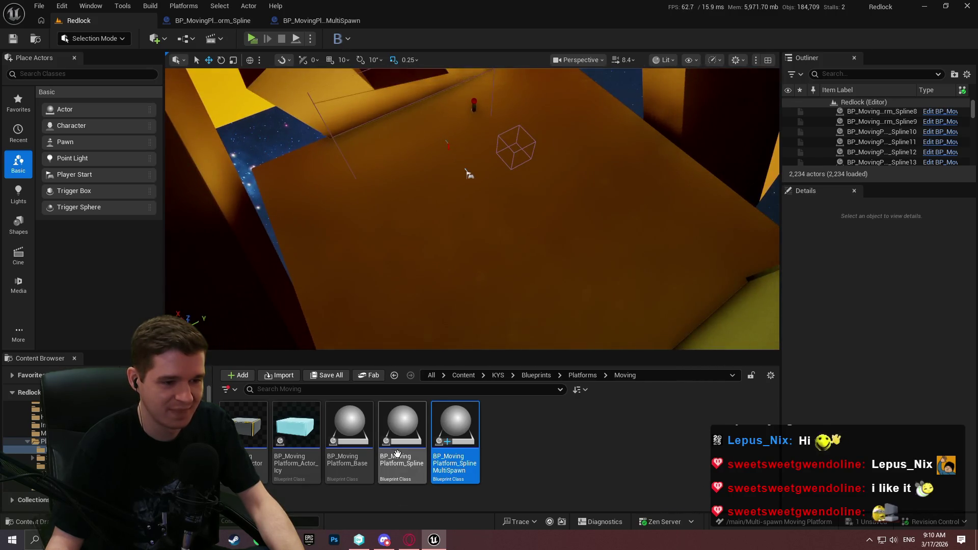
left_click_drag(396, 453, 517, 148)
key("f")
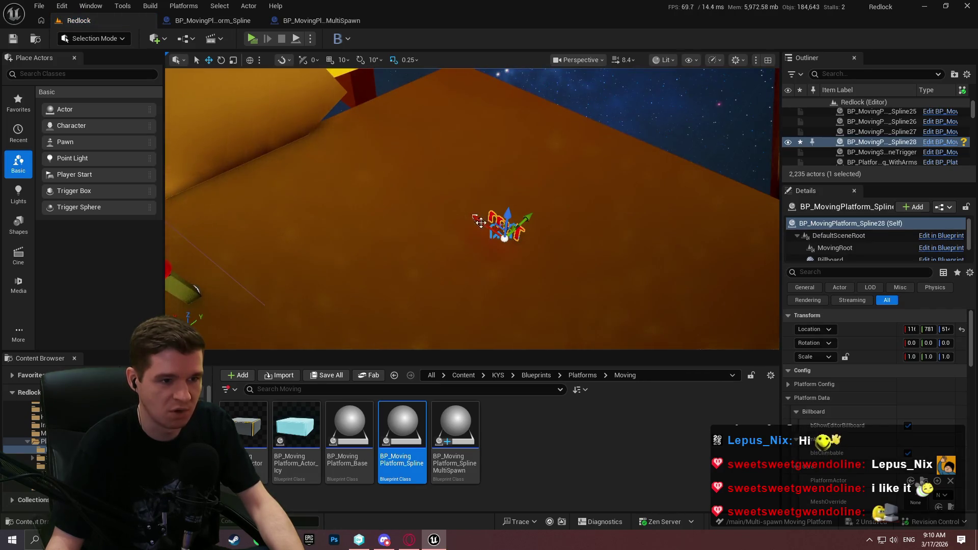
Trial-edit the spline, delete and restore the platform, then stretch its spline out
left_click(476, 218)
mouse_move(451, 203)
left_mouse_down()
mouse_move(367, 157)
mouse_move(348, 167)
left_mouse_up()
key("ctrl+z")
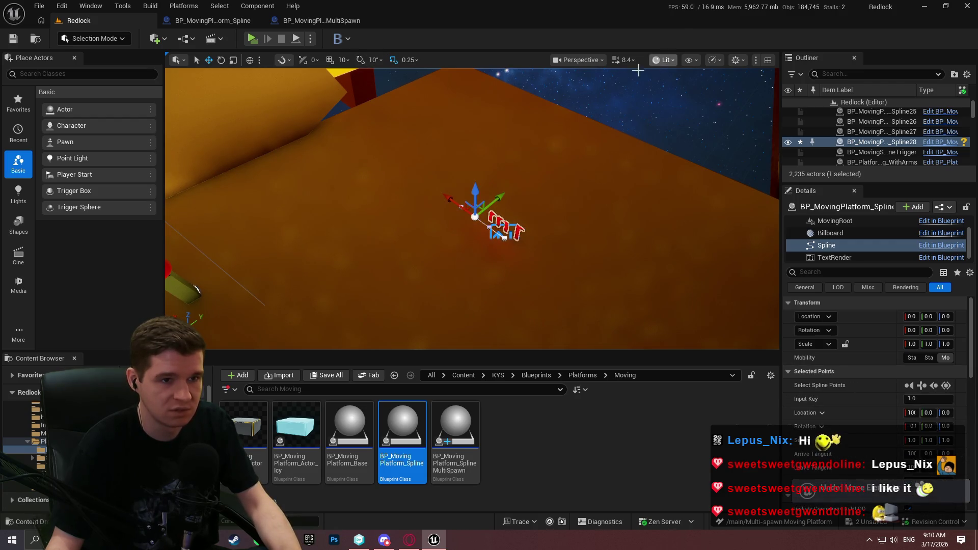
key("Escape")
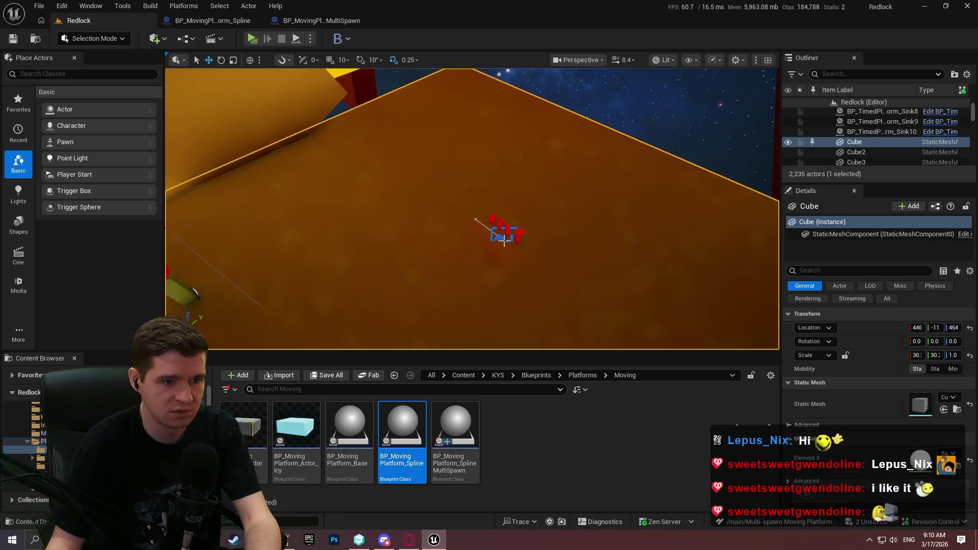
left_click(507, 227)
key("Delete")
left_click_drag(620, 214, 597, 233)
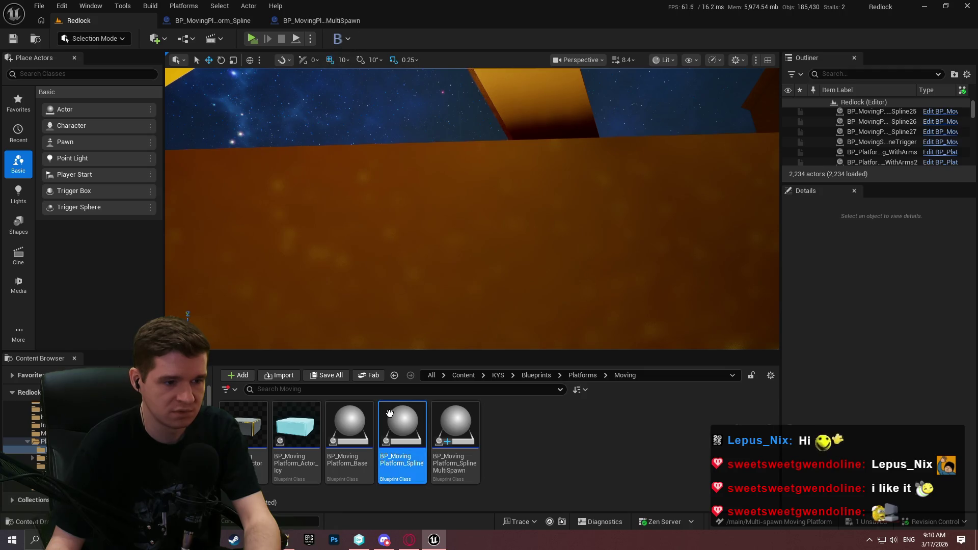
key("ctrl+z")
mouse_move(507, 234)
left_mouse_down()
mouse_move(172, 246)
mouse_move(315, 219)
mouse_move(553, 231)
left_mouse_up()
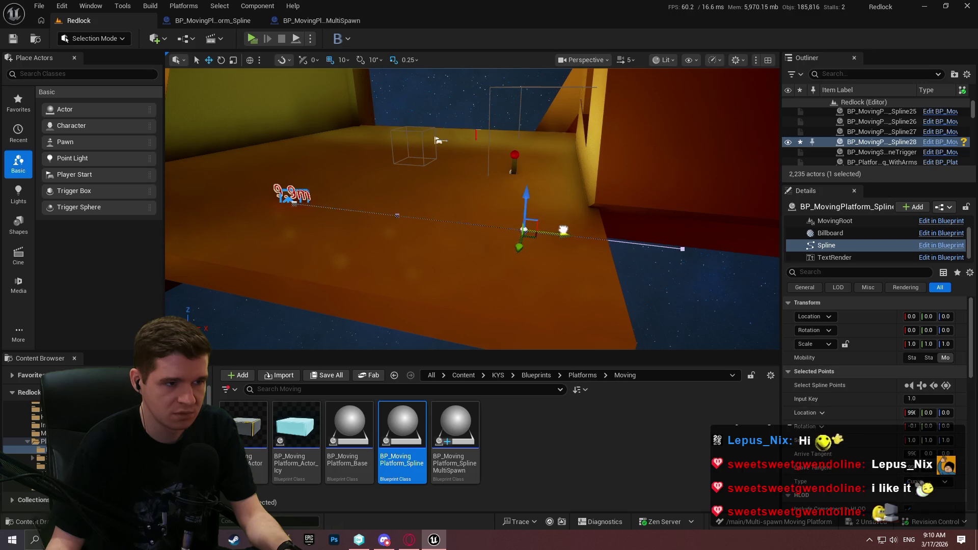
Raise the spline platform 200 units higher
left_click(342, 179)
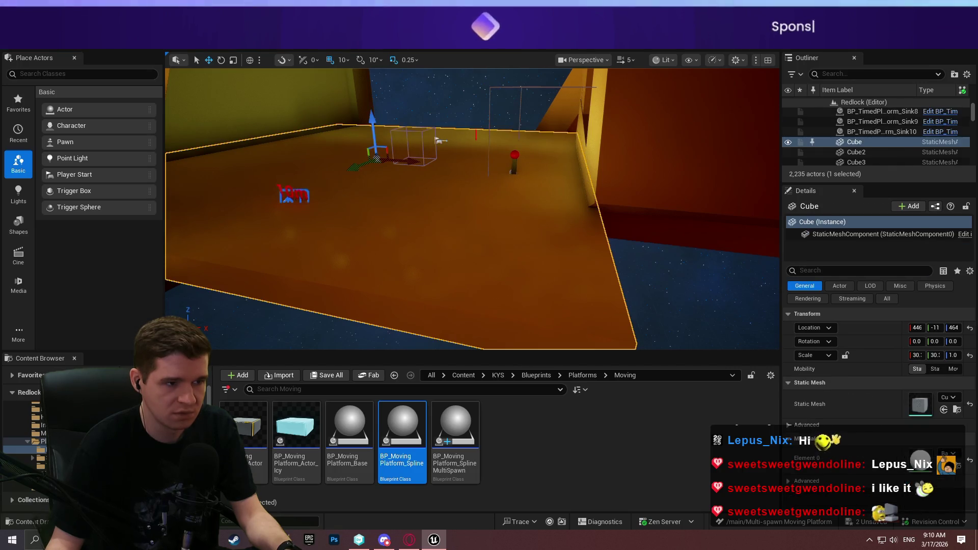
left_click(292, 191)
left_click_drag(289, 179, 289, 131)
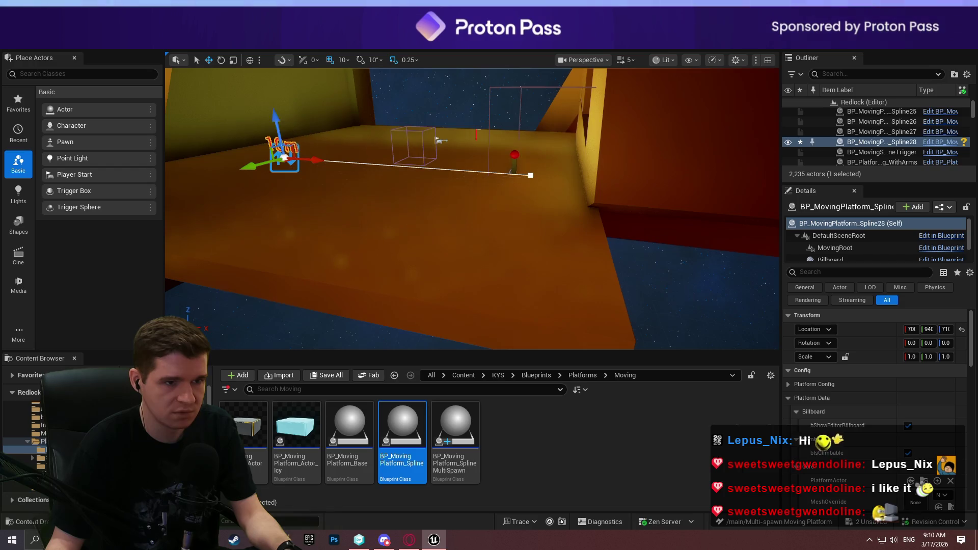
mouse_move(471, 209)
left_mouse_down()
mouse_move(505, 193)
mouse_move(474, 214)
mouse_move(468, 254)
mouse_move(462, 151)
left_mouse_up()
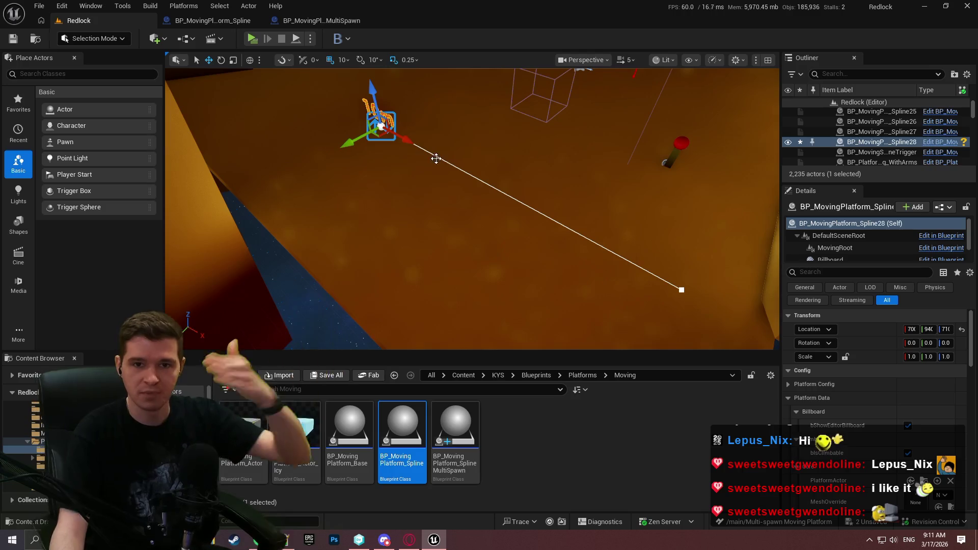
Set RespawnDelay to 0, enable bKillAtDestination and bRespawnOnKill, and rotation type FollowSplineDirectly
scroll(840, 405, "down", 5)
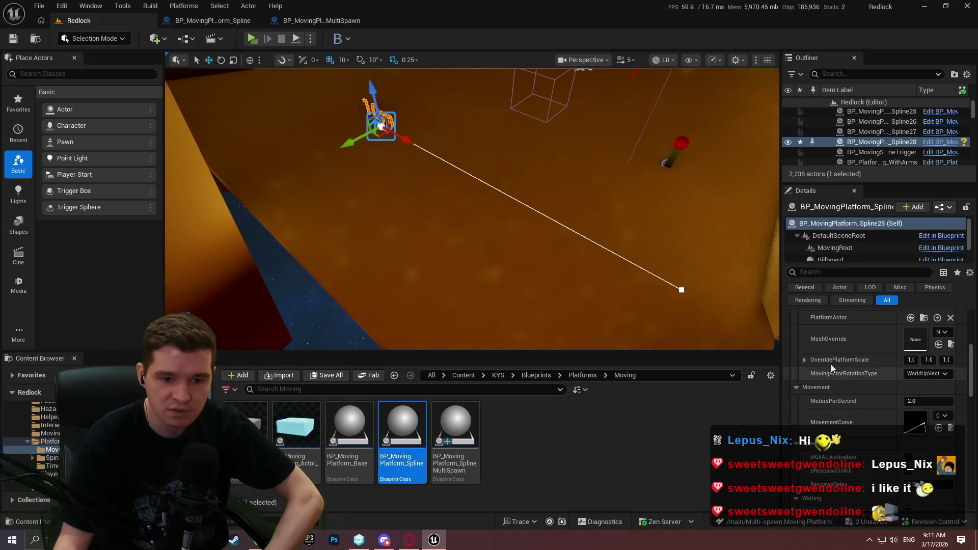
scroll(863, 407, "down", 1)
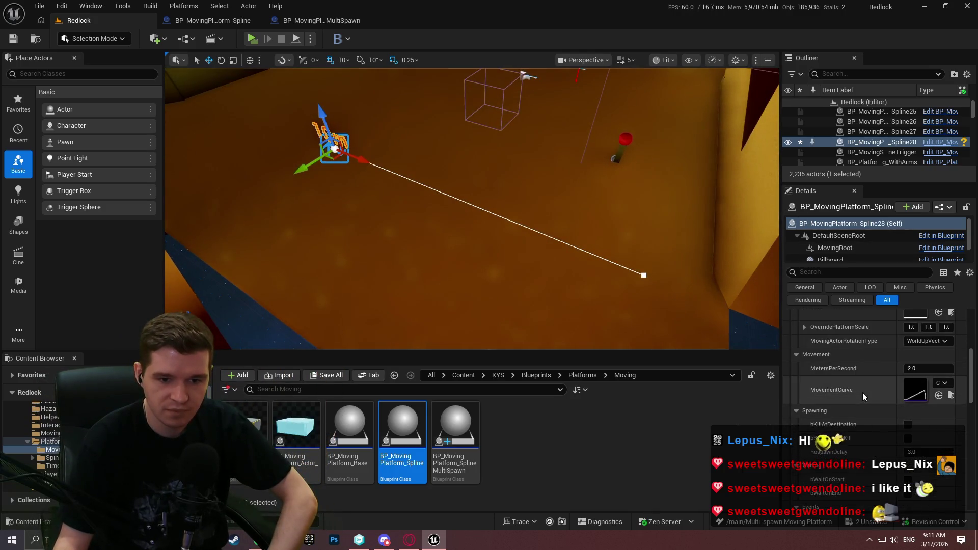
left_click(917, 451)
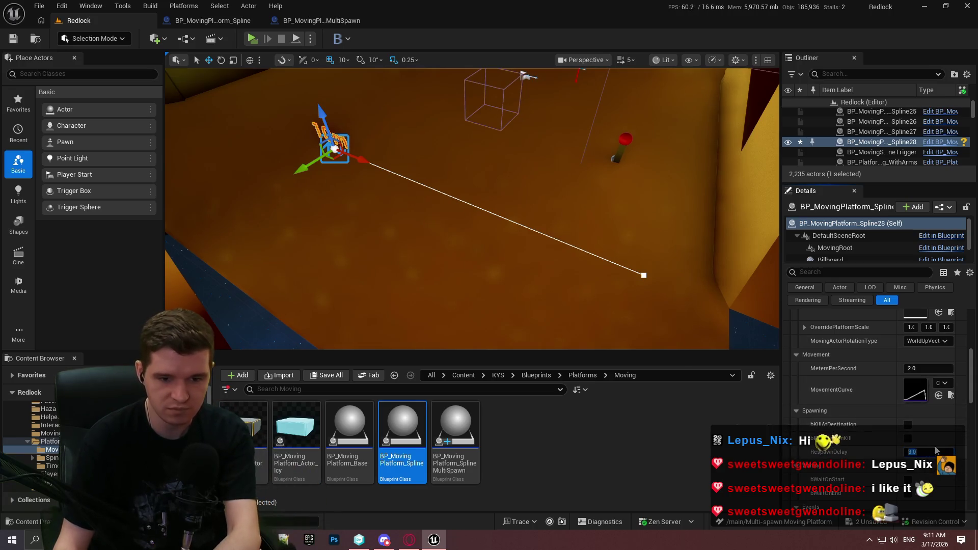
type("0")
left_click(908, 439)
left_click(907, 424)
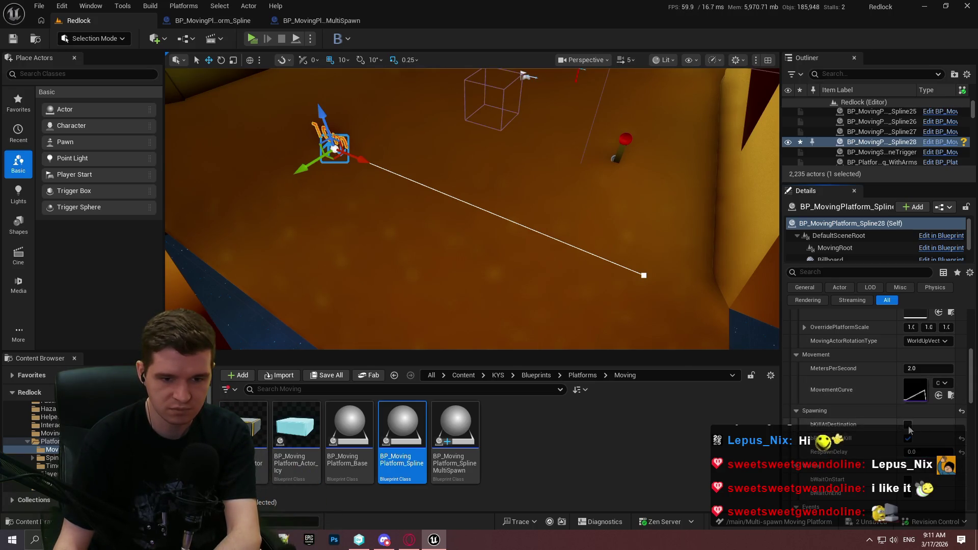
scroll(869, 431, "down", 2)
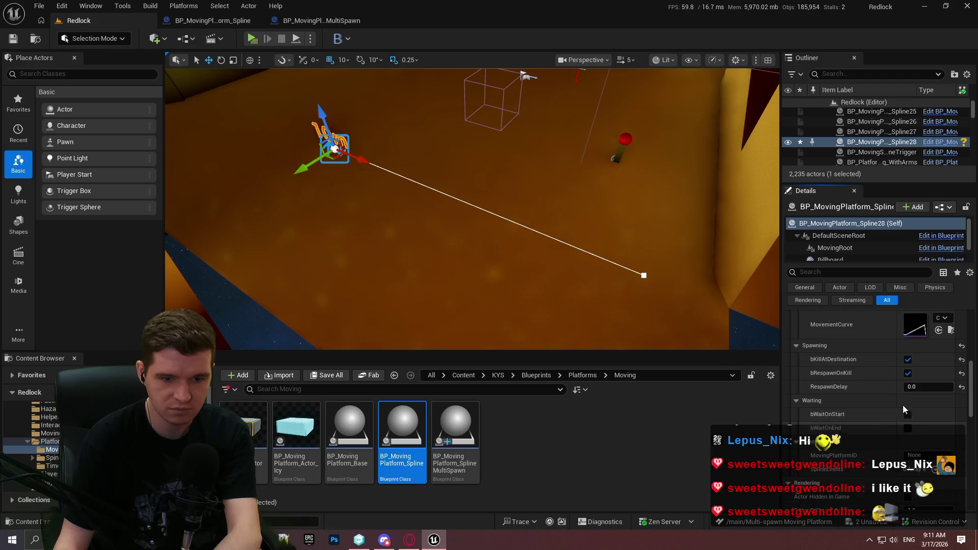
scroll(887, 407, "up", 3)
left_click(926, 359)
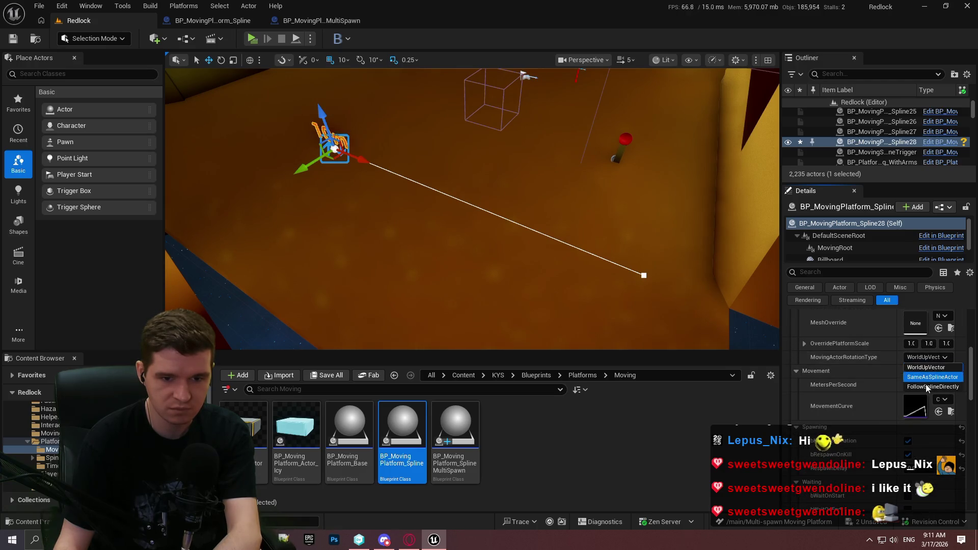
left_click(921, 389)
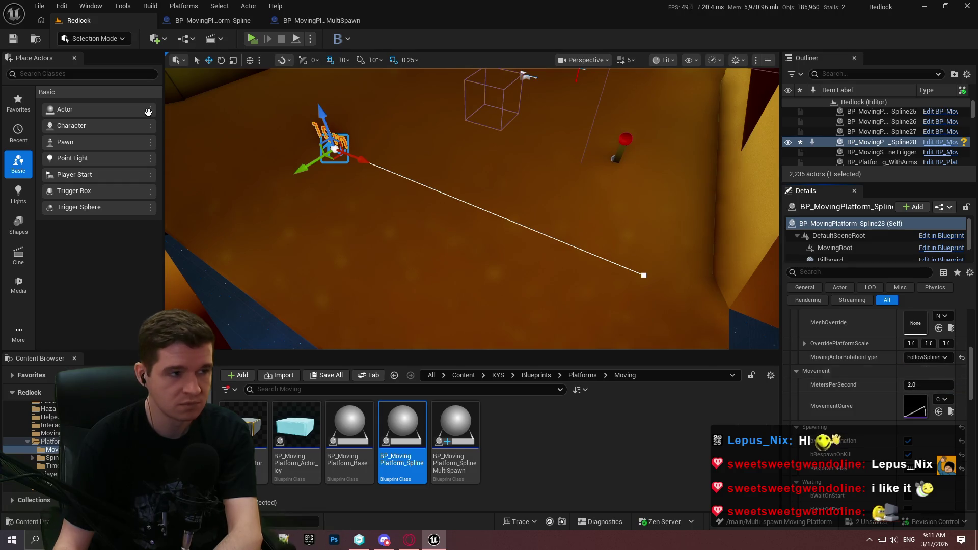
Drop a BP_MovingPlatform_SplineMultiSpawn in, delete it, reselect Spline28, and place MultiSpawn again
left_click_drag(443, 419, 415, 213)
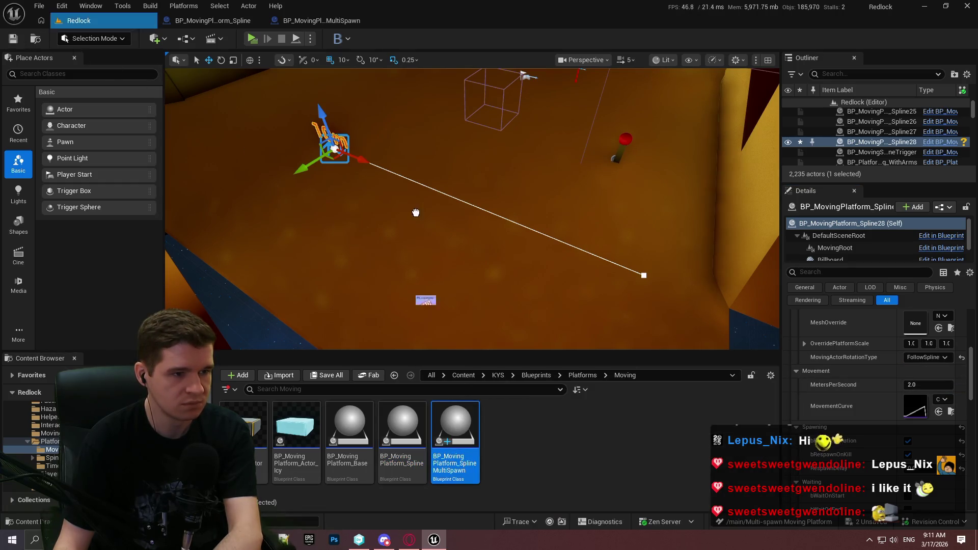
left_click_drag(376, 132, 375, 138)
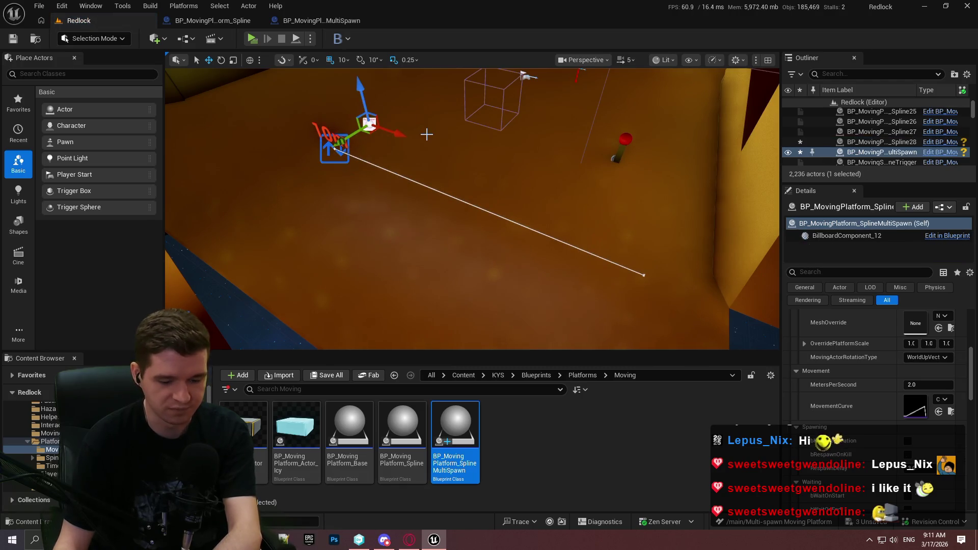
key("Delete")
left_click(334, 147)
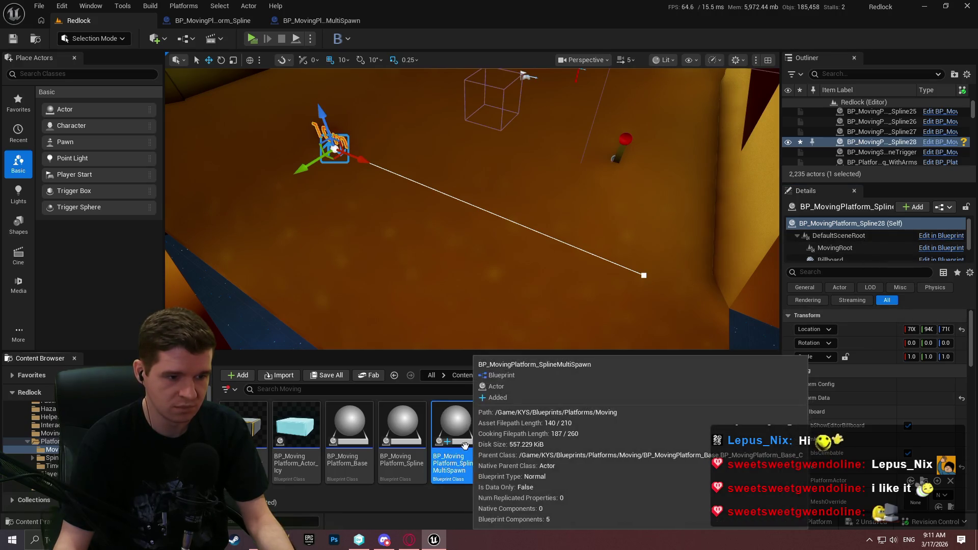
left_click_drag(456, 438, 423, 278)
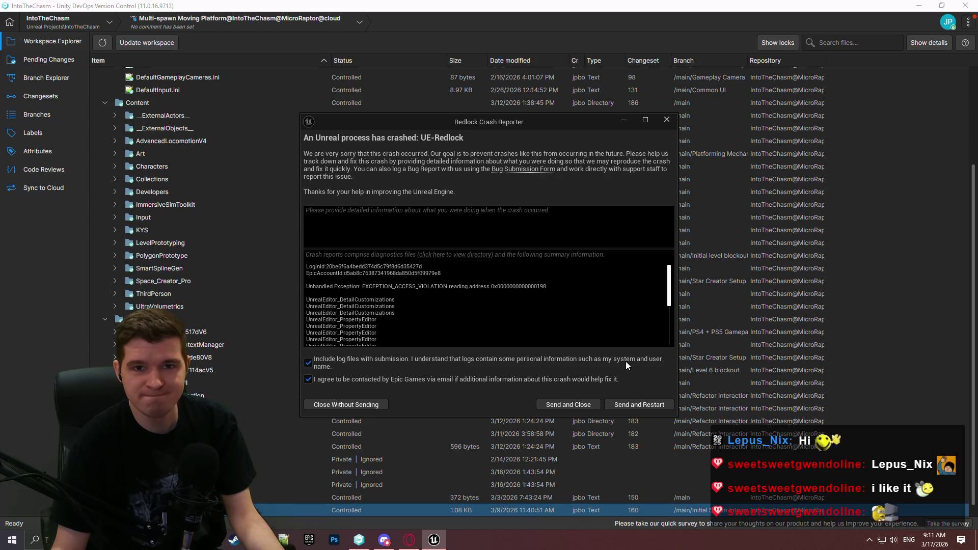
Close the crash report without sending and restore the BP_MovingPlatform_Spline18 autosave
left_click(633, 402)
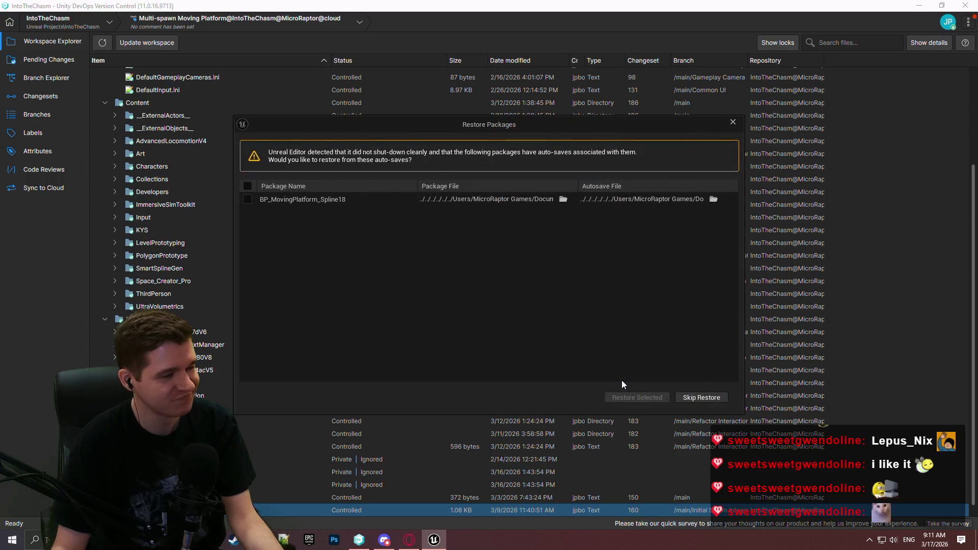
left_click(247, 199)
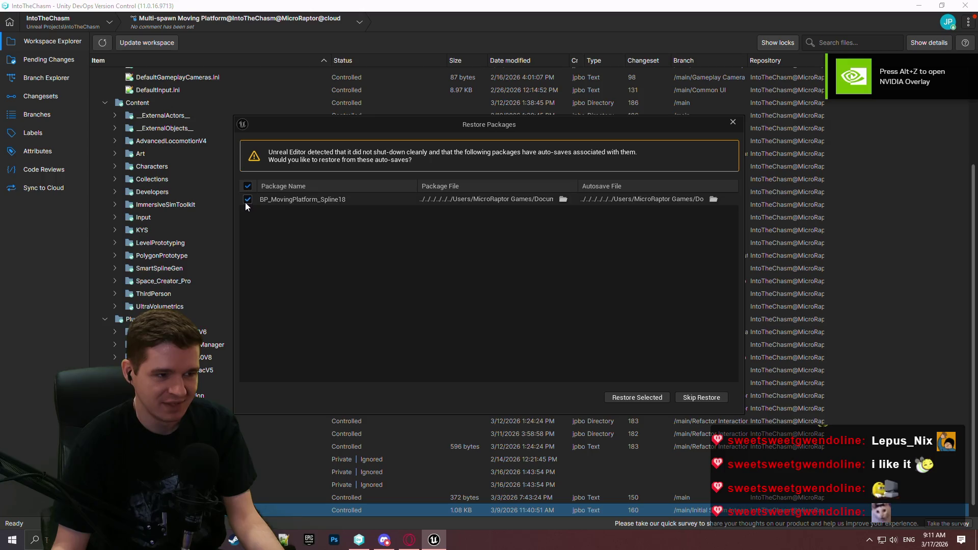
left_click(667, 395)
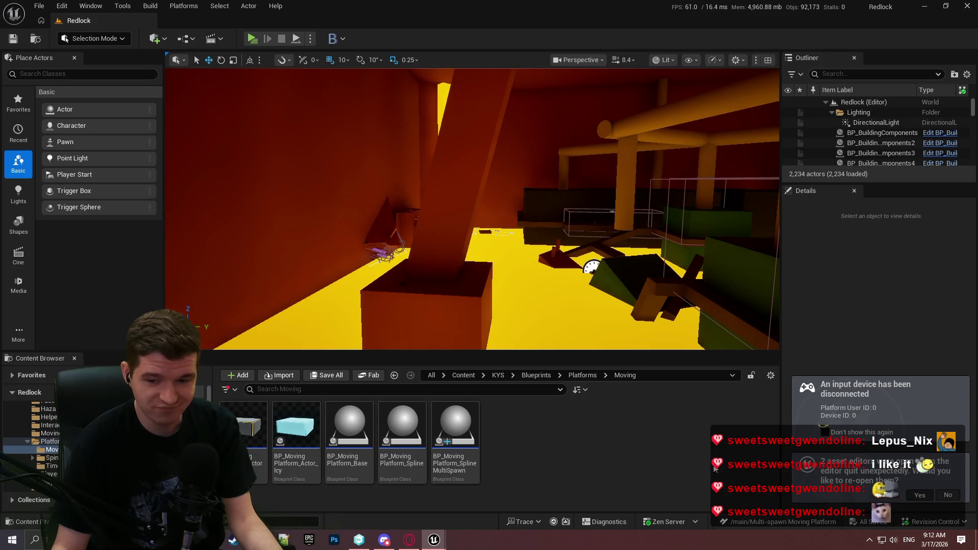
Reopen the previously open Blueprints and return to the Redlock level
left_click(919, 496)
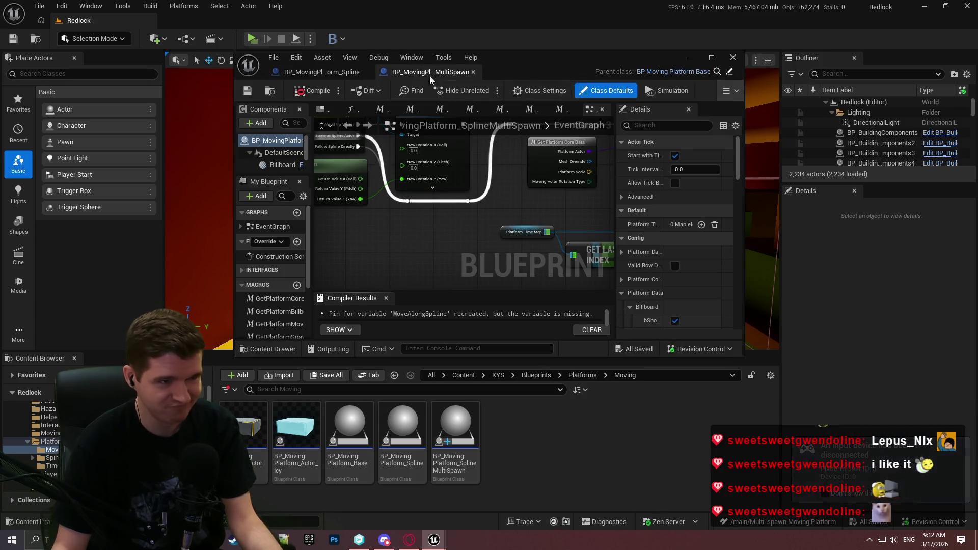
left_click_drag(430, 75, 446, 19)
left_click(192, 20)
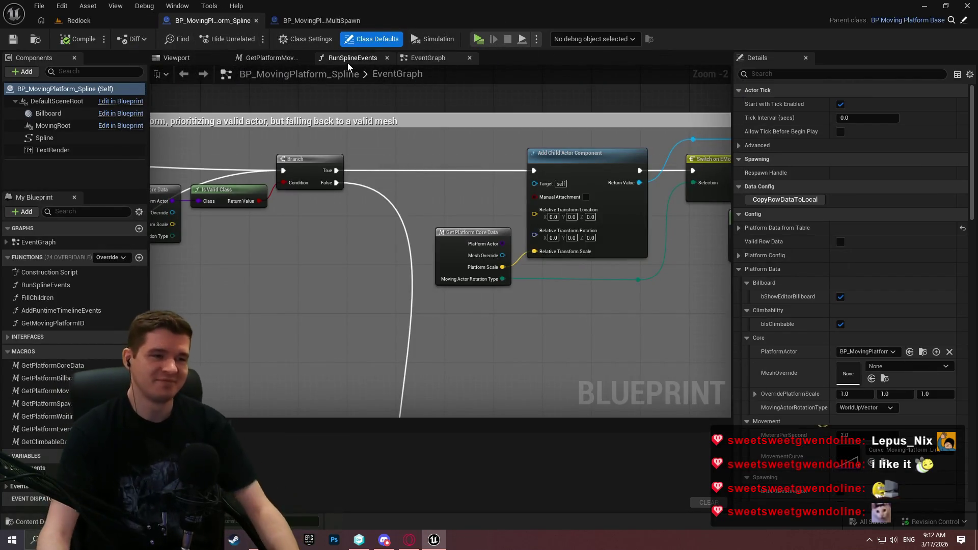
left_click(82, 21)
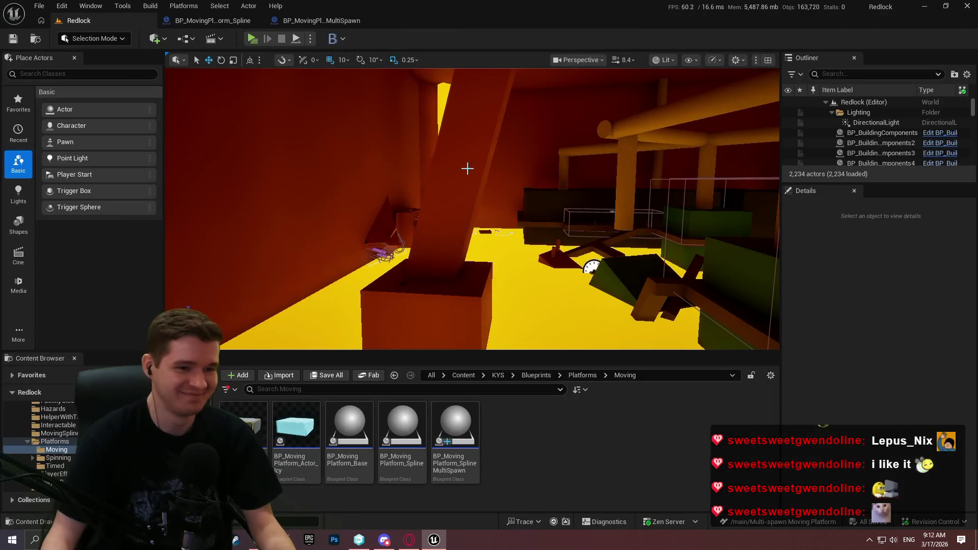
Place a new BP_MovingPlatform_Spline on the floor and view it from above
mouse_move(467, 168)
left_mouse_down()
mouse_move(616, 245)
mouse_move(575, 224)
mouse_move(519, 245)
mouse_move(478, 212)
mouse_move(448, 230)
left_mouse_up()
scroll(519, 245, "down", 1)
left_click_drag(402, 426, 417, 263)
key("f")
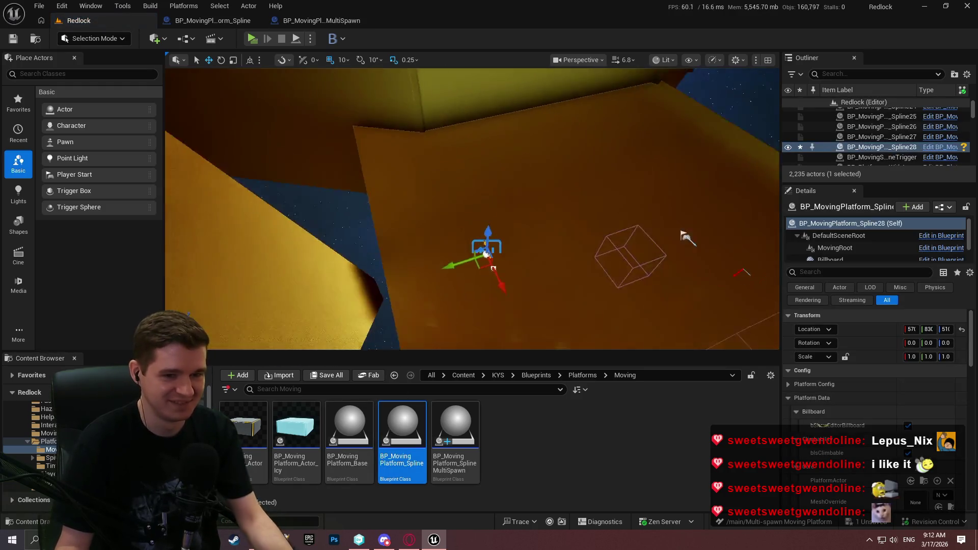
mouse_move(686, 237)
left_mouse_down()
mouse_move(400, 213)
mouse_move(395, 204)
mouse_move(459, 190)
mouse_move(710, 196)
mouse_move(605, 205)
mouse_move(664, 202)
left_mouse_up()
scroll(543, 225, "down", 1)
left_click(321, 20)
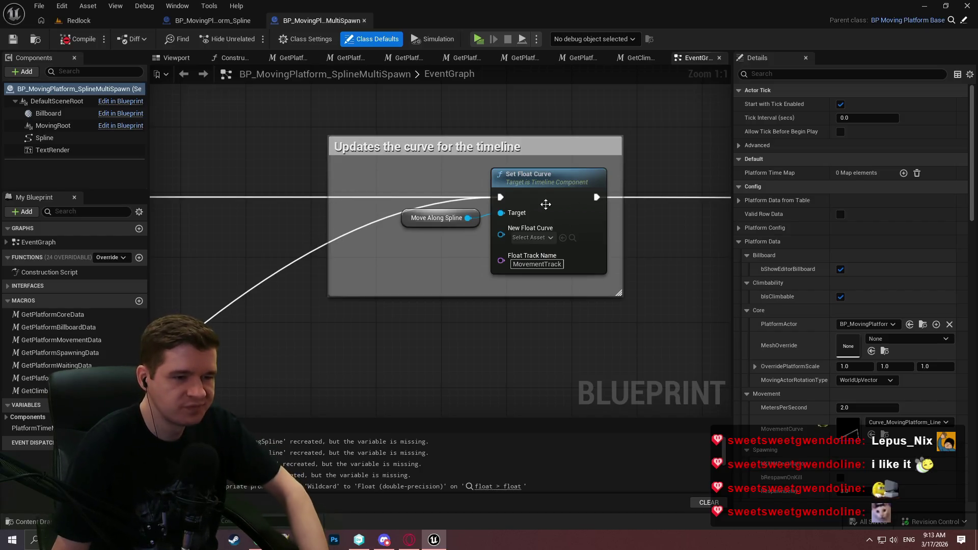
Reconnect the execution wire to the Attach node in the MultiSpawn EventGraph
mouse_move(642, 199)
left_mouse_down()
mouse_move(531, 196)
mouse_move(437, 214)
left_mouse_up()
scroll(462, 183, "down", 3)
mouse_move(462, 183)
left_mouse_down()
mouse_move(306, 214)
mouse_move(153, 201)
left_mouse_up()
scroll(438, 285, "down", 1)
scroll(347, 258, "up", 1)
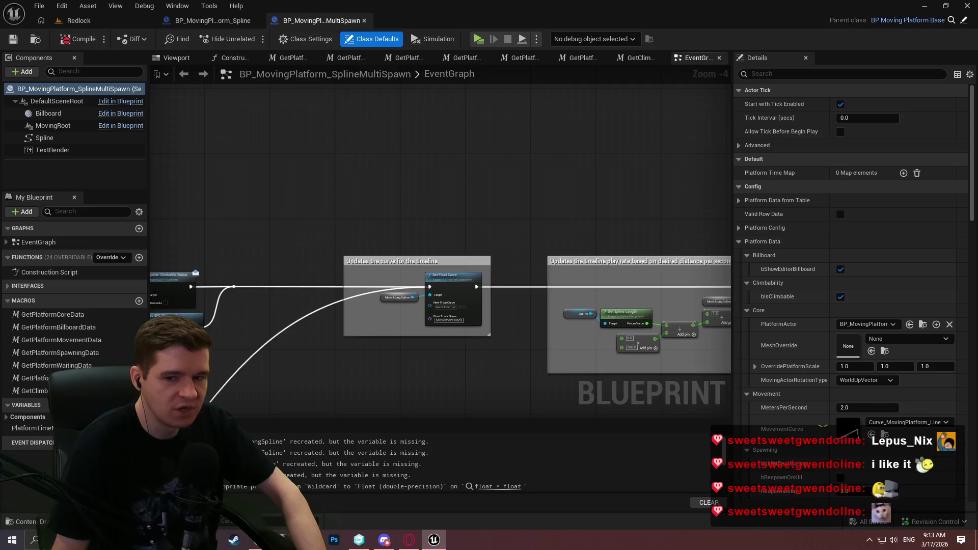
mouse_move(347, 257)
left_mouse_down()
mouse_move(298, 124)
mouse_move(440, 124)
left_mouse_up()
scroll(481, 133, "up", 1)
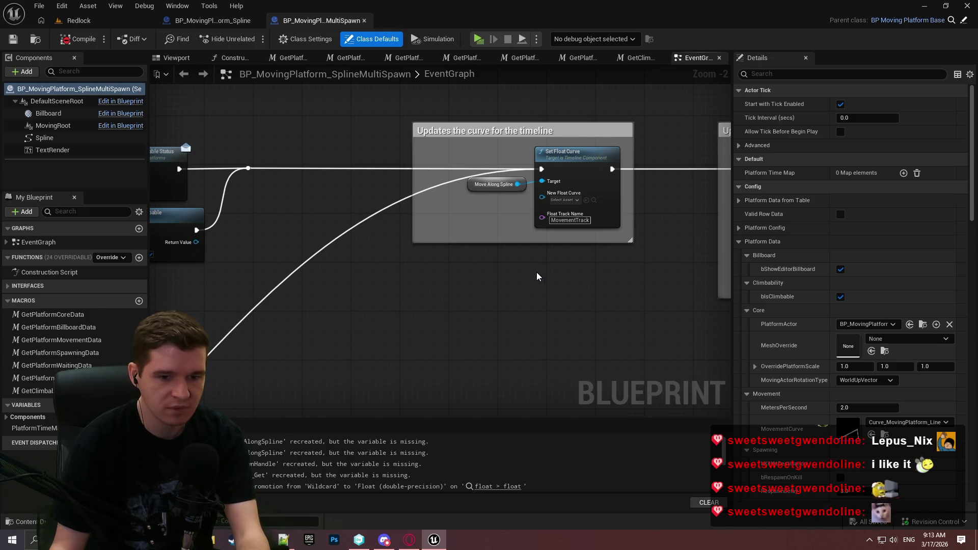
left_click_drag(707, 235, 644, 230)
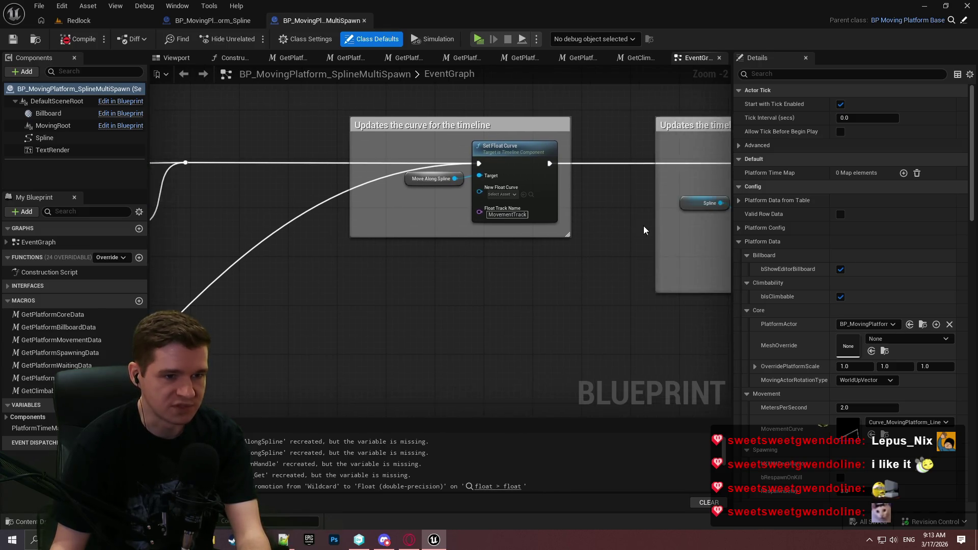
scroll(644, 230, "down", 1)
mouse_move(228, 175)
left_mouse_down()
mouse_move(224, 367)
mouse_move(357, 387)
mouse_move(350, 352)
left_mouse_up()
Select the timeline play-rate comment group, then create a new empty function
left_click_drag(412, 153, 411, 320)
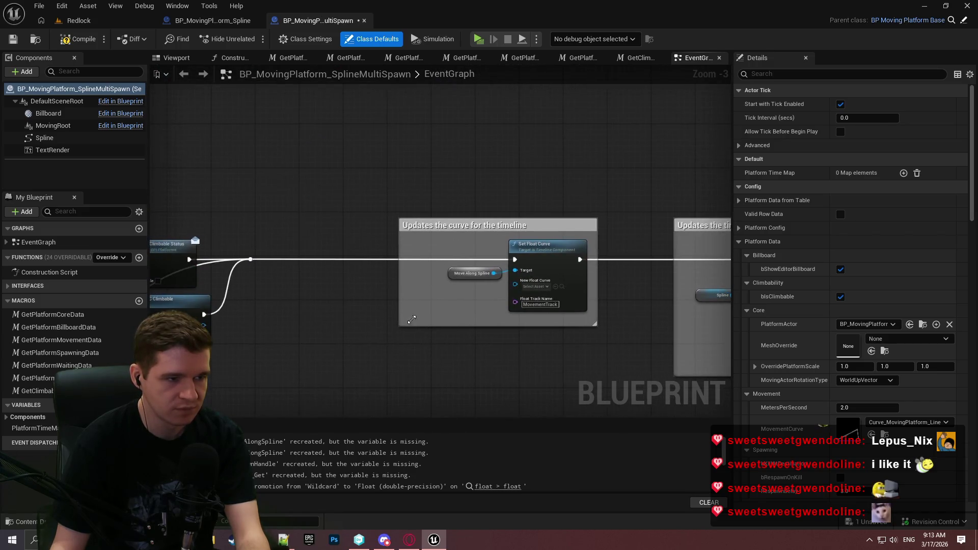
left_click_drag(330, 297, 354, 233)
left_click(434, 132)
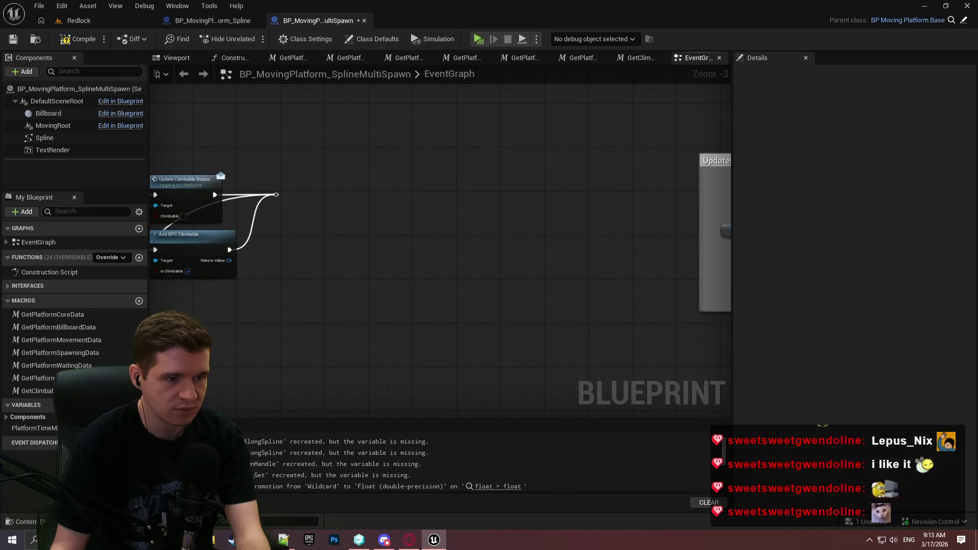
left_click_drag(434, 132, 387, 234)
left_click_drag(474, 195, 327, 178)
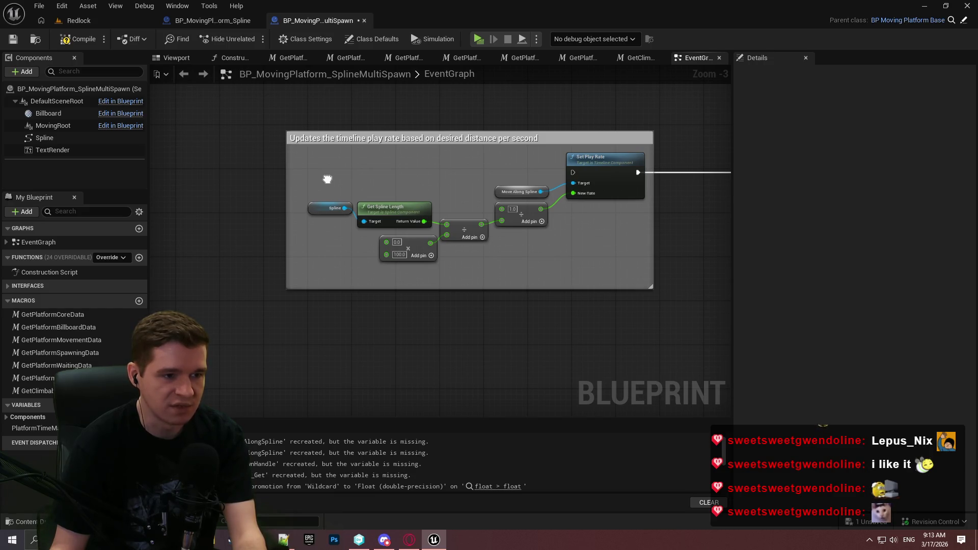
left_click_drag(689, 314, 240, 127)
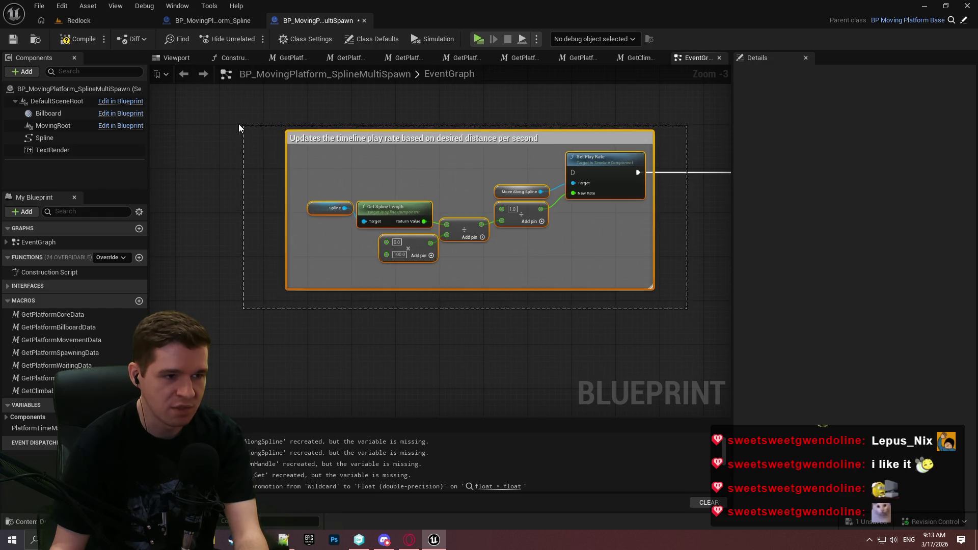
left_click_drag(615, 245, 756, 334)
mouse_move(458, 268)
left_mouse_down()
mouse_move(865, 284)
mouse_move(614, 300)
mouse_move(319, 278)
mouse_move(325, 266)
mouse_move(150, 291)
left_mouse_up()
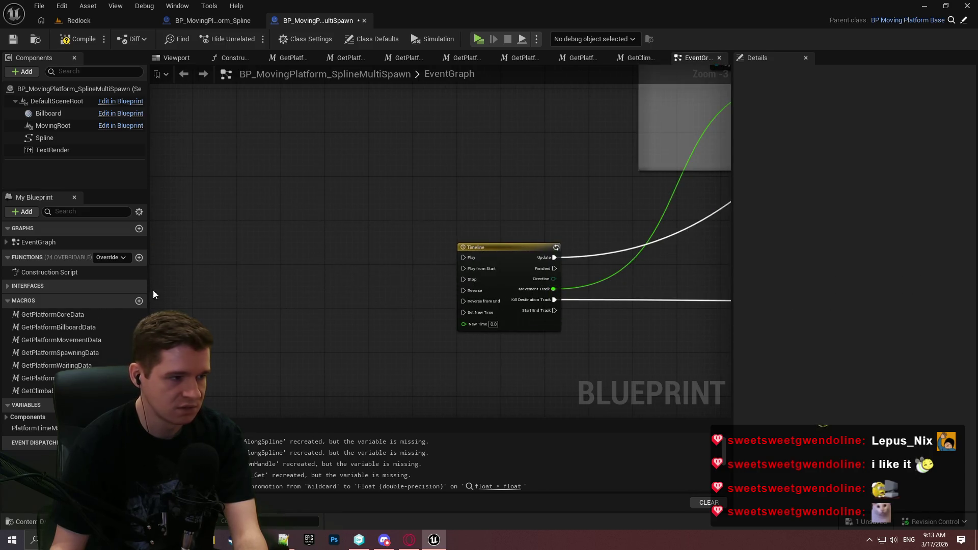
left_click(139, 258)
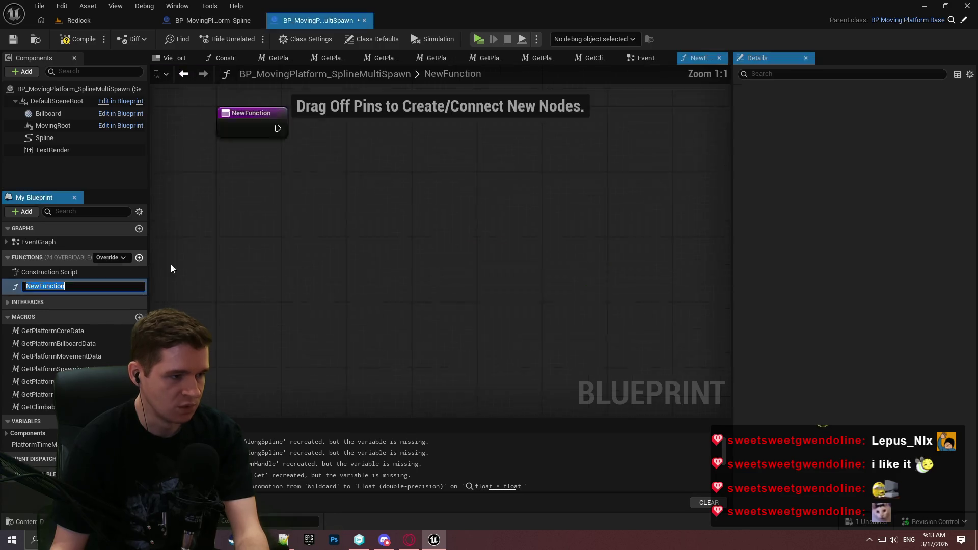
Name the function UpdatePlatformLocations and return to the EventGraph's BeginPlay nodes
type("Update")
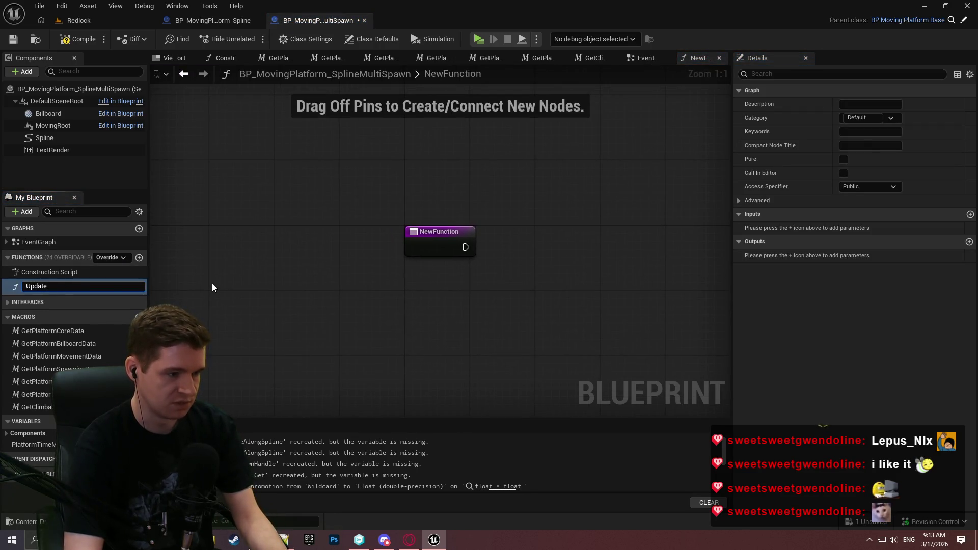
type("Plat")
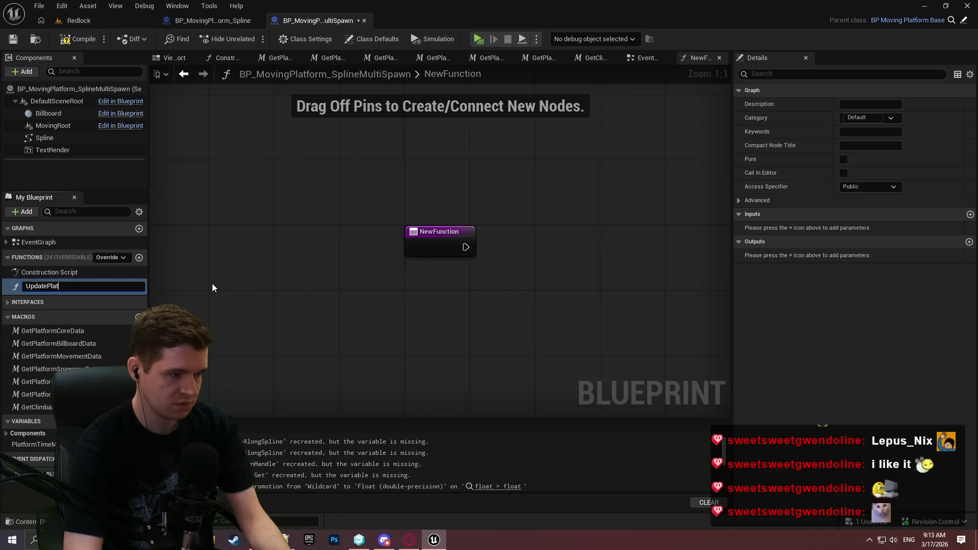
type("formLocat")
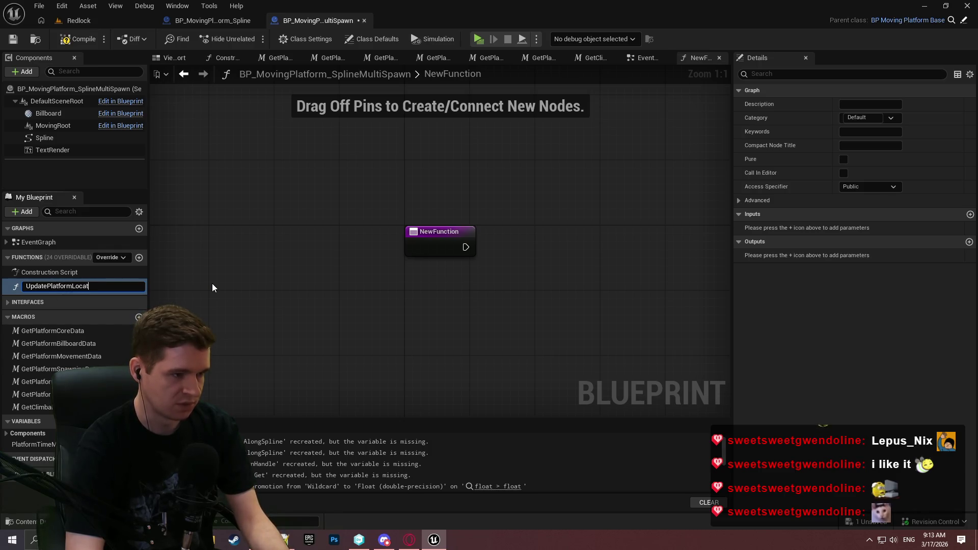
type("ions")
key("Return")
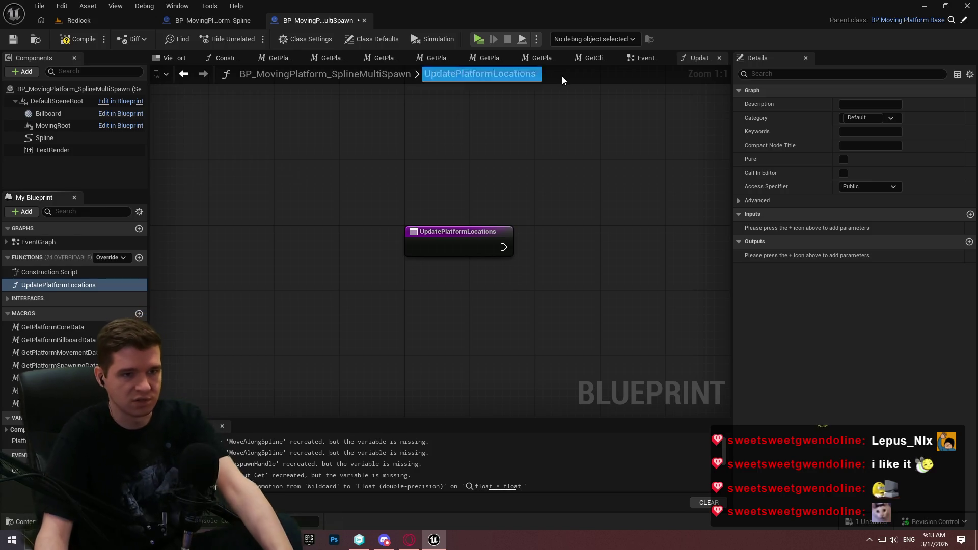
left_click(639, 58)
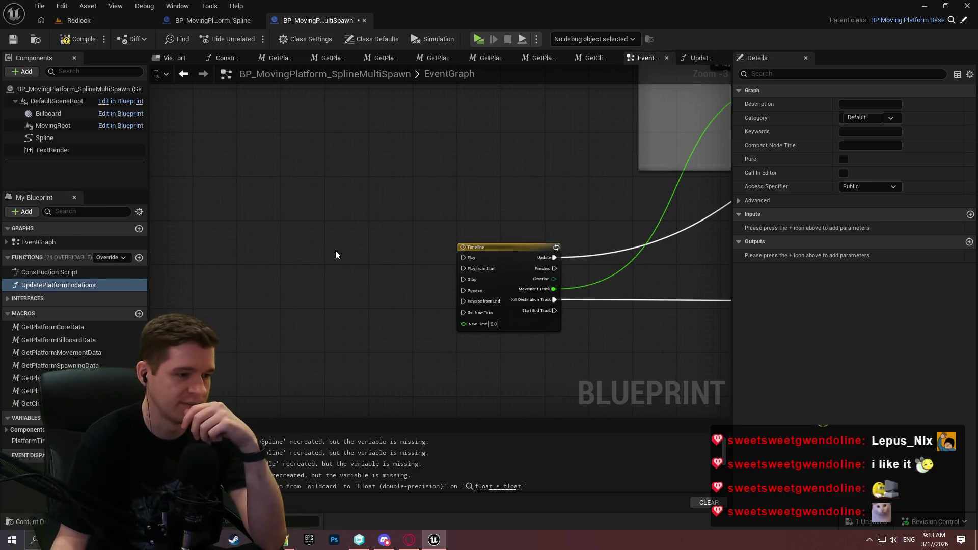
mouse_move(484, 132)
left_mouse_down()
mouse_move(451, 135)
mouse_move(323, 201)
mouse_move(574, 201)
mouse_move(417, 183)
left_mouse_up()
scroll(574, 200, "down", 2)
scroll(338, 167, "up", 2)
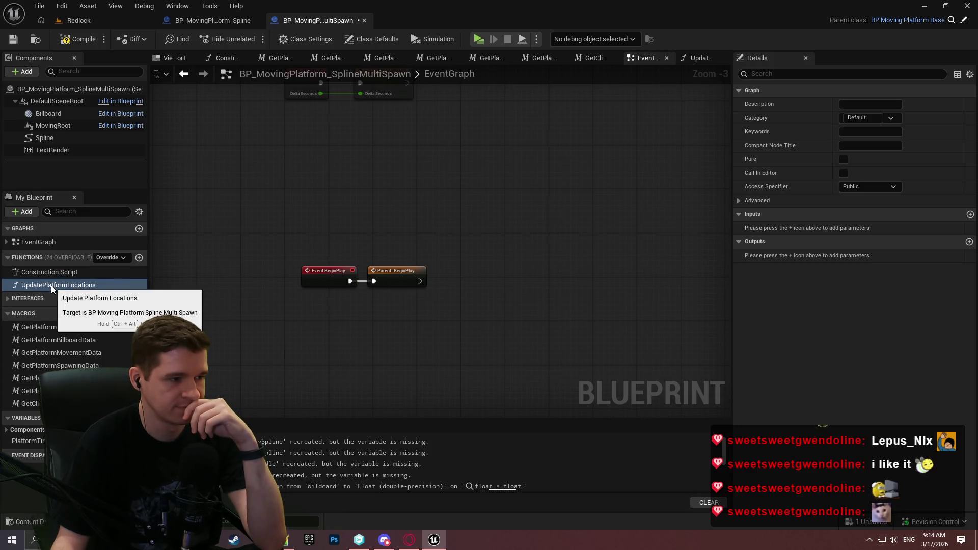
right_click(464, 306)
Add a Set Timer by Function Name node to the EventGraph
type("st")
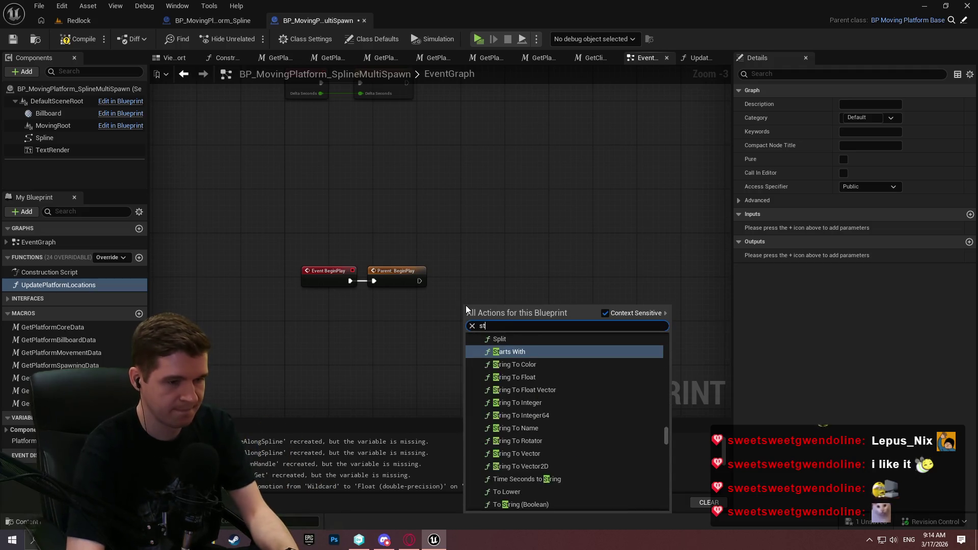
key("BackSpace")
type("et timer by f")
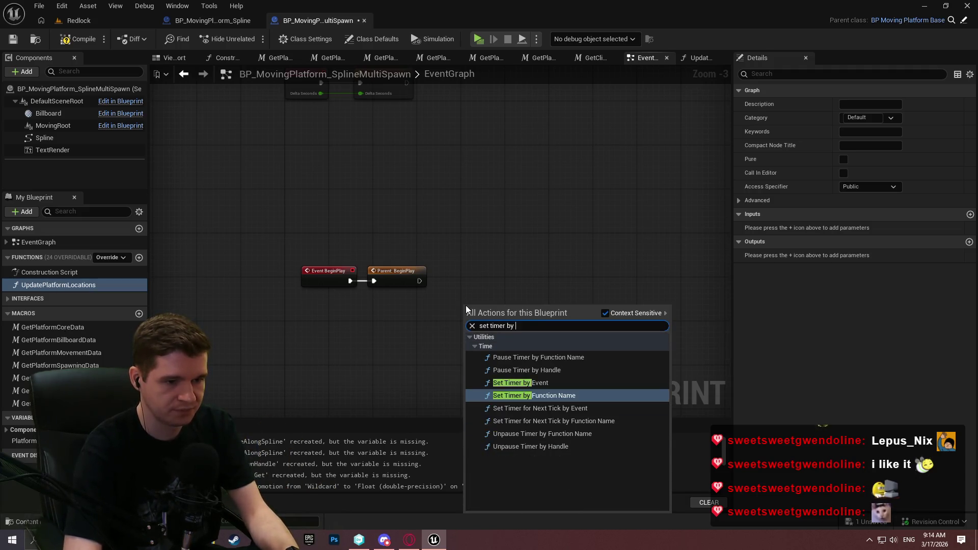
key("Return")
scroll(512, 295, "up", 1)
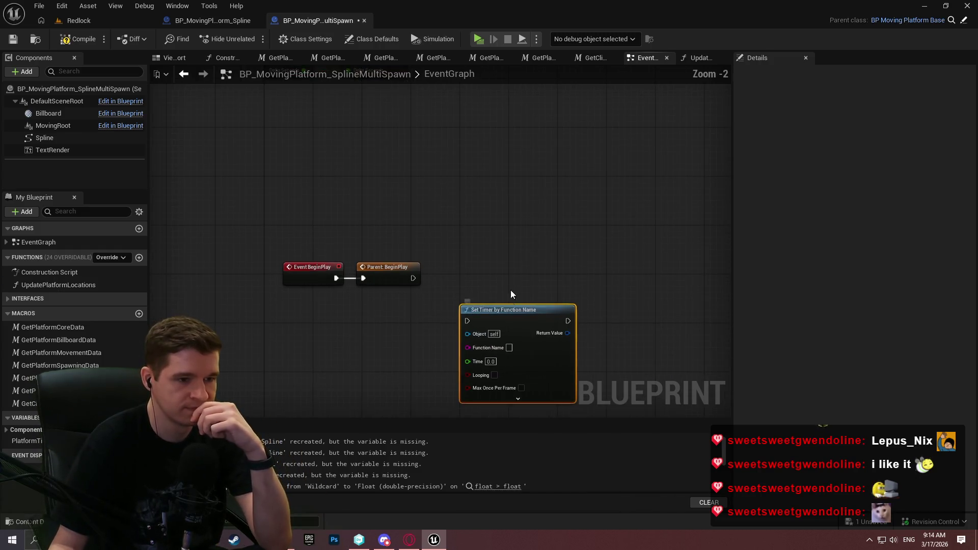
scroll(548, 232, "up", 3)
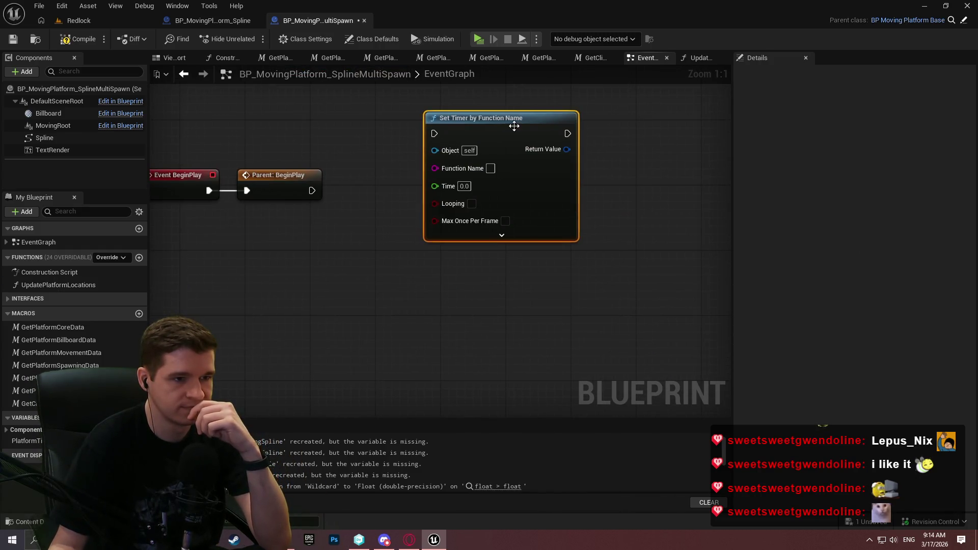
left_click_drag(537, 129, 561, 173)
Set the timer's function to UpdatePlatformLocations with Looping and Max Once Per Frame enabled
left_click(432, 196)
type("Update")
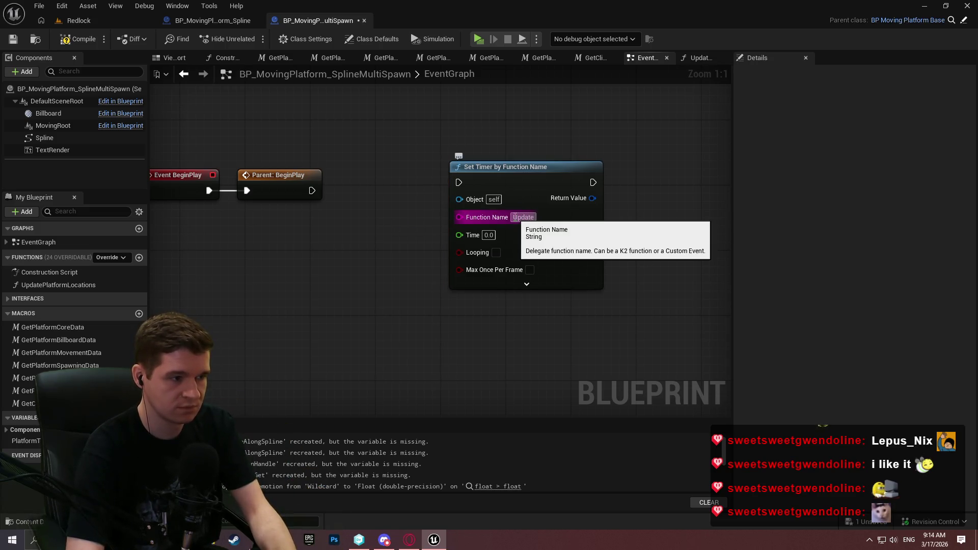
type("T")
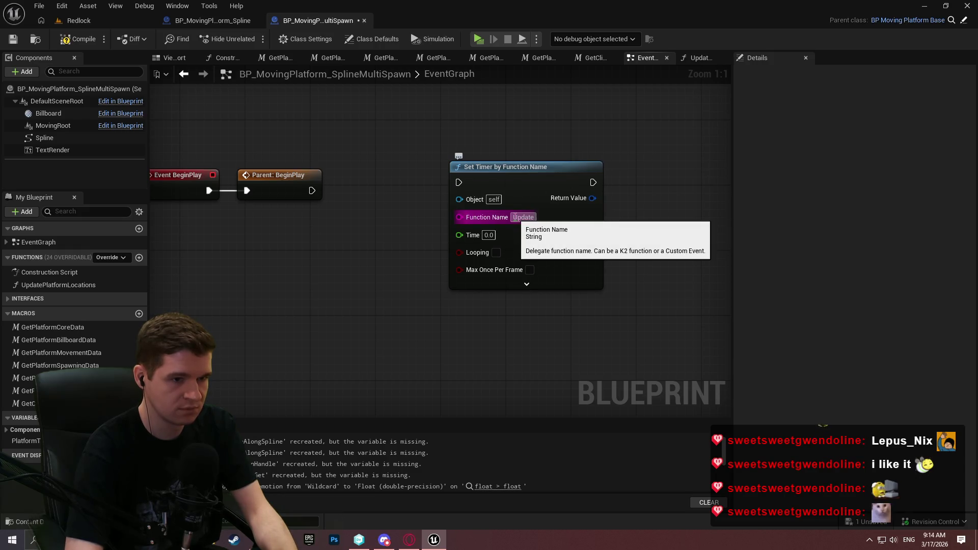
type("Platform")
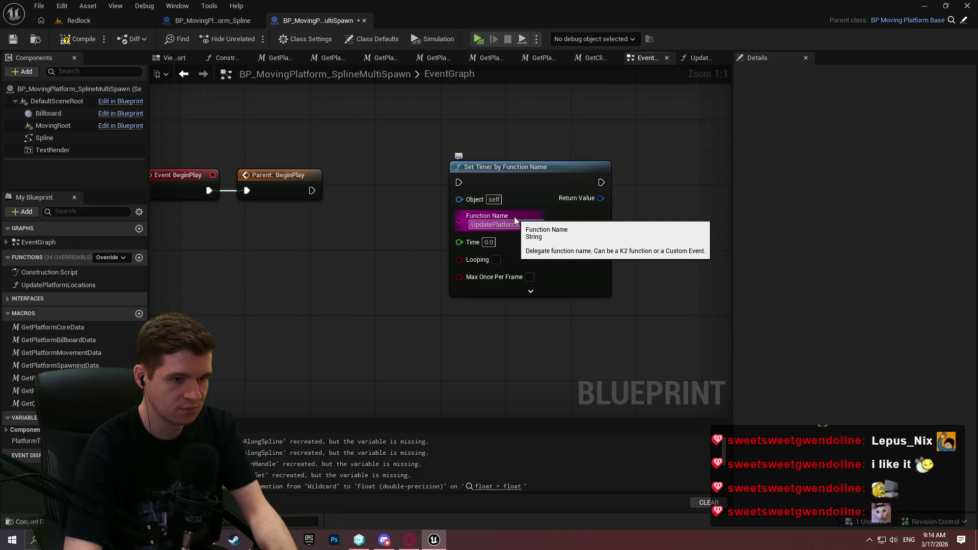
type("Locations")
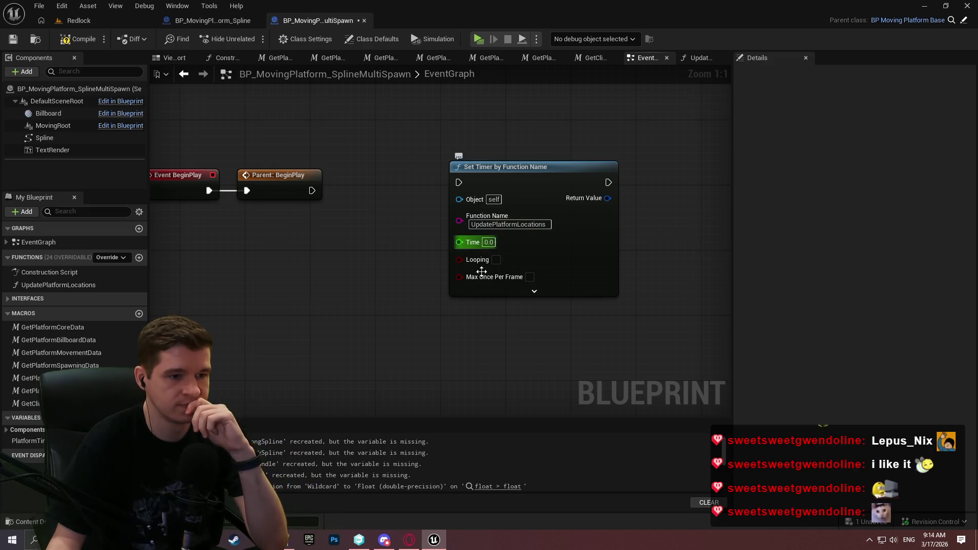
left_click(534, 291)
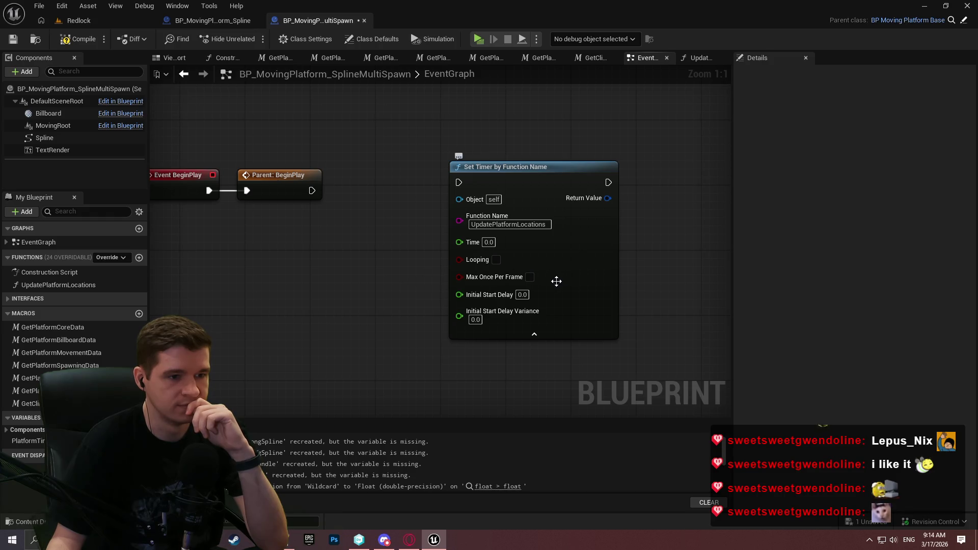
left_click(531, 278)
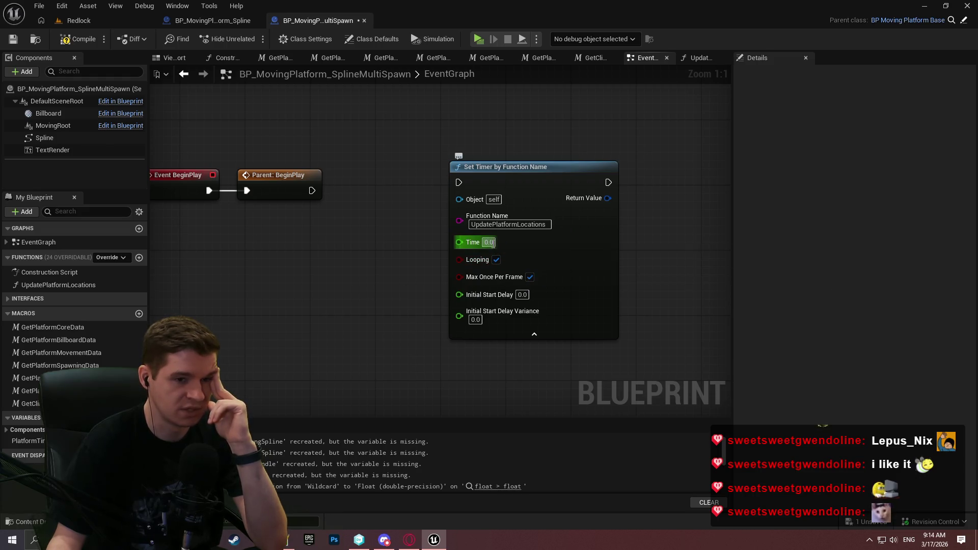
key("super")
Compute 1 ÷ 60 in Windows Calculator, giving 0.0166667
type("ca")
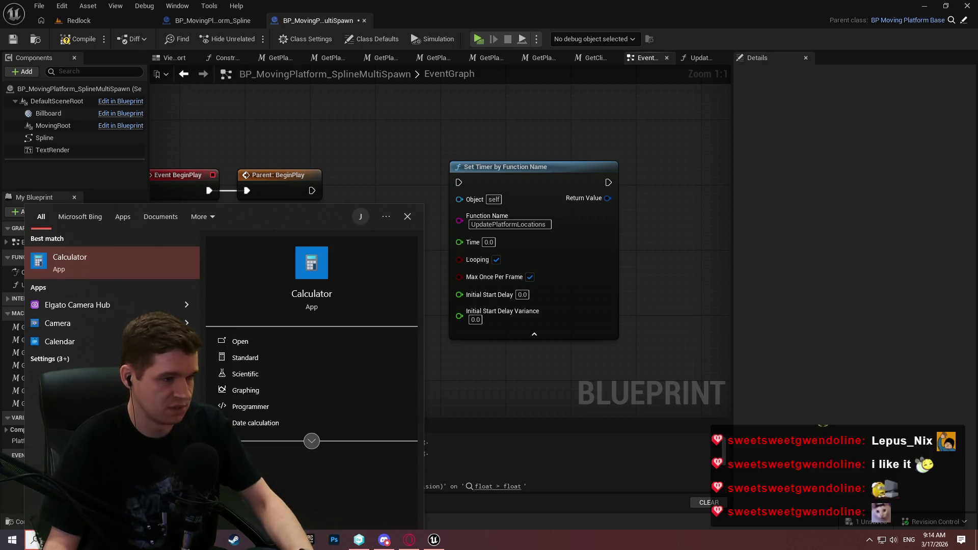
left_click(133, 268)
type("6")
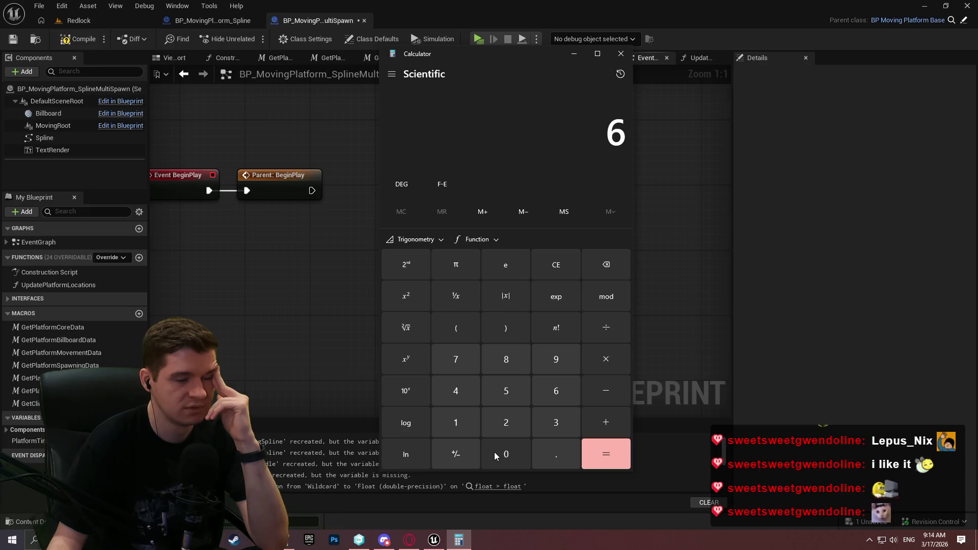
left_click(565, 269)
left_click(473, 422)
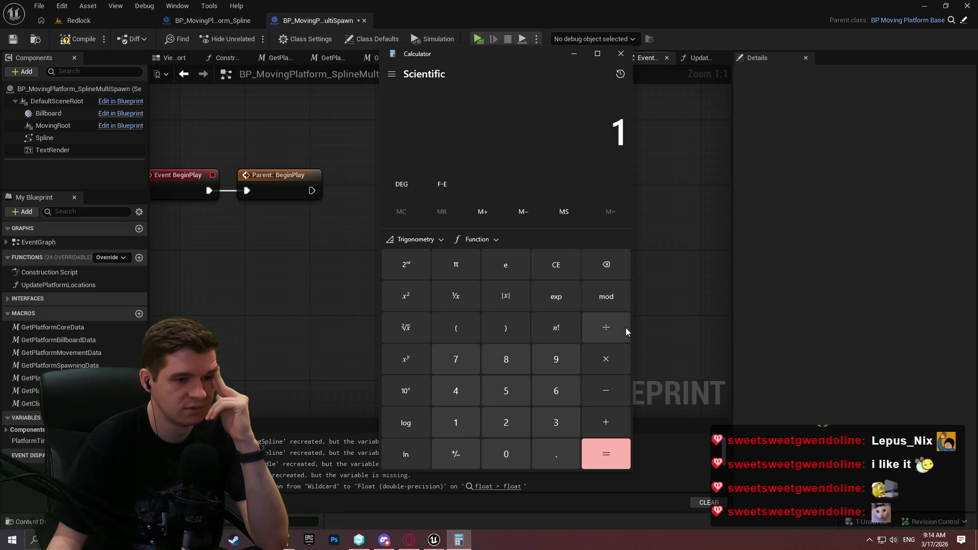
left_click(626, 331)
left_click(555, 395)
left_click(506, 454)
left_click(606, 453)
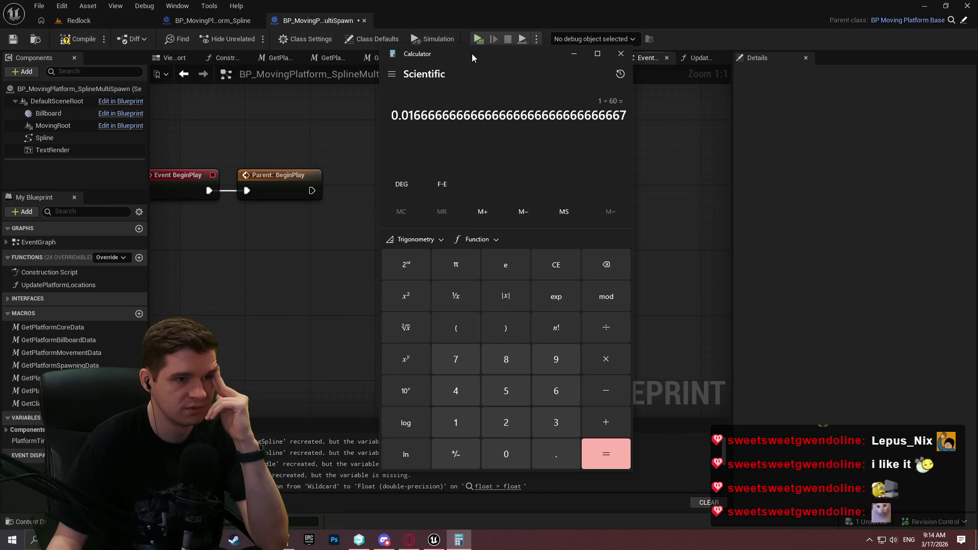
Enter 0.01 as the Set Timer node's Time value
left_click(574, 54)
left_click(488, 242)
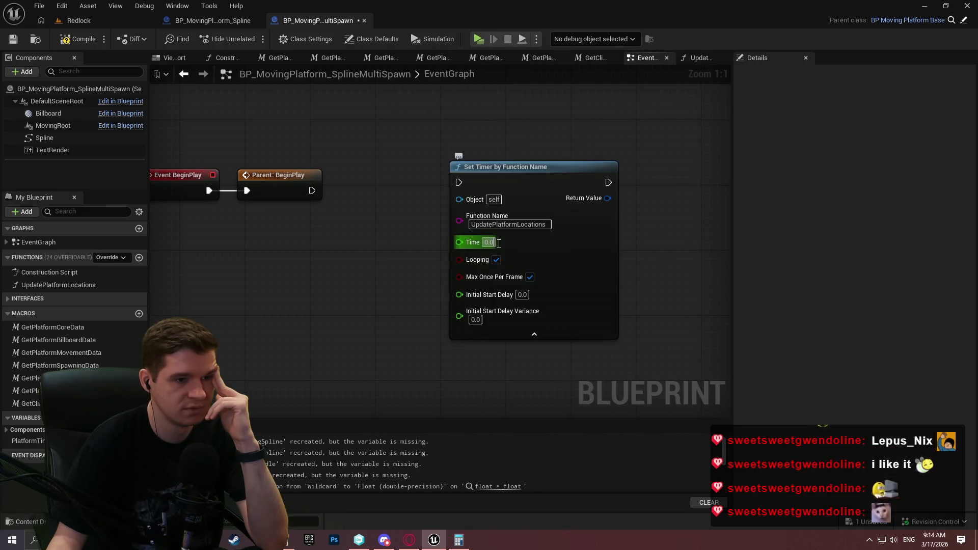
type("0.01")
key("Return")
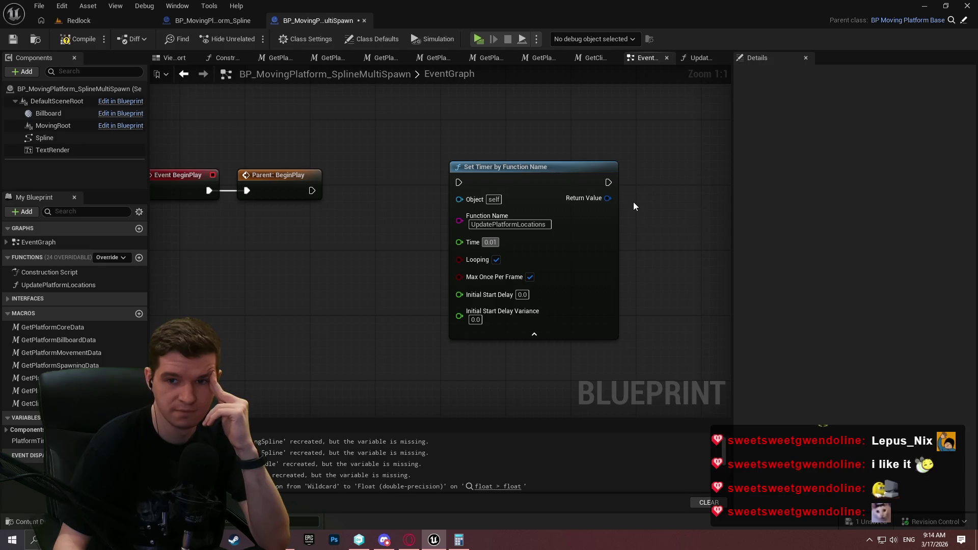
Change the timer's Time to 0.0165 and close Calculator
type("666")
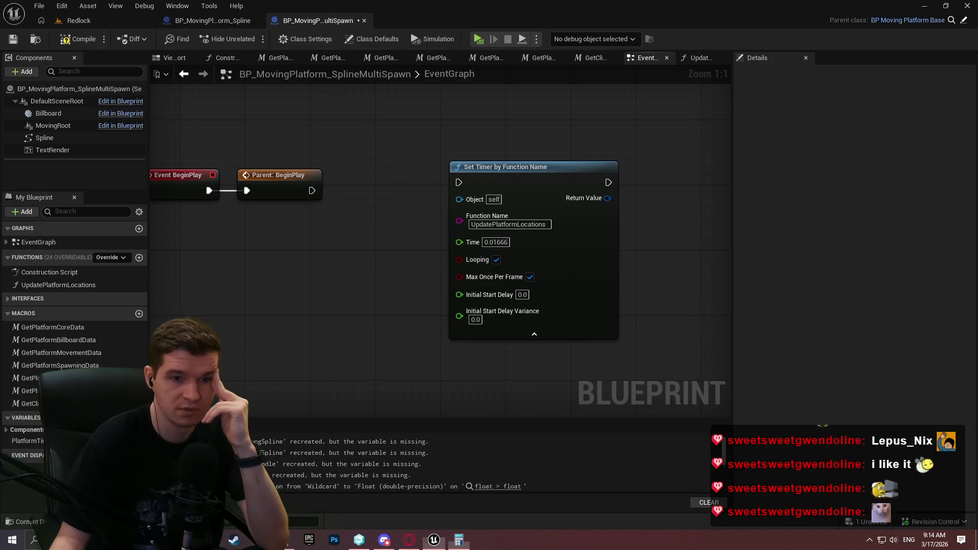
key("alt+Tab")
left_click(556, 120)
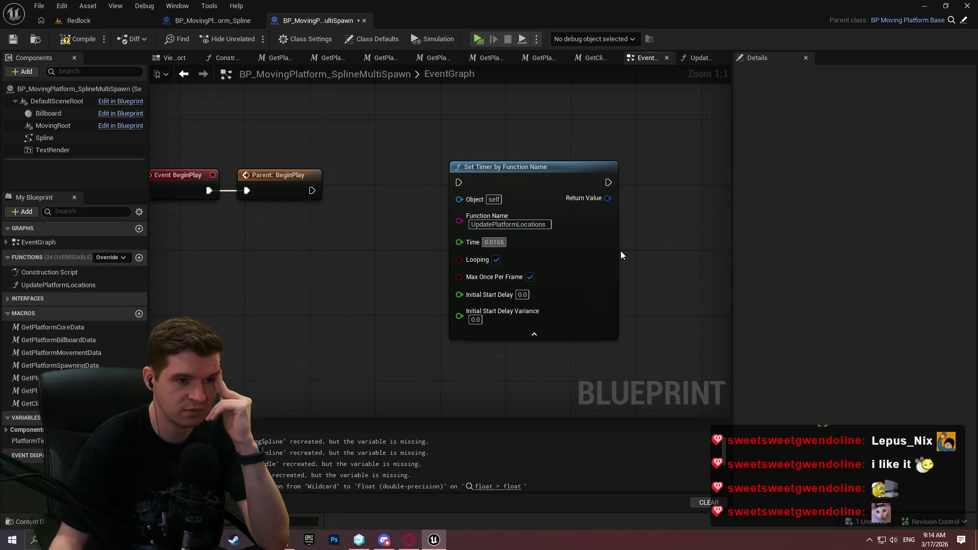
key("BackSpace")
key("BackSpace")
type("5")
key("Return")
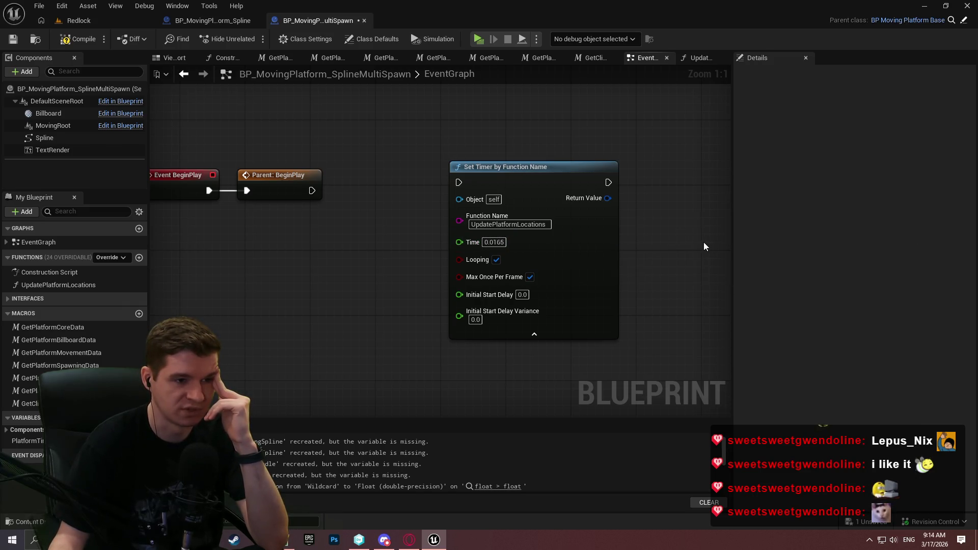
Wire Parent: BeginPlay into the Set Timer node and save the Blueprint
left_click_drag(459, 182, 311, 192)
left_click_drag(544, 183, 479, 192)
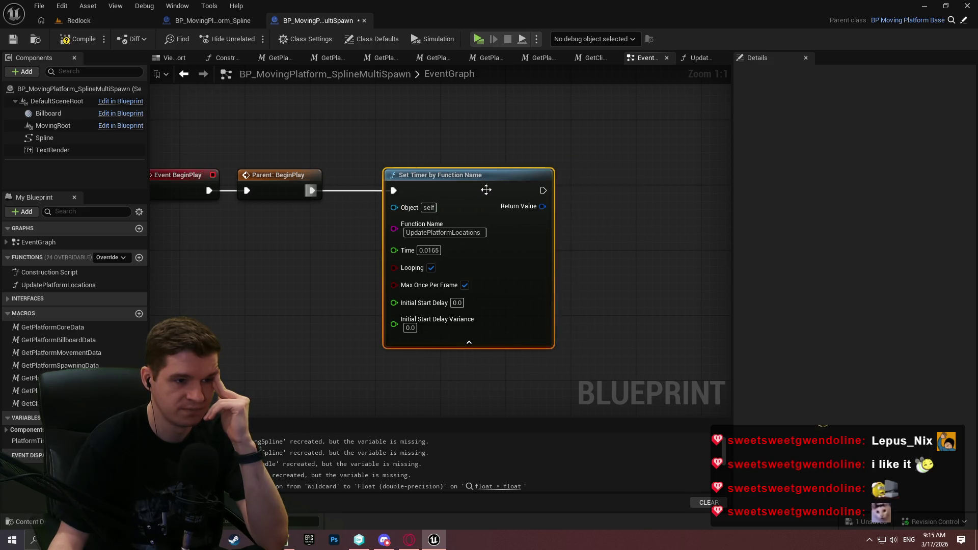
left_click(711, 241)
left_click(77, 40)
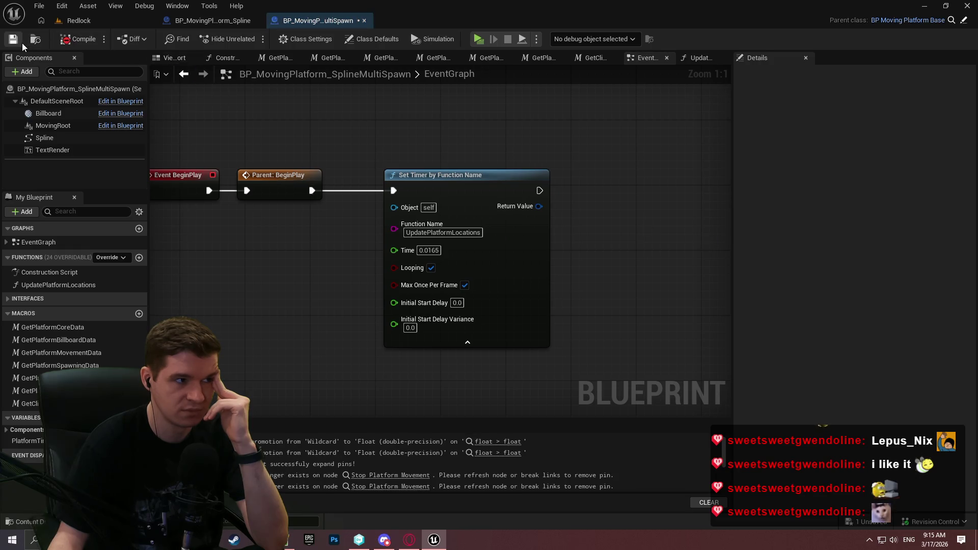
Link the timer node onward to the Branch and compile the Blueprint
left_click_drag(698, 220, 524, 203)
scroll(498, 174, "down", 6)
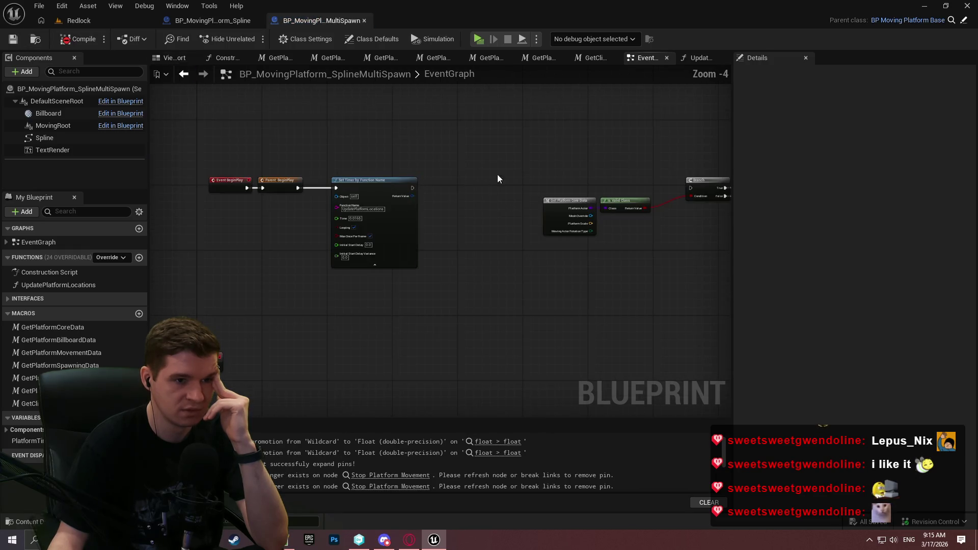
scroll(462, 177, "up", 3)
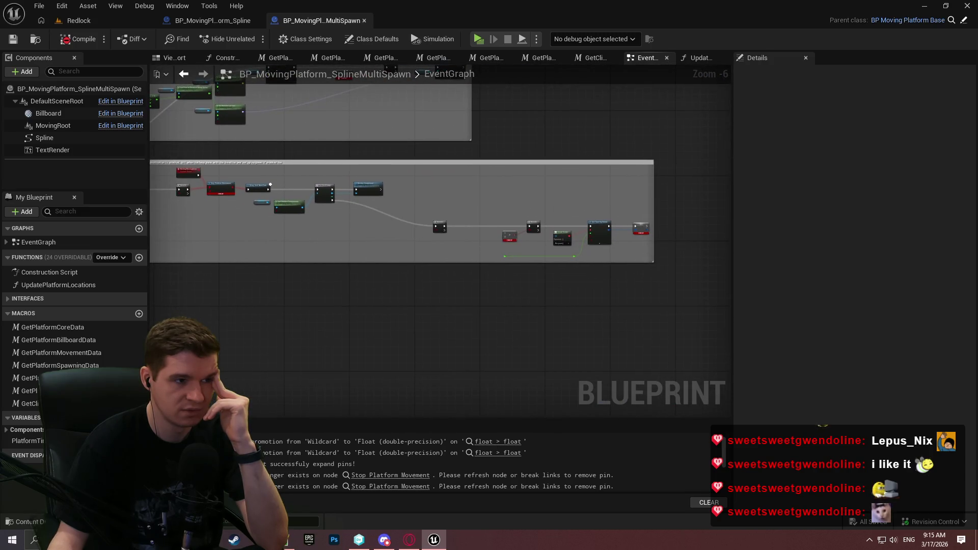
left_click_drag(462, 176, 349, 151)
scroll(349, 151, "up", 1)
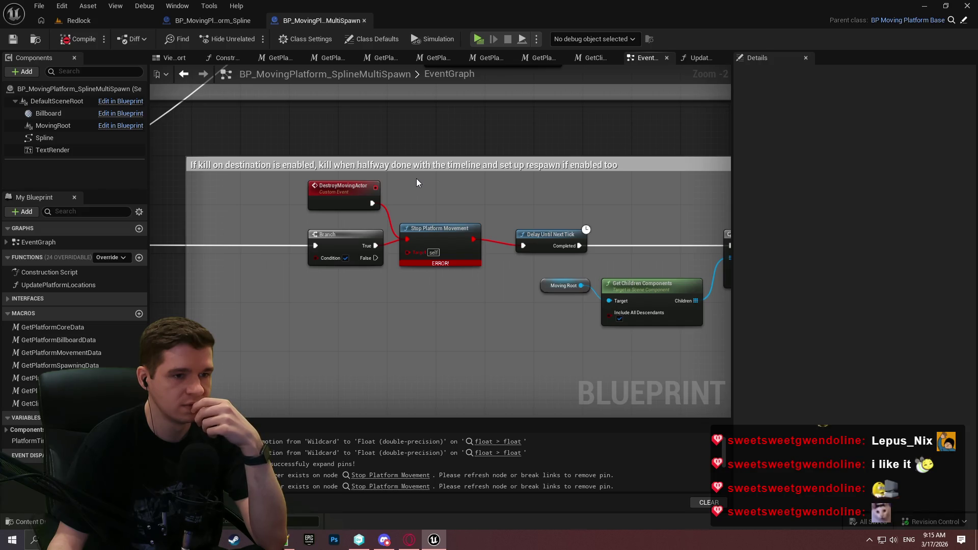
left_click_drag(417, 183, 346, 166)
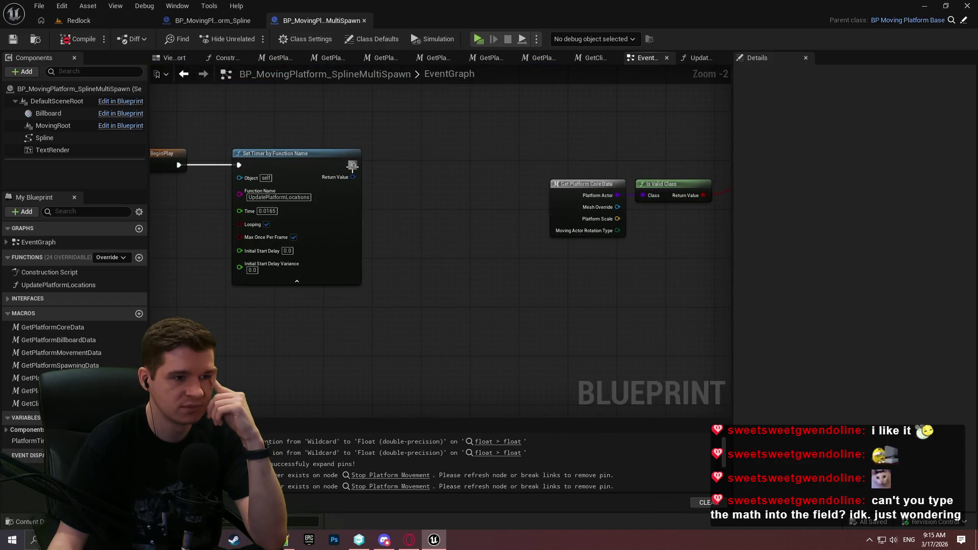
mouse_move(352, 165)
left_mouse_down()
mouse_move(622, 176)
mouse_move(593, 166)
left_mouse_up()
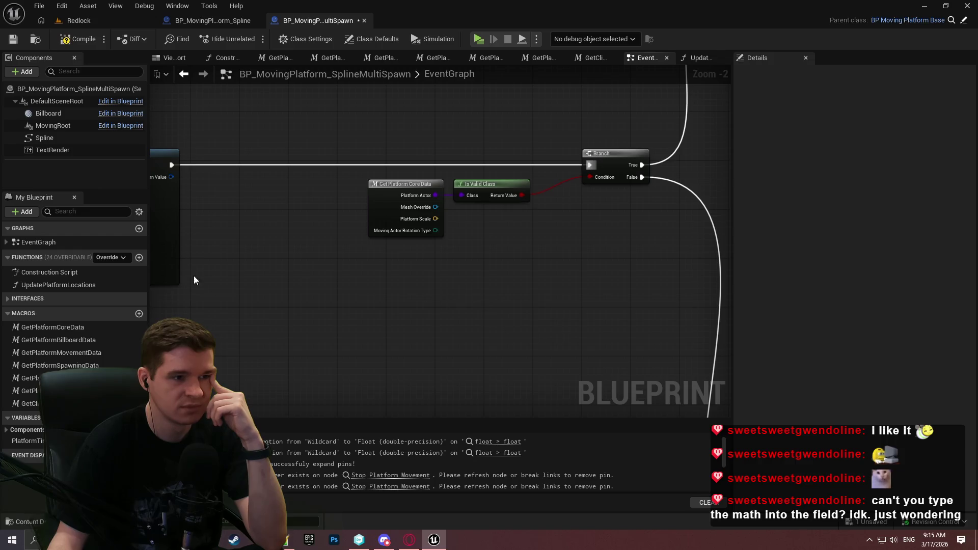
mouse_move(193, 280)
left_mouse_down()
mouse_move(587, 273)
mouse_move(392, 286)
left_mouse_up()
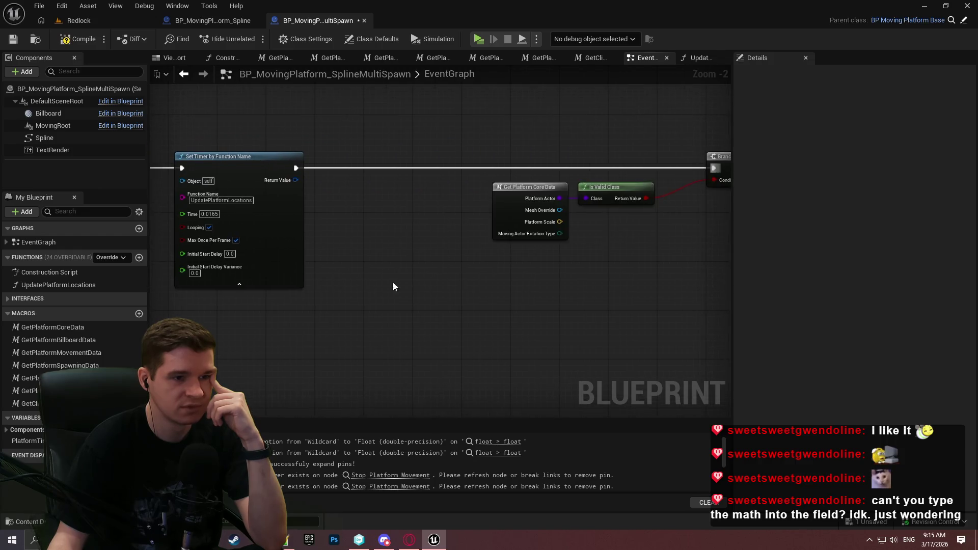
left_click(73, 40)
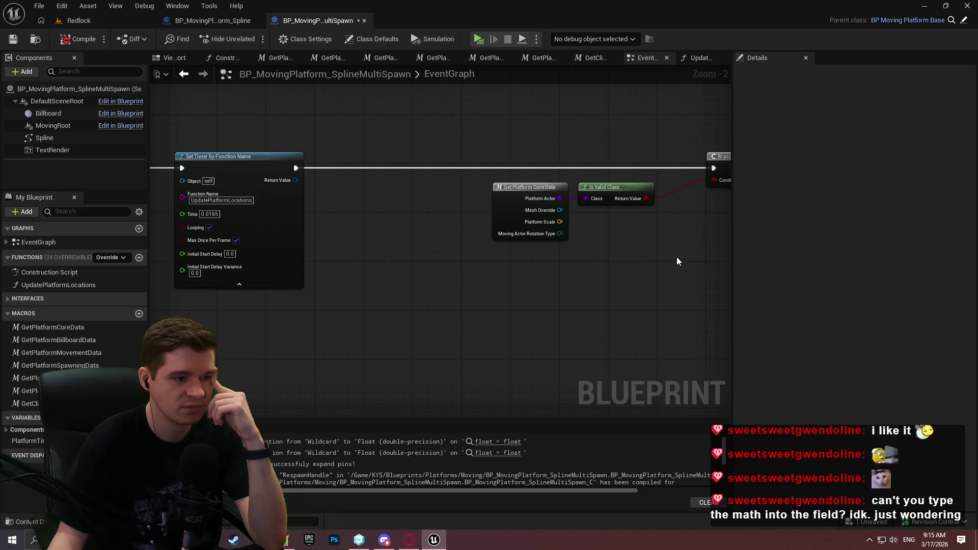
Delete the Create Event, Set Timer by Event and SET respawn timer nodes
mouse_move(676, 257)
left_mouse_down()
mouse_move(218, 242)
mouse_move(330, 360)
mouse_move(459, 254)
mouse_move(607, 247)
mouse_move(668, 328)
mouse_move(359, 284)
mouse_move(286, 290)
mouse_move(485, 402)
mouse_move(255, 227)
mouse_move(501, 216)
mouse_move(552, 224)
mouse_move(551, 119)
mouse_move(262, 255)
left_mouse_up()
scroll(262, 255, "down", 3)
mouse_move(299, 217)
left_mouse_down()
mouse_move(383, 284)
mouse_move(392, 147)
left_mouse_up()
scroll(393, 147, "up", 1)
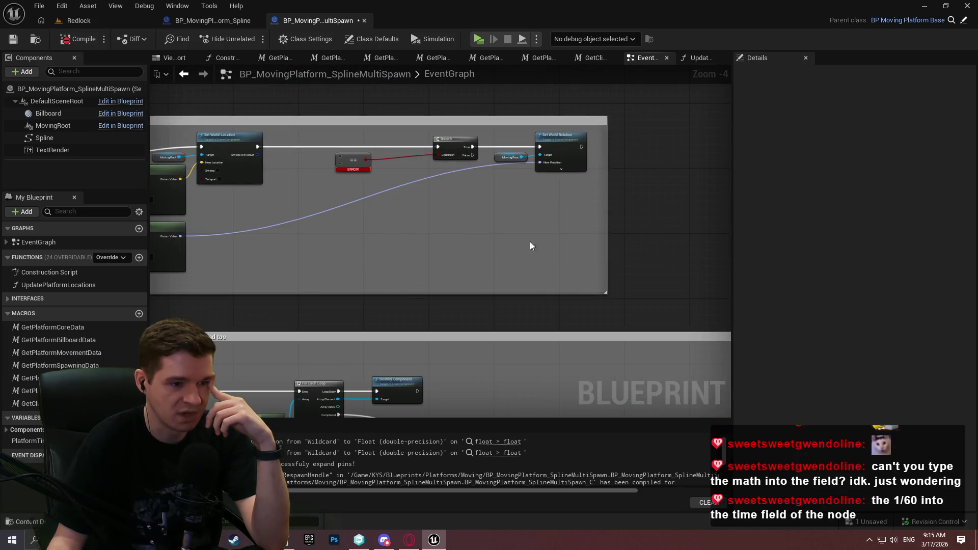
mouse_move(530, 246)
left_mouse_down()
mouse_move(530, 35)
mouse_move(362, 48)
left_mouse_up()
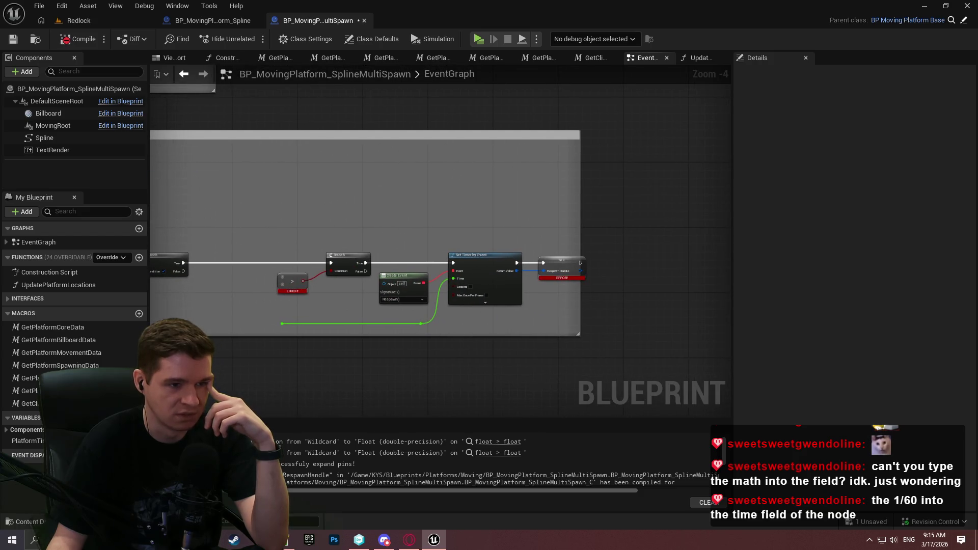
scroll(439, 224, "up", 2)
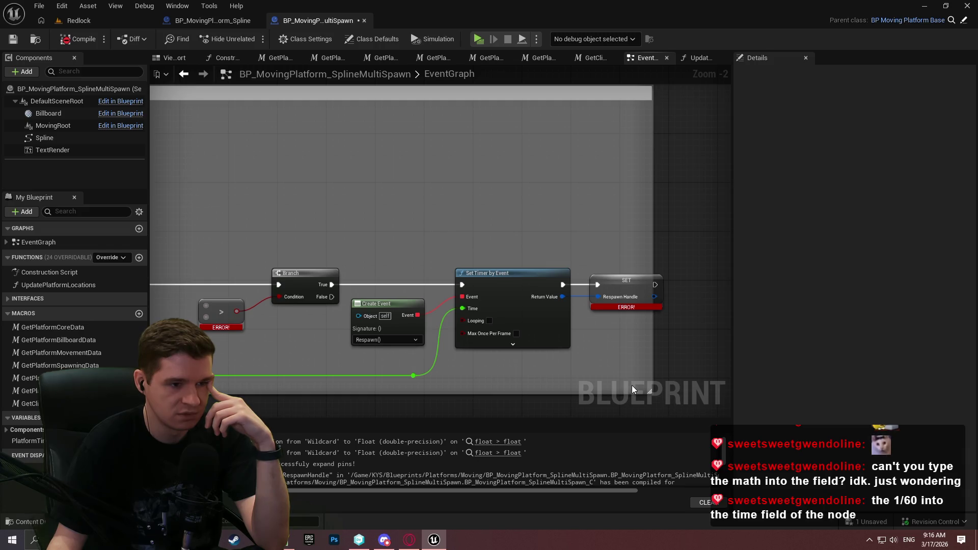
left_click_drag(634, 385, 368, 261)
key("Delete")
Return the view to the Set Timer by Function Name node and centre it
left_click_drag(342, 329, 627, 319)
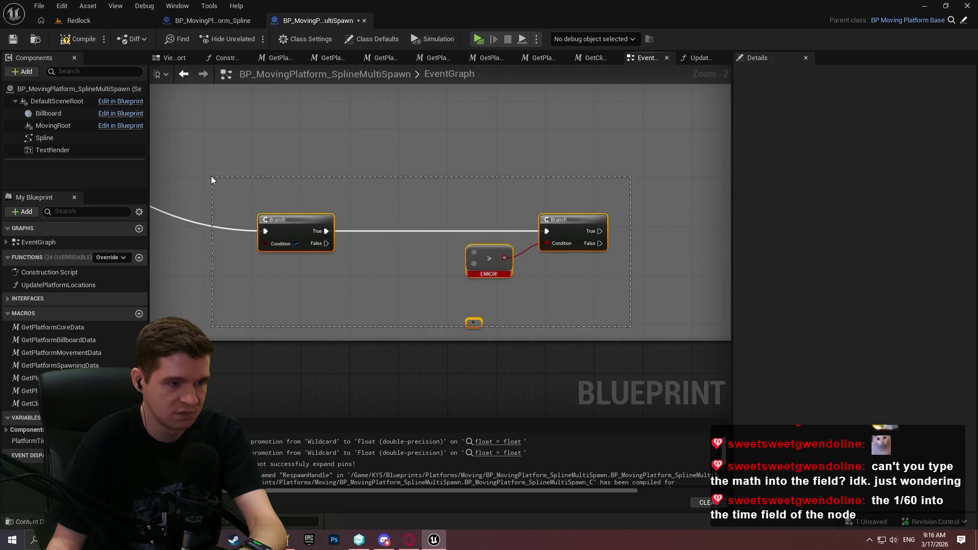
left_click_drag(212, 182, 680, 228)
scroll(679, 230, "down", 7)
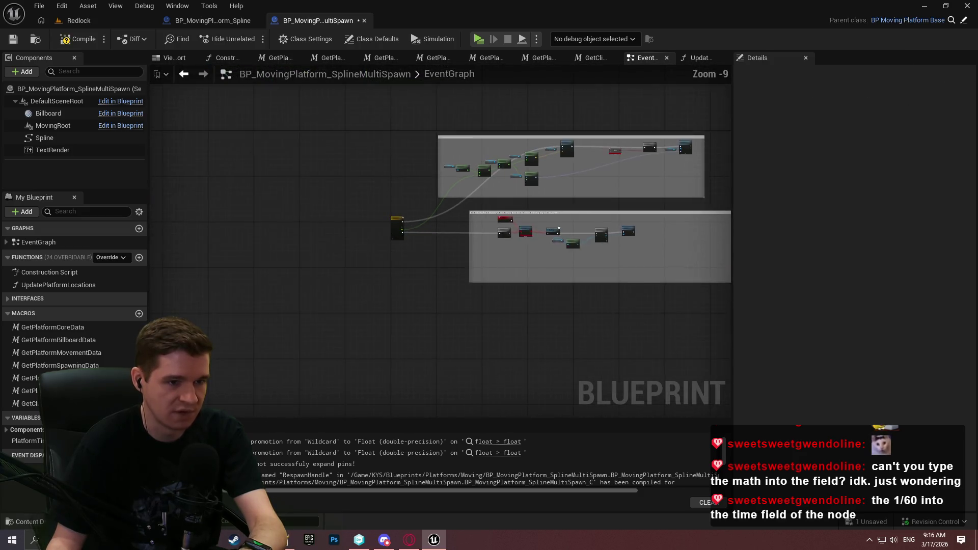
left_click(182, 74)
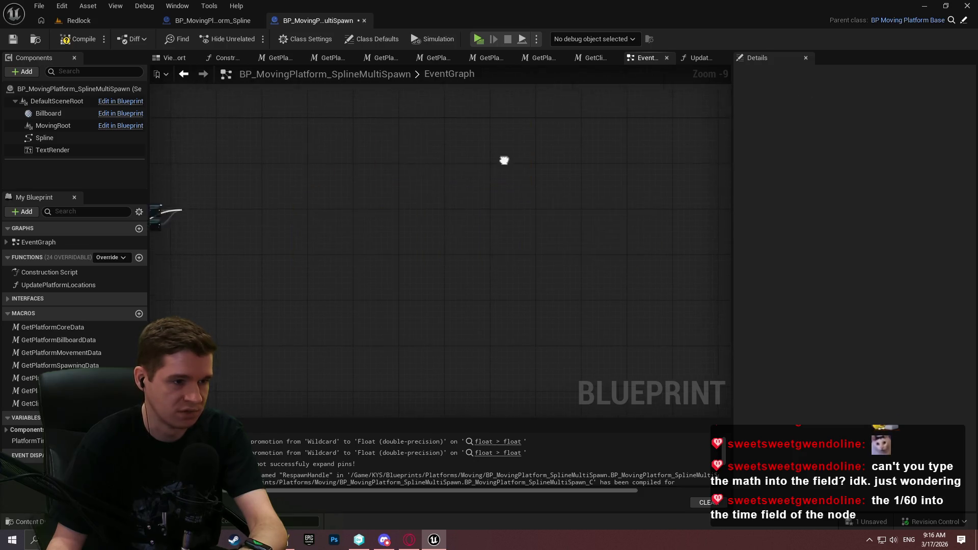
scroll(484, 246, "up", 6)
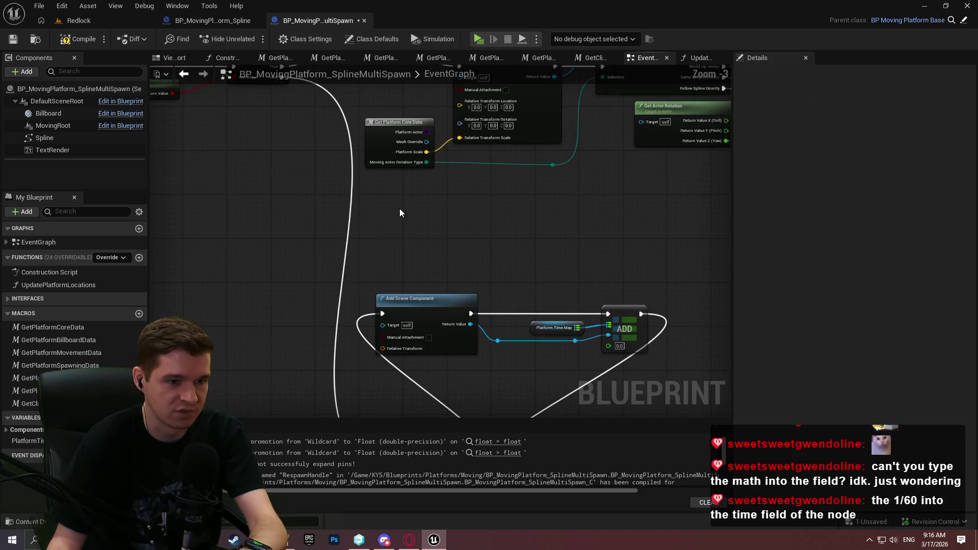
scroll(383, 212, "up", 1)
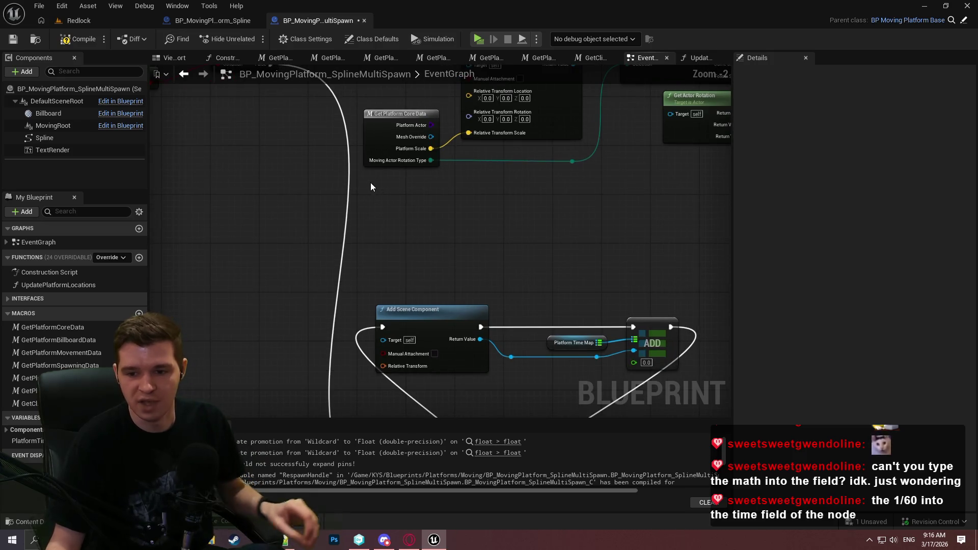
key("alt+Left")
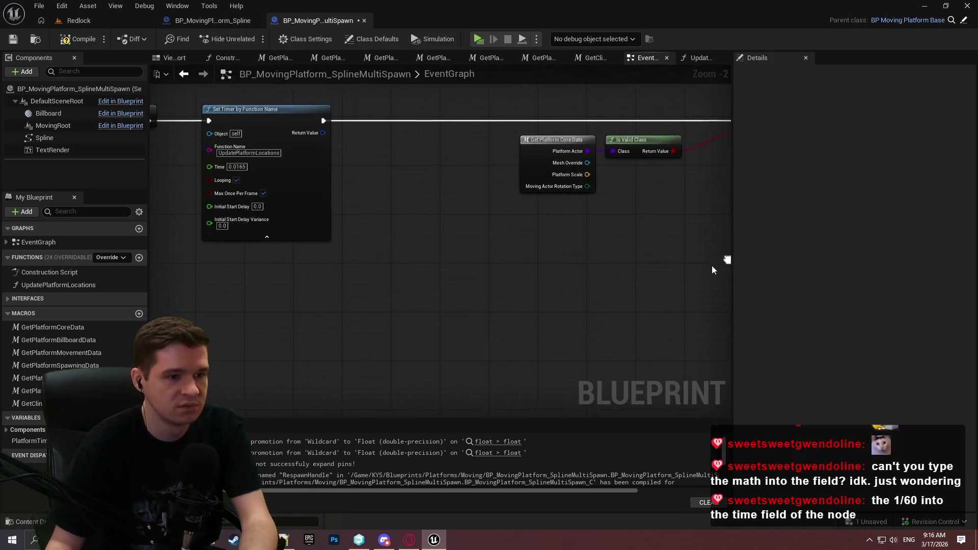
left_click_drag(232, 166, 421, 240)
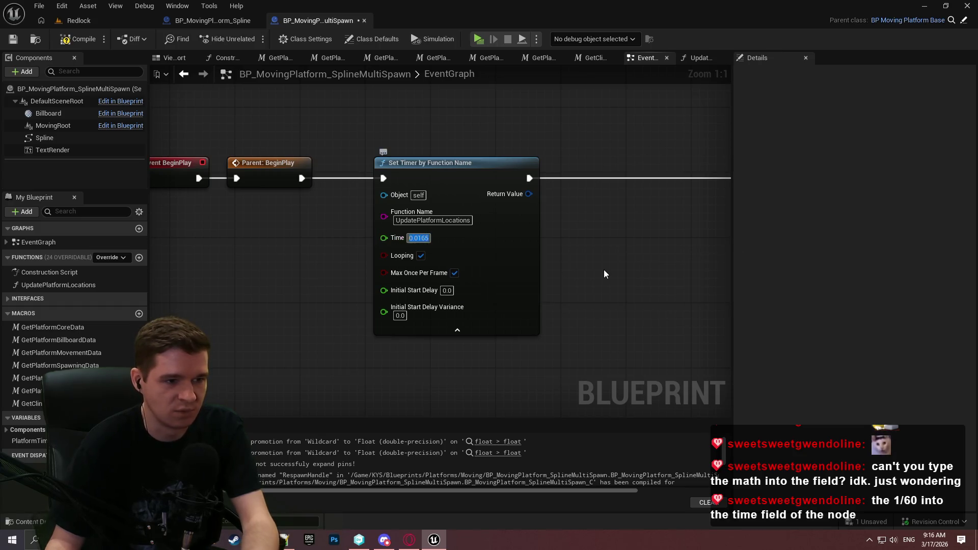
Set the timer's Time to 1/60 (0.016667) and recompile the Blueprint
type("1/")
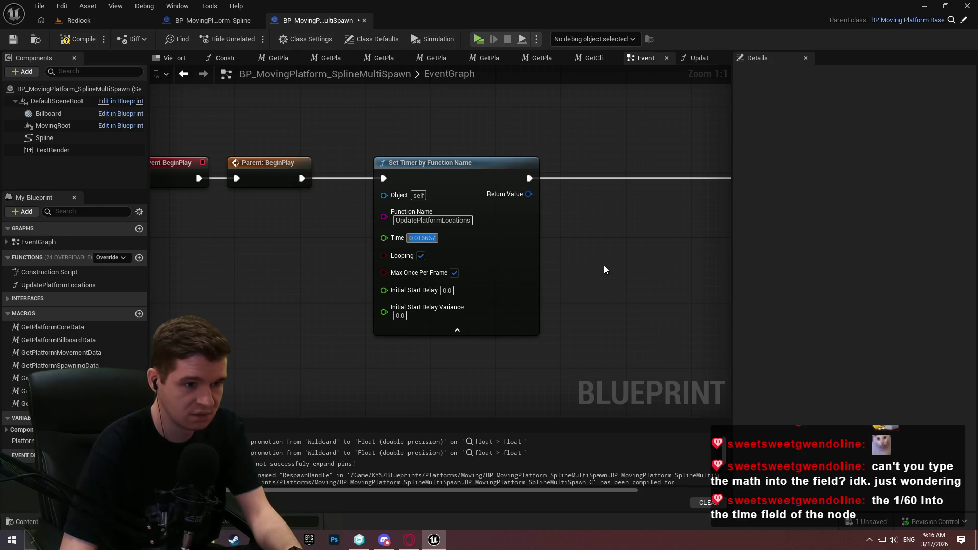
left_click(559, 234)
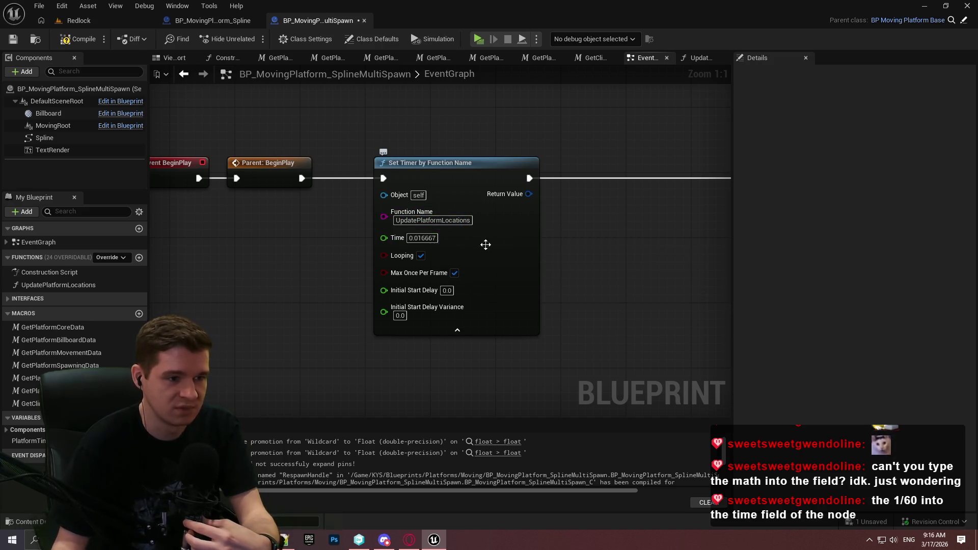
scroll(622, 258, "down", 2)
mouse_move(601, 224)
left_mouse_down()
mouse_move(246, 229)
mouse_move(699, 247)
mouse_move(201, 195)
left_mouse_up()
left_click(79, 39)
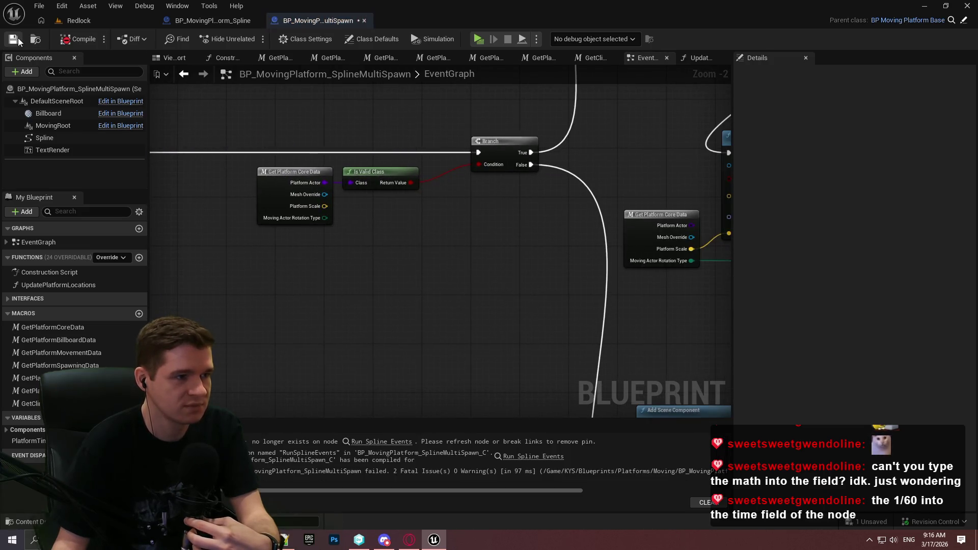
Save the Blueprint and review the BeginPlay and Set Timer nodes
left_click(14, 39)
mouse_move(355, 233)
left_mouse_down()
mouse_move(808, 282)
mouse_move(805, 274)
mouse_move(385, 267)
mouse_move(340, 277)
mouse_move(730, 326)
left_mouse_up()
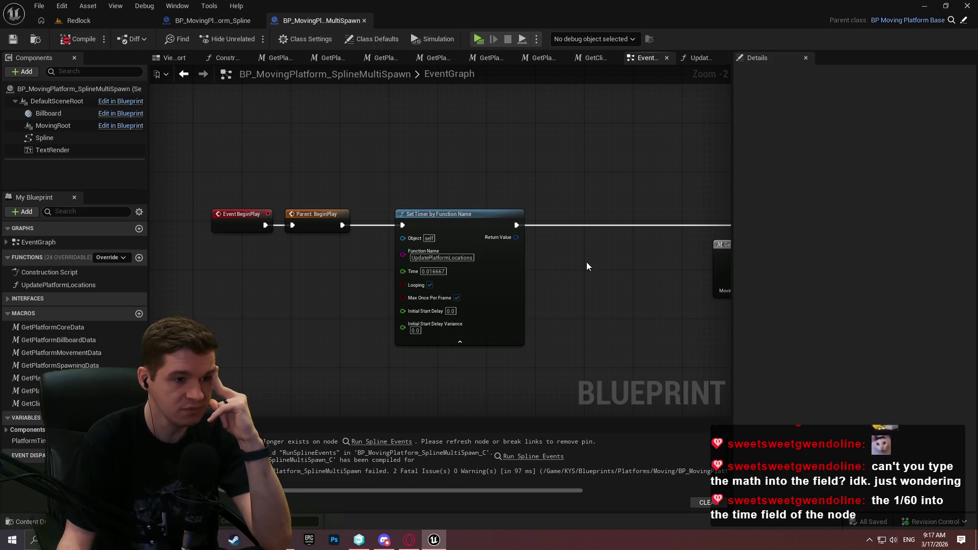
scroll(586, 262, "up", 2)
left_click_drag(574, 328, 308, 84)
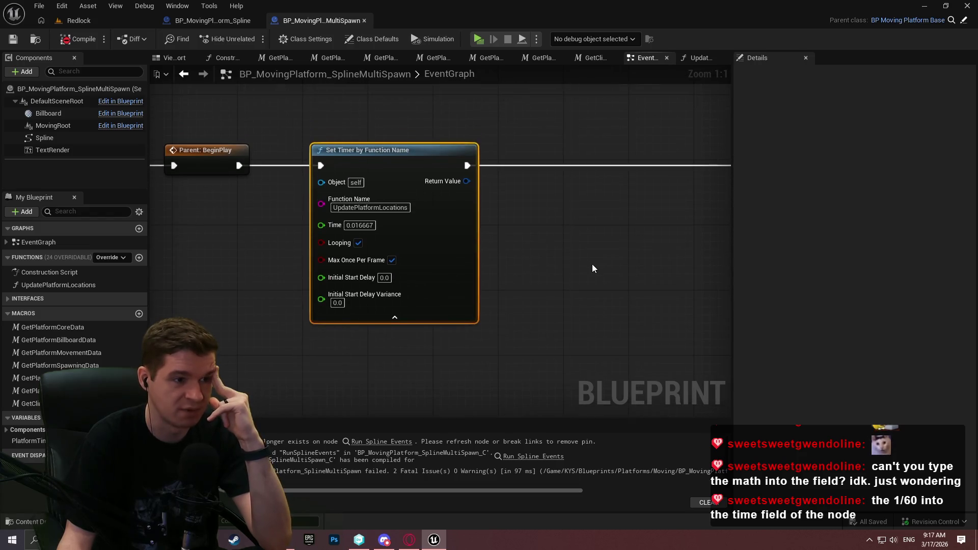
left_click(592, 264)
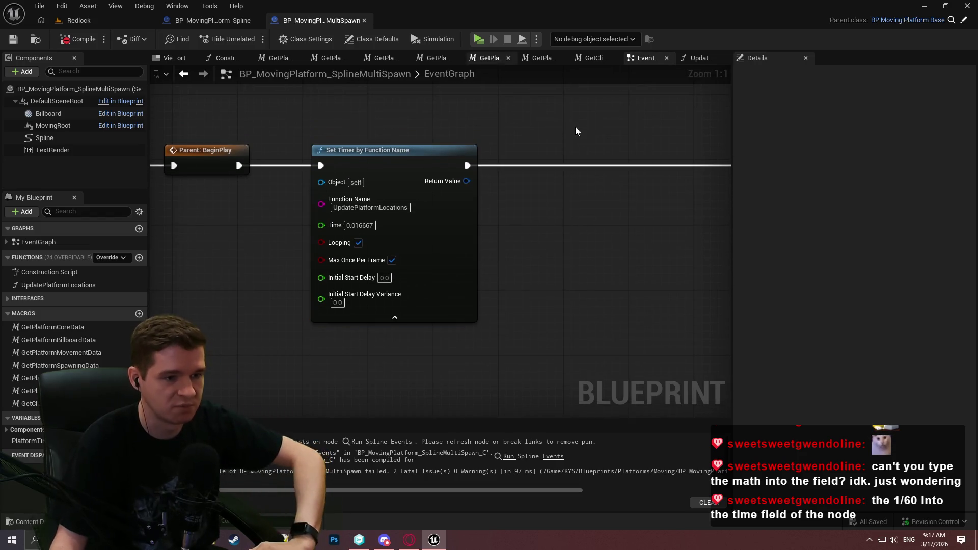
Look over the EventGraph, then open the UpdatePlatformLocations function graph
scroll(580, 234, "down", 5)
scroll(543, 243, "down", 2)
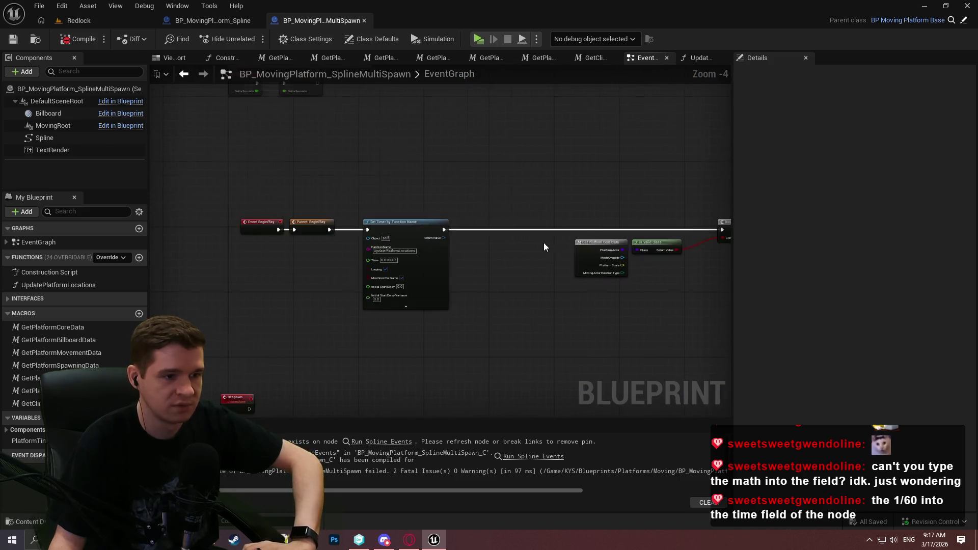
scroll(452, 123, "up", 2)
scroll(322, 239, "down", 1)
scroll(476, 198, "down", 1)
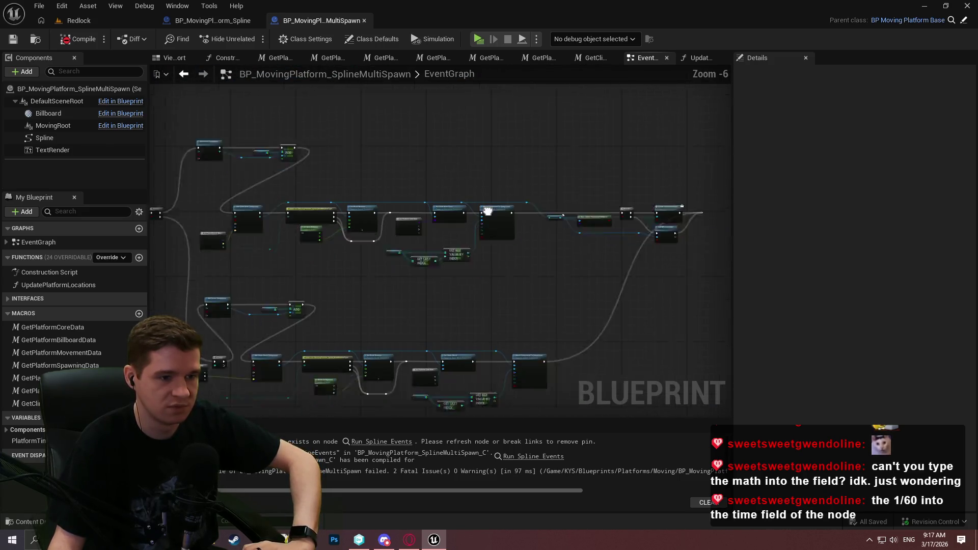
scroll(525, 147, "up", 3)
scroll(526, 147, "up", 1)
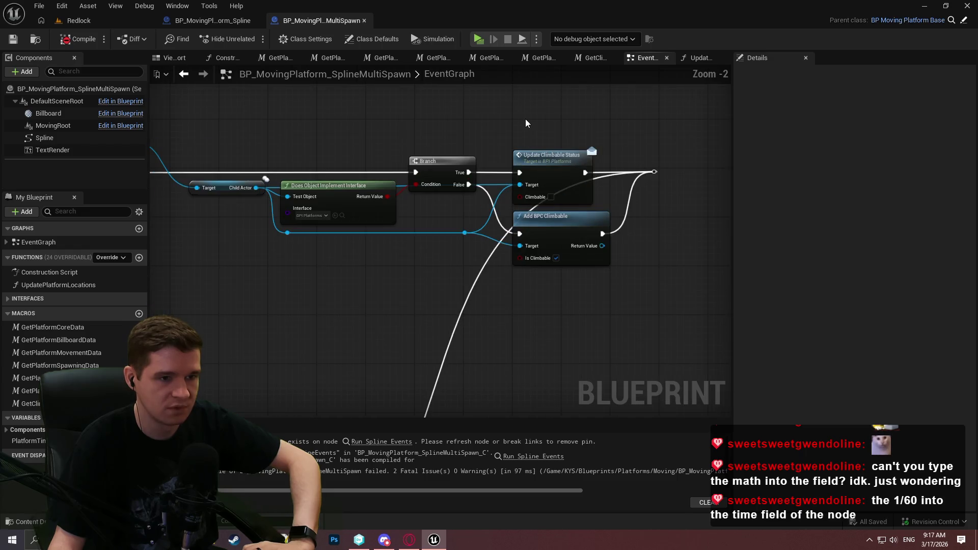
left_click_drag(459, 133, 347, 72)
left_click_drag(563, 141, 133, 144)
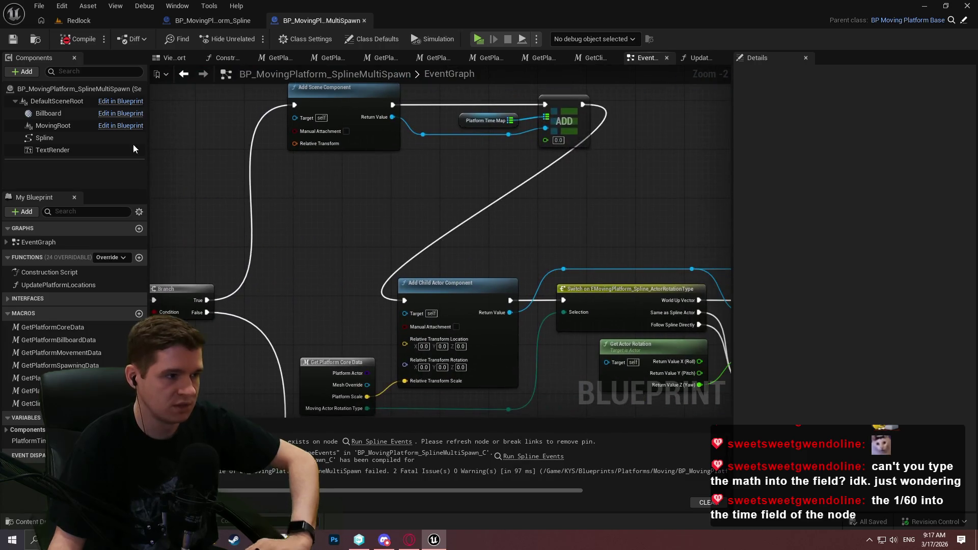
double_click(51, 284)
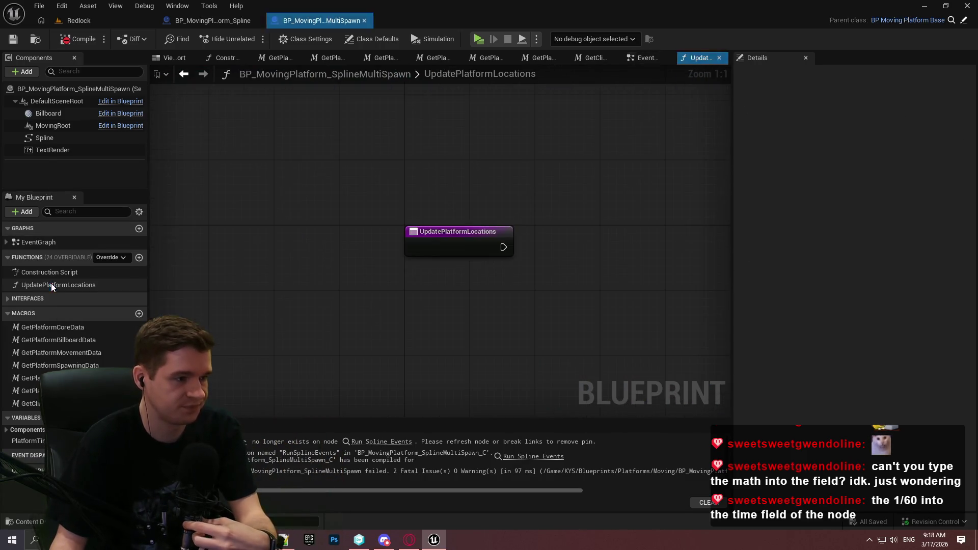
Add a Platform Time Map getter feeding an Is Not Empty node
left_click_drag(28, 440, 473, 363)
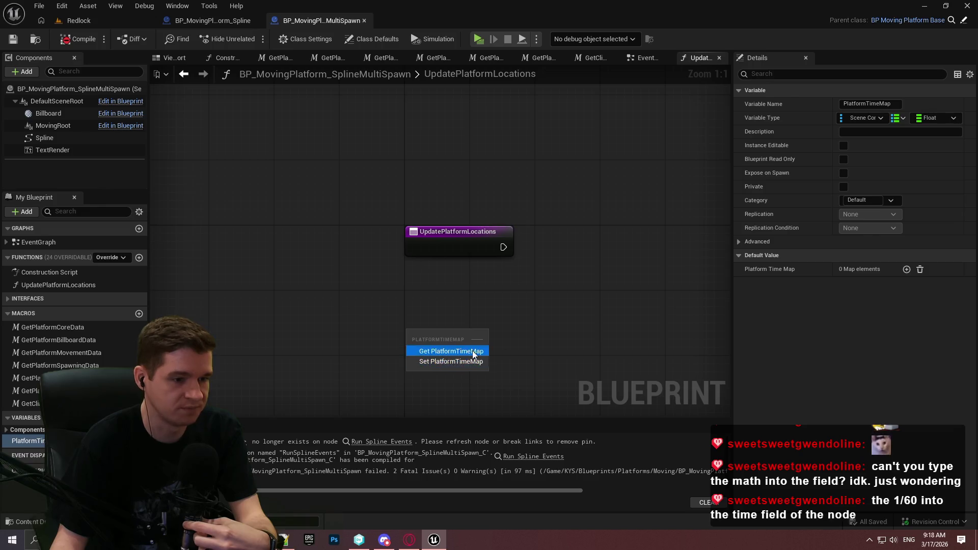
left_click(472, 351)
left_click_drag(225, 278, 376, 241)
type("is not empty")
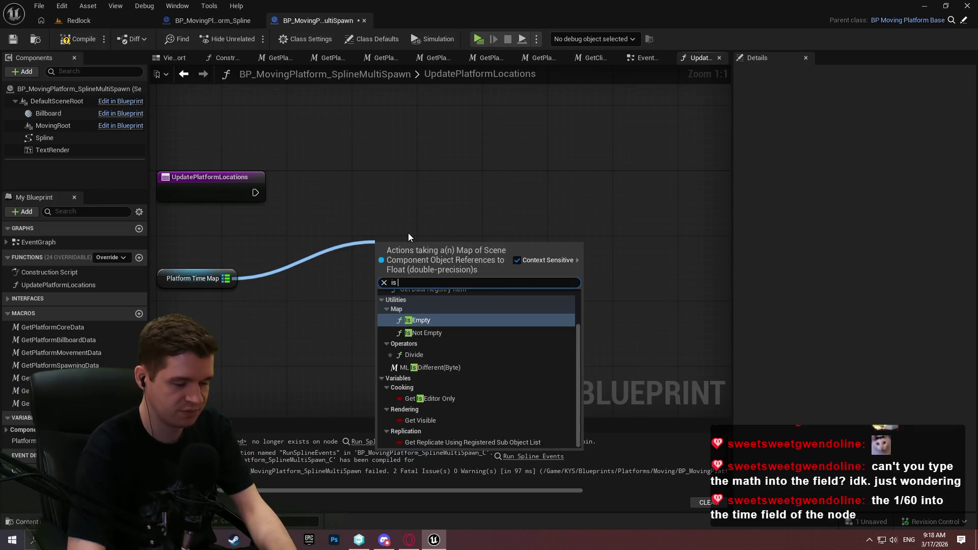
key("Return")
left_click(518, 175)
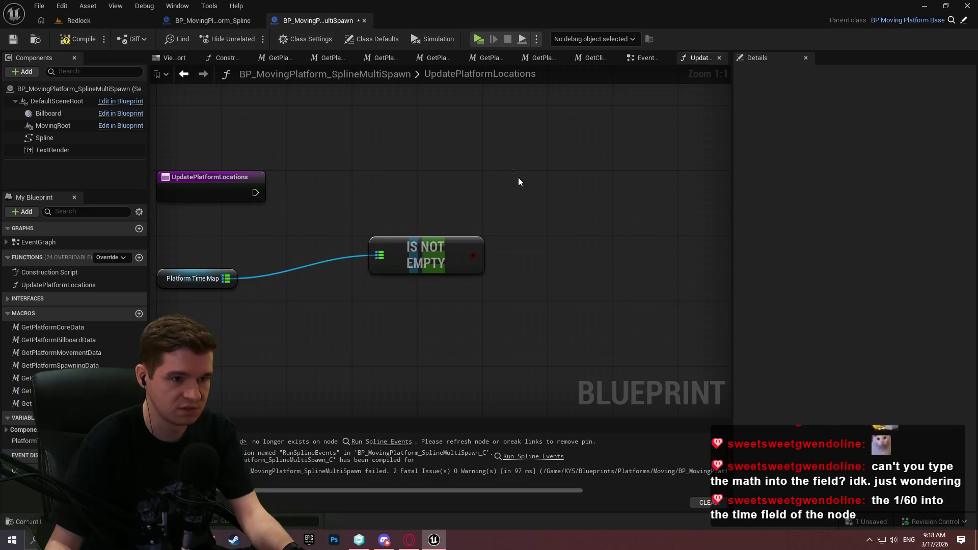
Add a Branch on the Is Not Empty result and wire the function entry into it
left_click(518, 195)
mouse_move(528, 232)
left_mouse_down()
mouse_move(322, 303)
mouse_move(320, 286)
mouse_move(328, 285)
left_mouse_up()
left_click(389, 211)
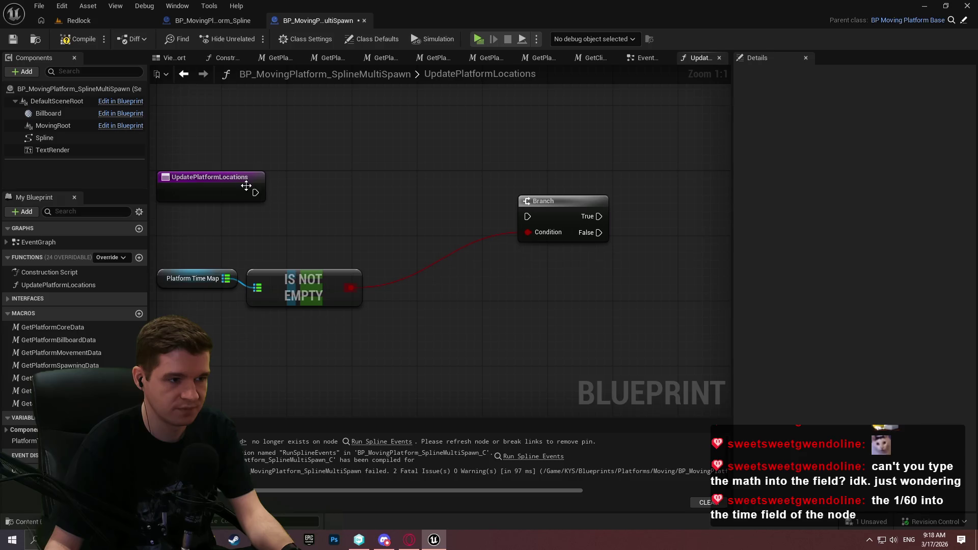
mouse_move(382, 217)
left_mouse_down()
mouse_move(528, 216)
mouse_move(526, 177)
left_mouse_up()
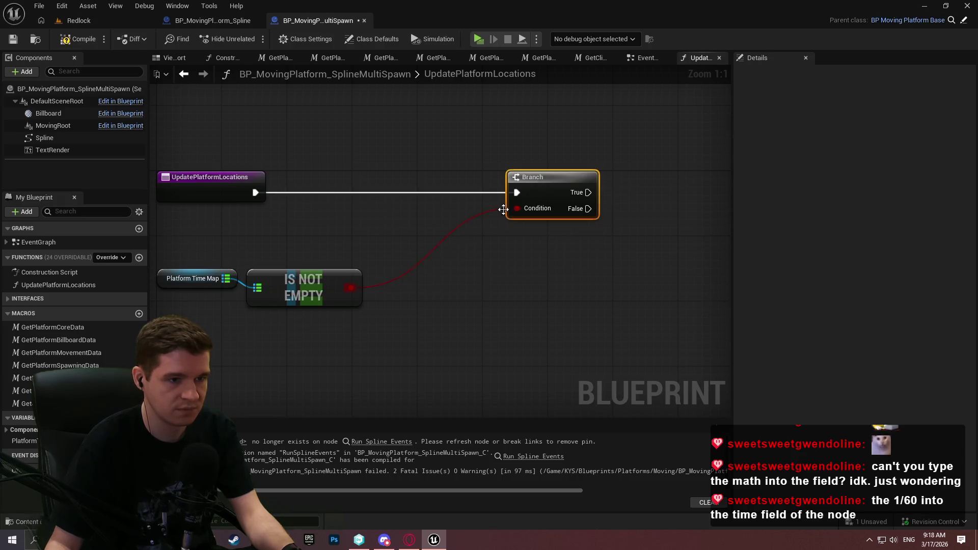
left_click_drag(365, 330, 144, 257)
mouse_move(306, 291)
left_mouse_down()
mouse_move(434, 233)
mouse_move(413, 242)
left_mouse_up()
Tidy the map, Is Not Empty and Branch nodes, then compile and save
left_click_drag(620, 300, 336, 171)
left_click_drag(610, 191, 660, 191)
left_click(632, 288)
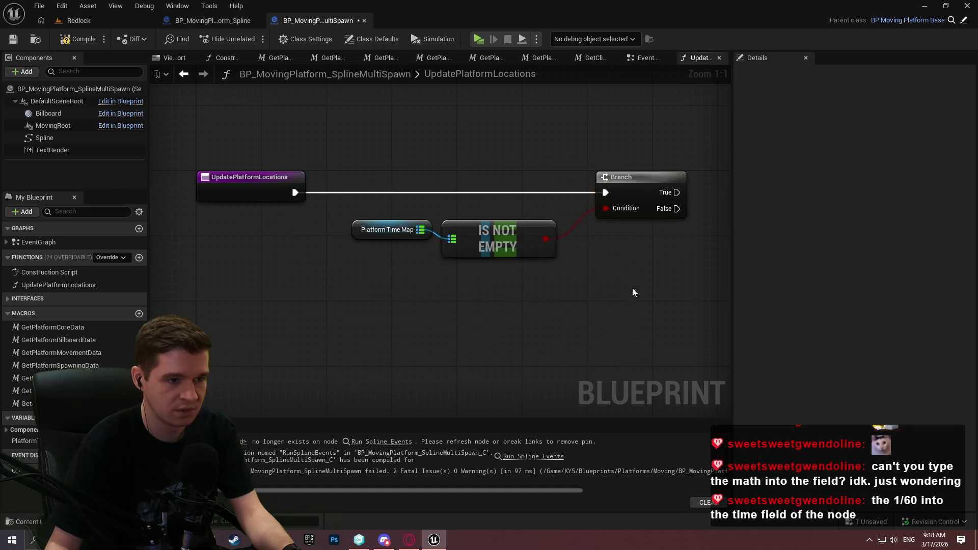
left_click_drag(631, 288, 405, 332)
left_click(15, 39)
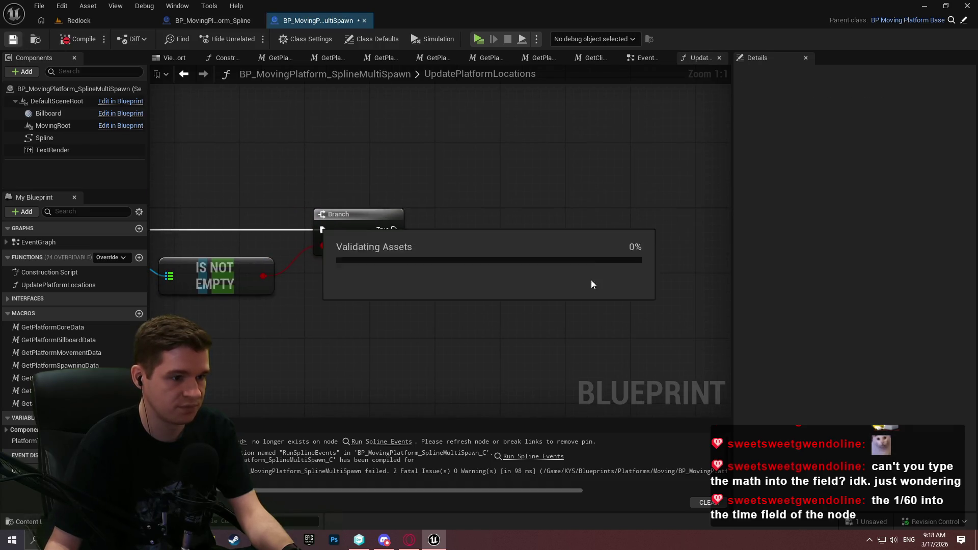
mouse_move(410, 236)
left_mouse_down()
mouse_move(646, 196)
mouse_move(535, 269)
left_mouse_up()
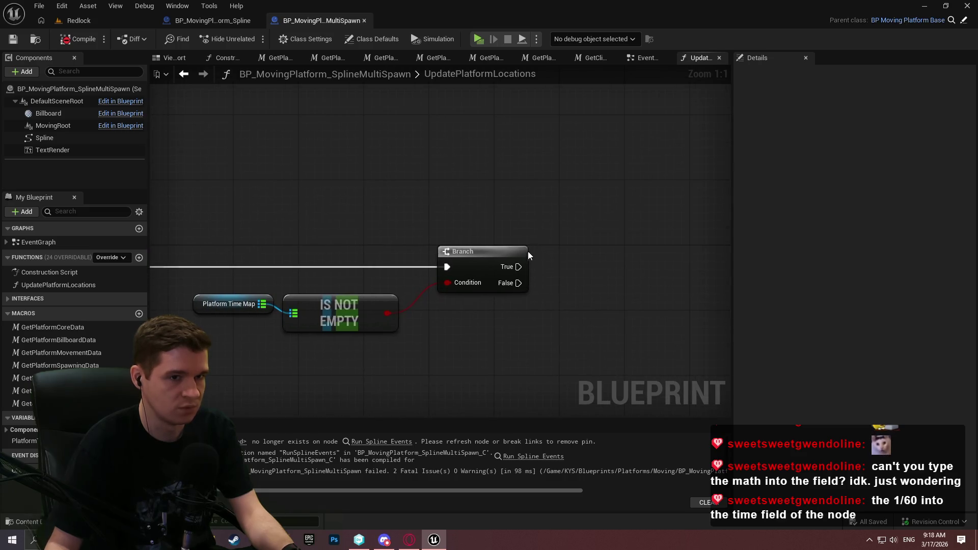
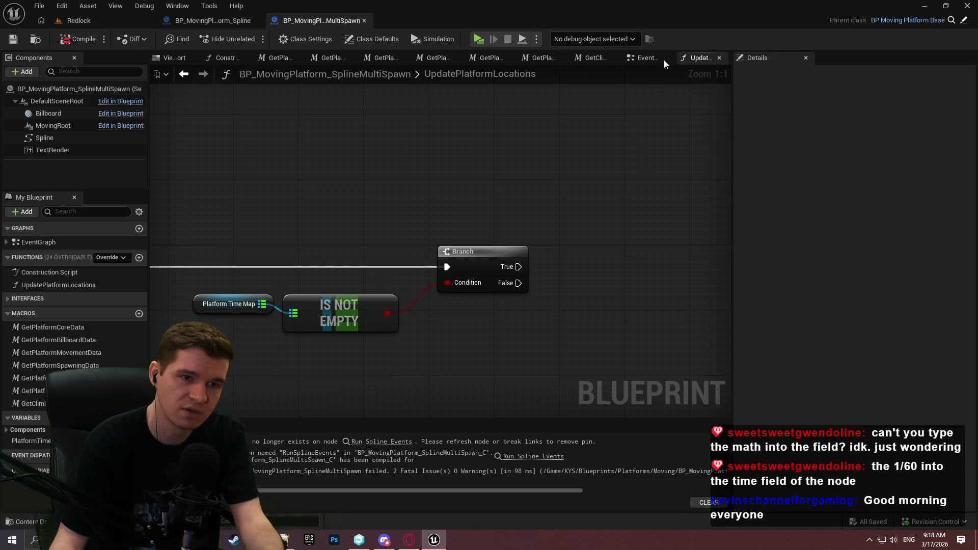
Nudge the Respawn event node slightly in the EventGraph and save the blueprint
left_click(647, 58)
scroll(417, 219, "down", 4)
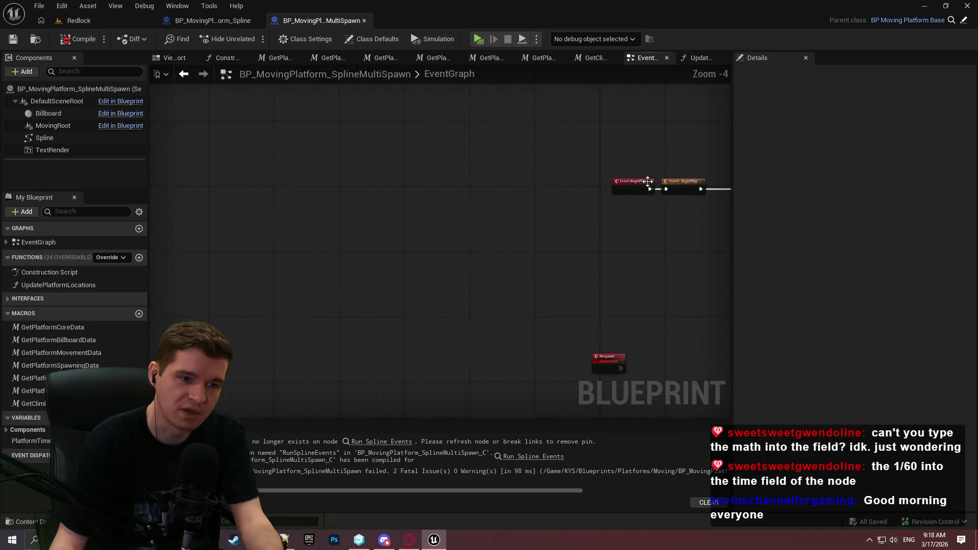
scroll(647, 181, "up", 1)
mouse_move(554, 135)
left_mouse_down()
mouse_move(332, 355)
mouse_move(397, 184)
left_mouse_up()
mouse_move(770, 233)
left_mouse_down()
mouse_move(519, 246)
mouse_move(688, 97)
mouse_move(408, 143)
mouse_move(348, 226)
mouse_move(550, 270)
mouse_move(474, 305)
mouse_move(455, 294)
left_mouse_up()
left_click_drag(355, 226, 360, 230)
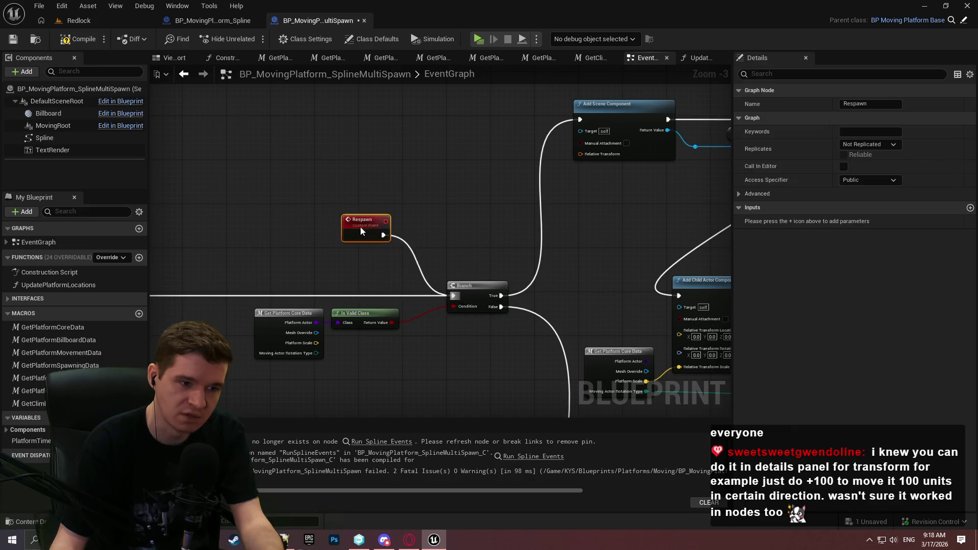
left_click(374, 147)
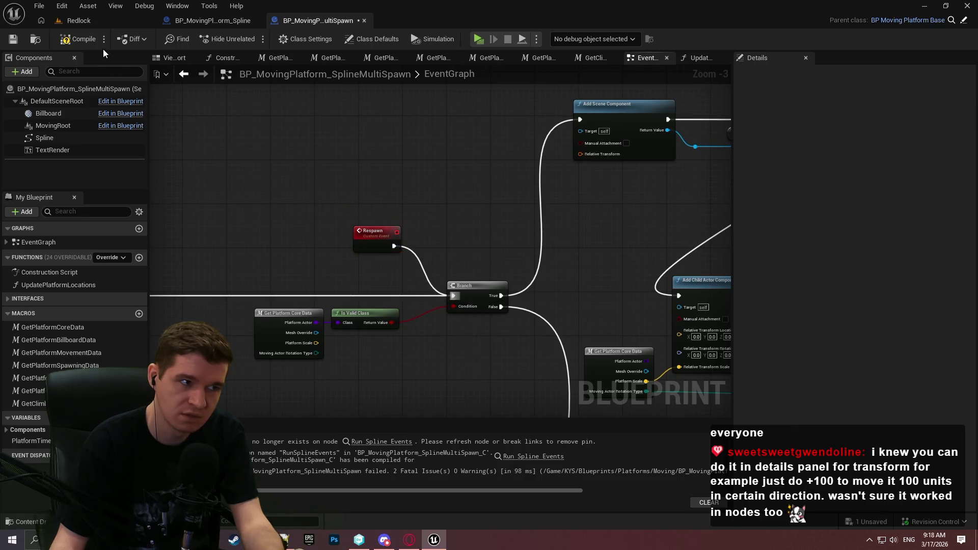
left_click(20, 40)
Pan the graph to frame the Respawn and Add Scene Component nodes together
left_click_drag(354, 161, 543, 194)
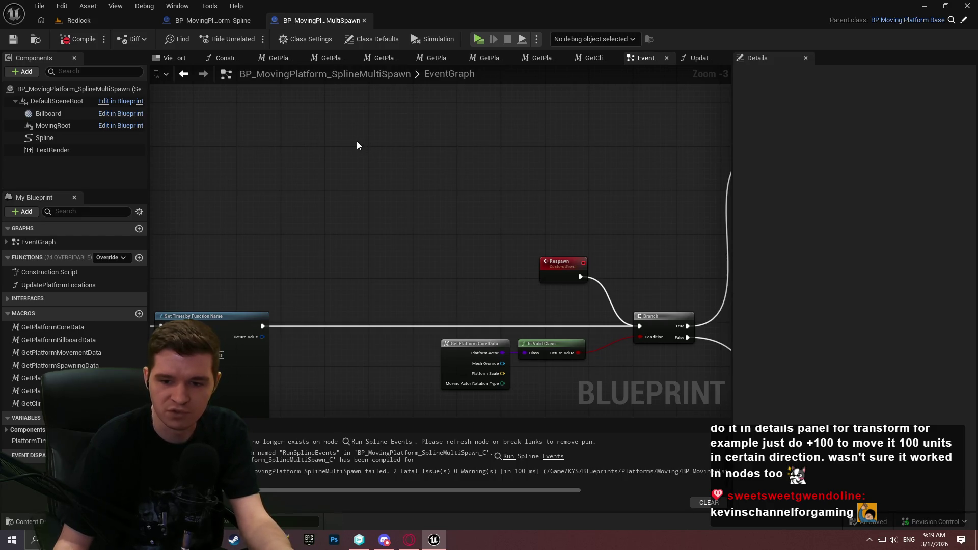
mouse_move(566, 183)
left_mouse_down()
mouse_move(677, 325)
mouse_move(629, 399)
mouse_move(347, 155)
left_mouse_up()
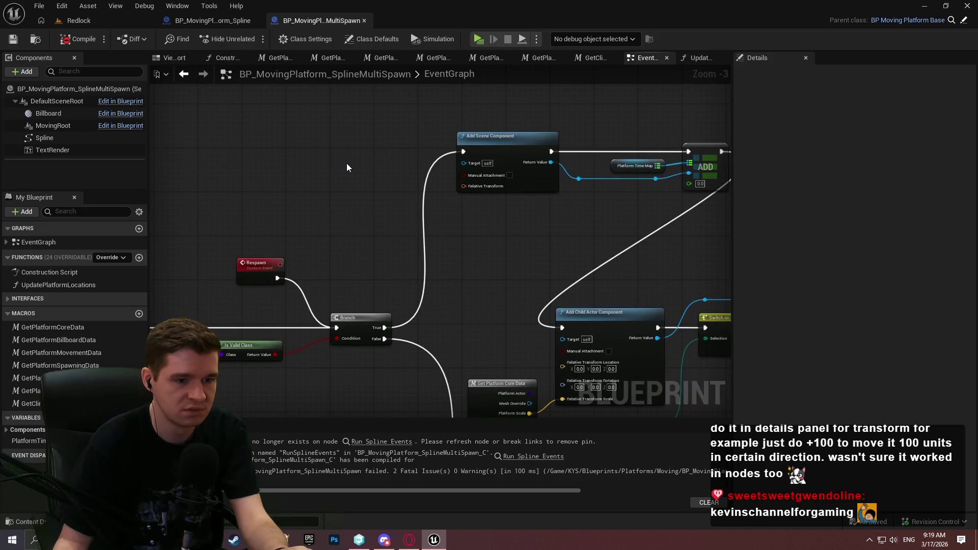
scroll(346, 167, "up", 2)
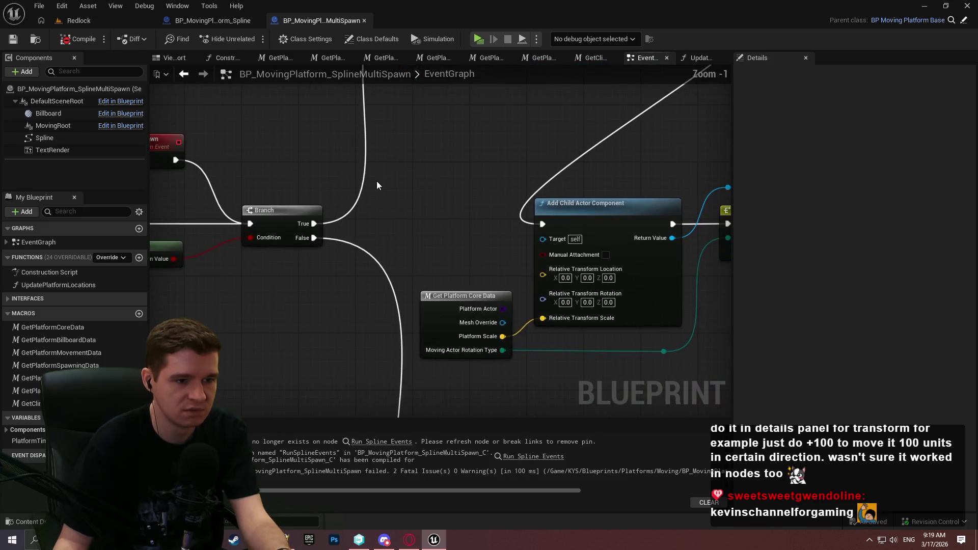
left_click_drag(377, 182, 630, 328)
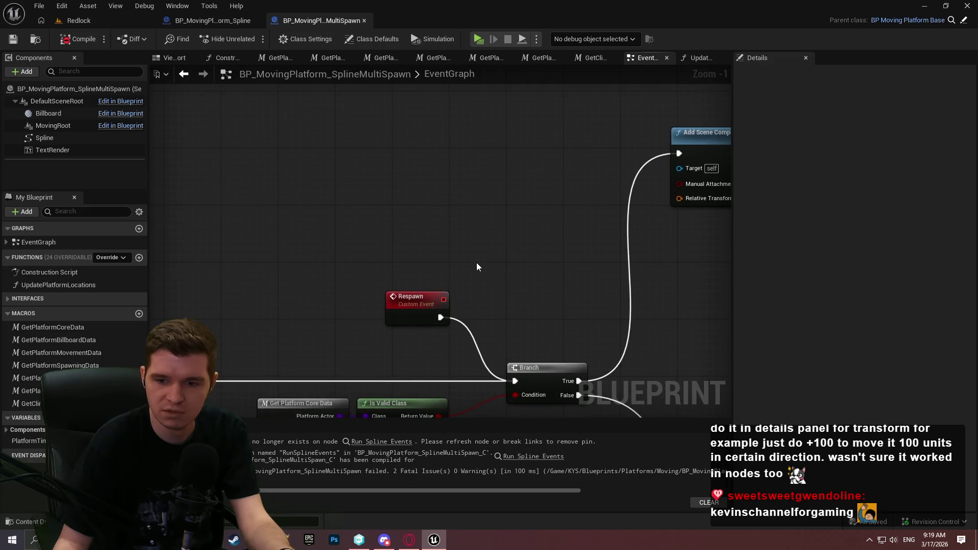
mouse_move(476, 264)
left_mouse_down()
mouse_move(569, 306)
mouse_move(404, 233)
left_mouse_up()
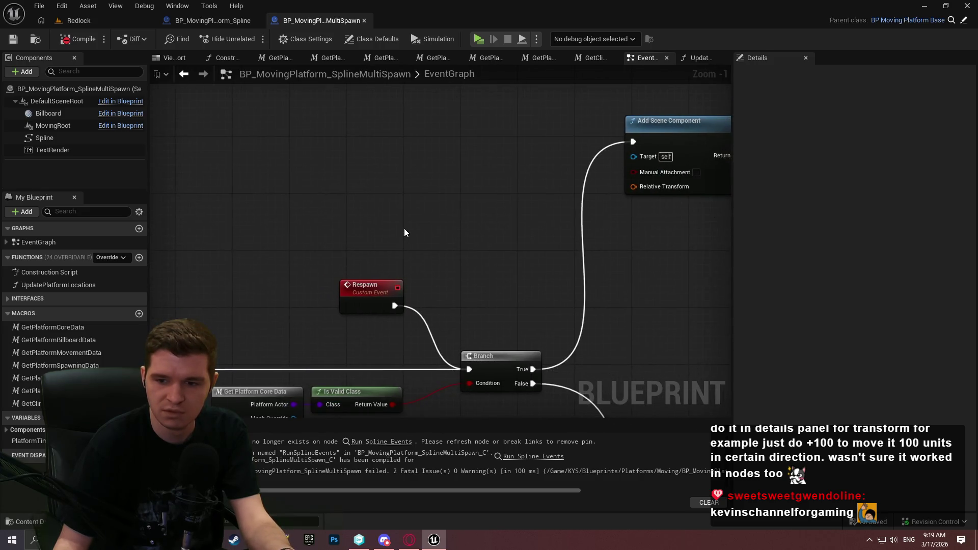
Move the Add Scene Component node left and down in the EventGraph
right_click(360, 224)
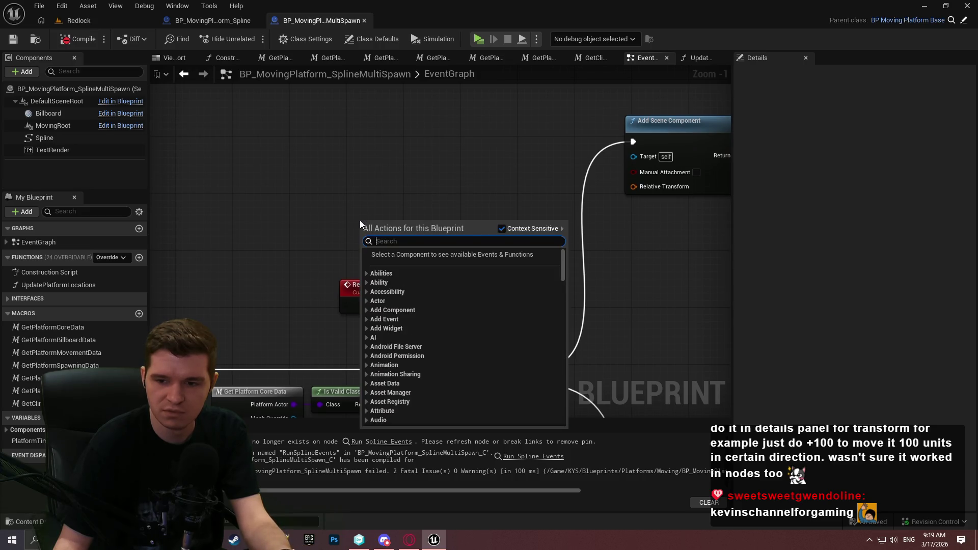
left_click(348, 193)
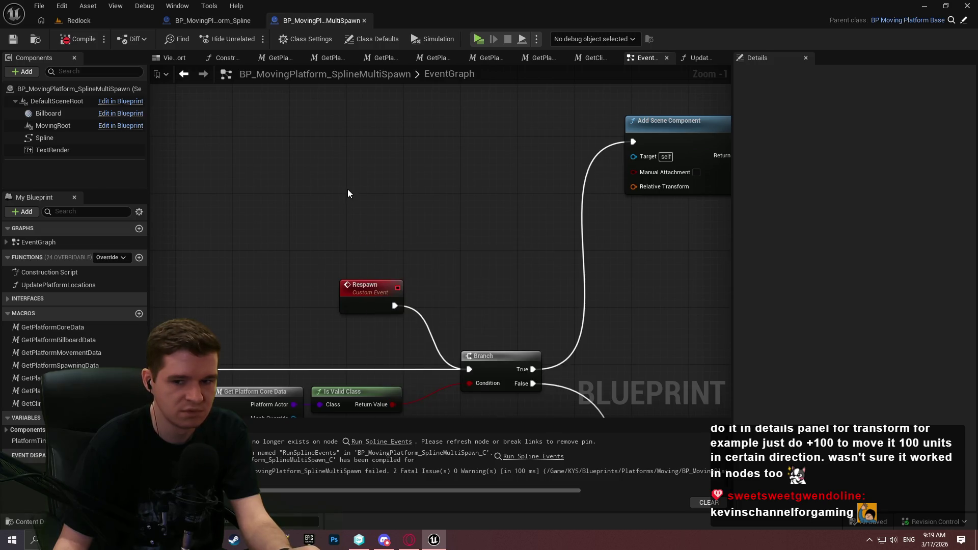
left_click(689, 116)
mouse_move(689, 116)
left_mouse_down()
mouse_move(502, 141)
mouse_move(395, 186)
mouse_move(553, 203)
mouse_move(392, 196)
left_mouse_up()
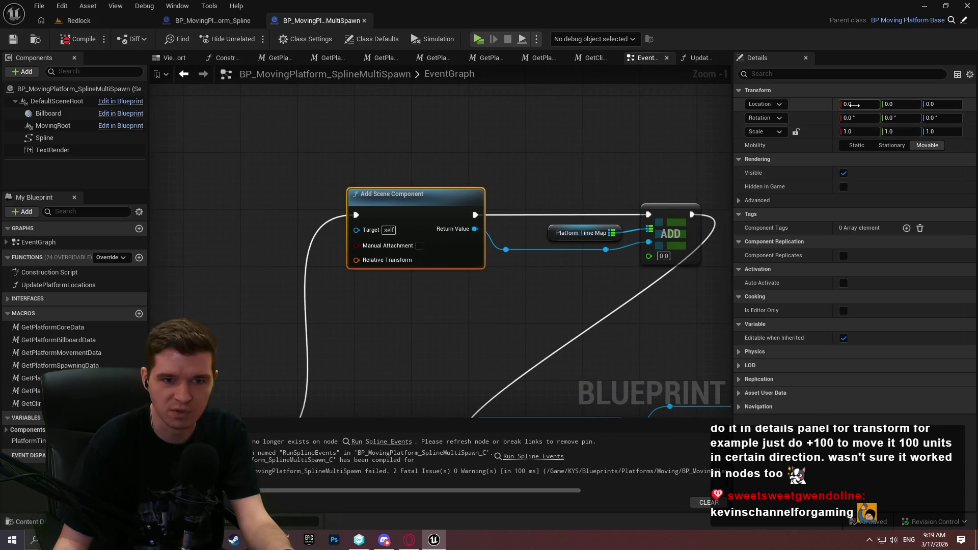
Try a '+' offset on the component's Location X, which ends back at 0.0
left_click_drag(854, 105, 876, 105)
left_click(859, 104)
type("+")
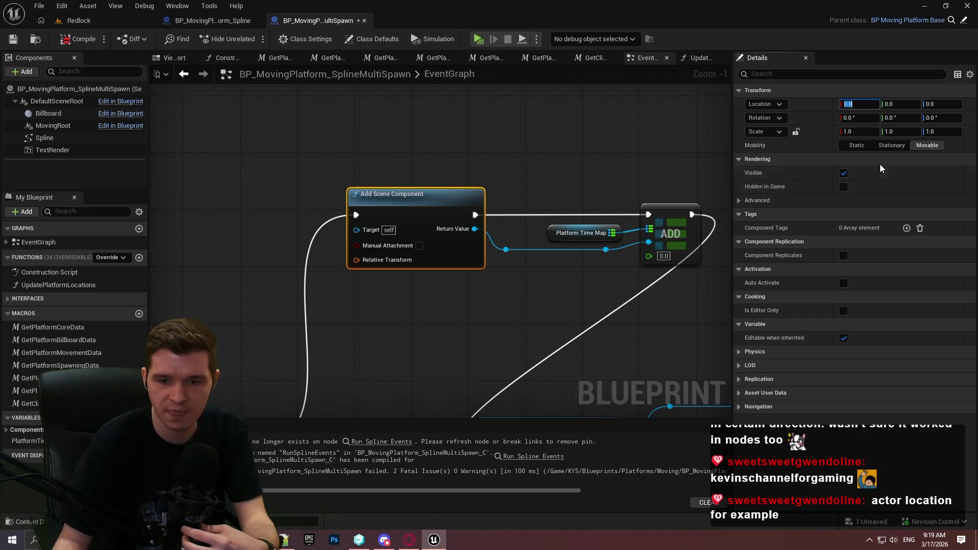
left_click(543, 111)
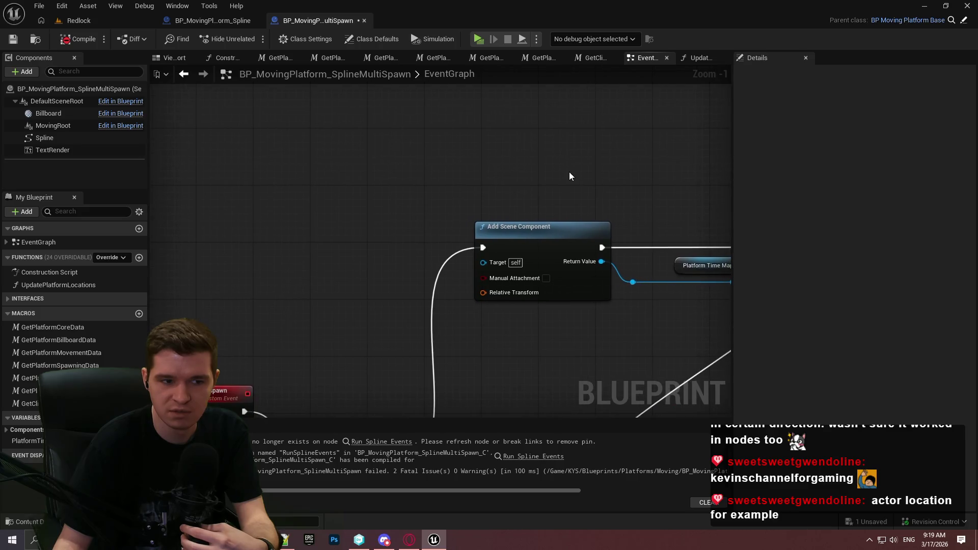
right_click(432, 244)
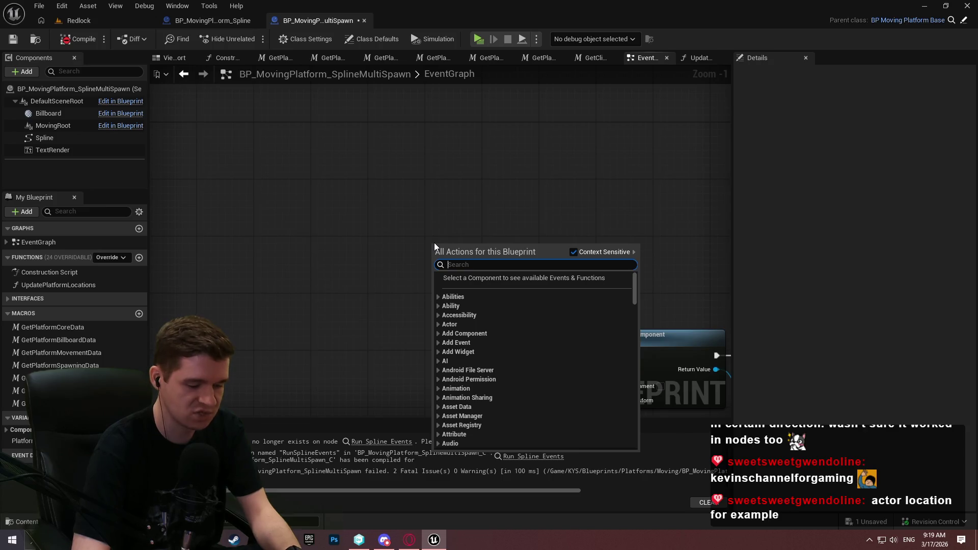
type("set actor locat")
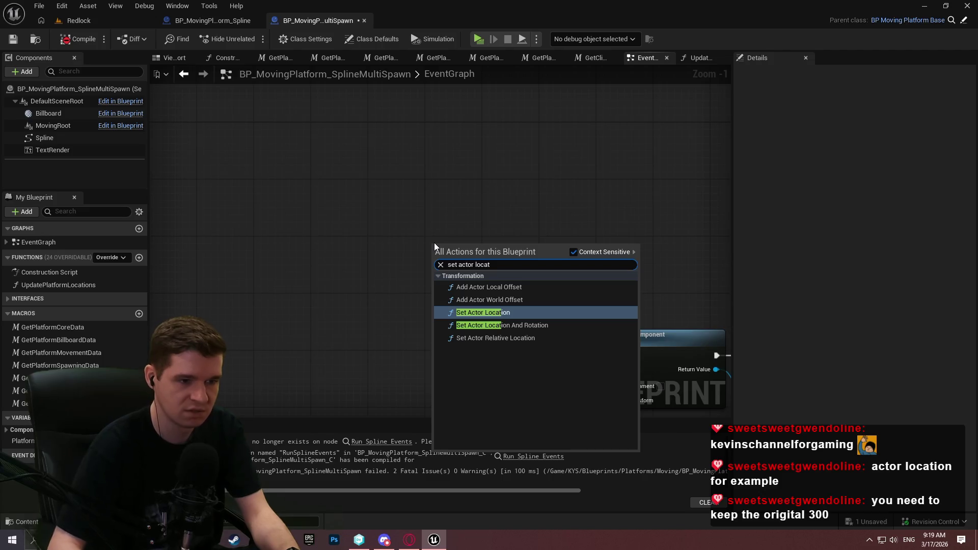
key("Return")
scroll(480, 268, "up", 1)
left_click_drag(480, 268, 480, 204)
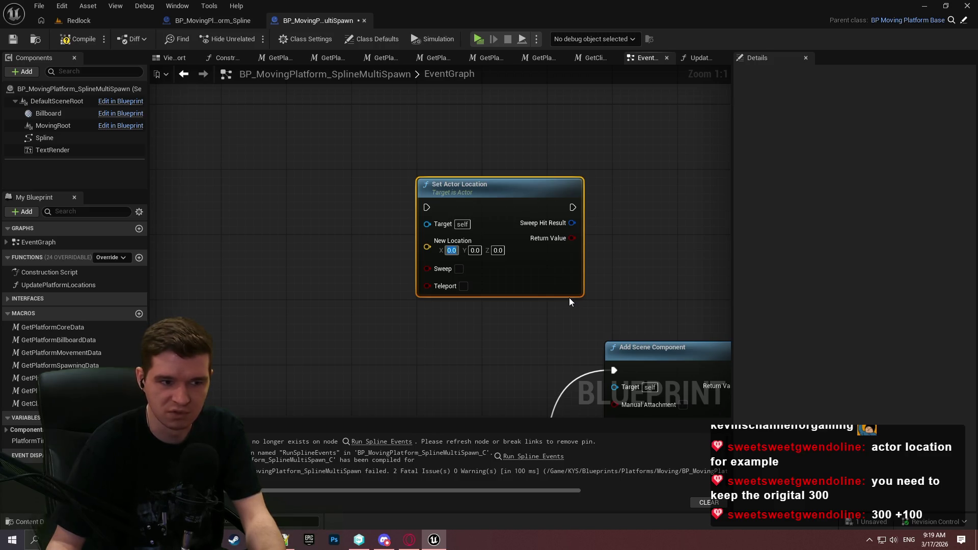
type("300")
key("Return")
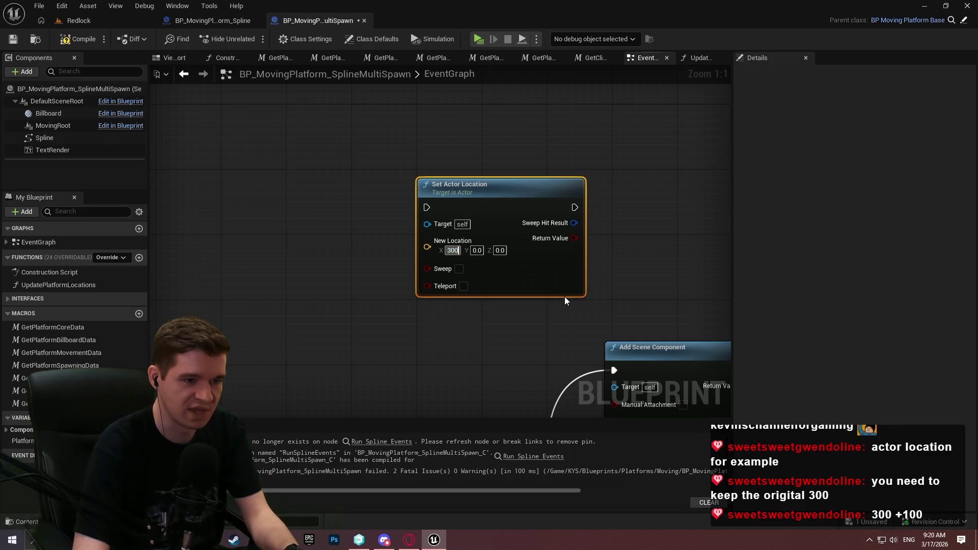
left_click(565, 297)
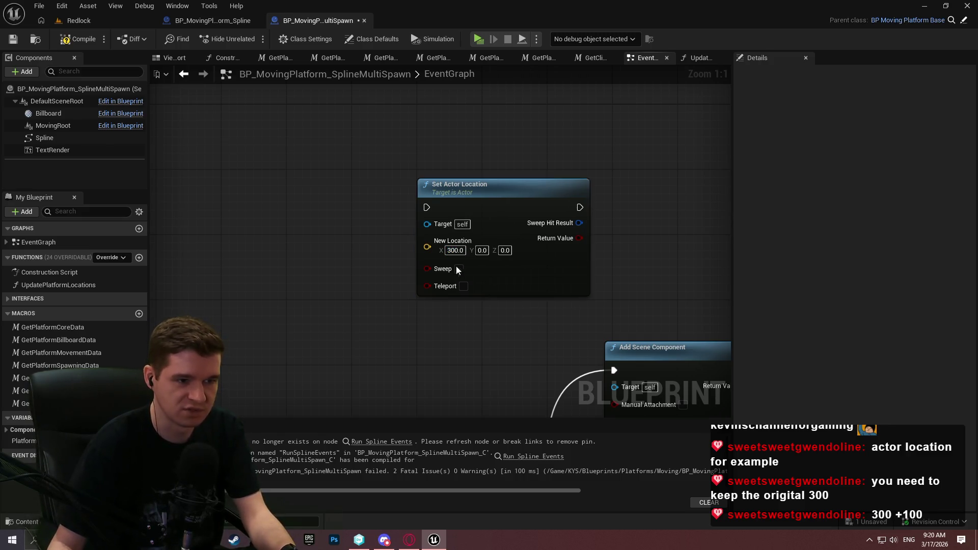
left_click(458, 250)
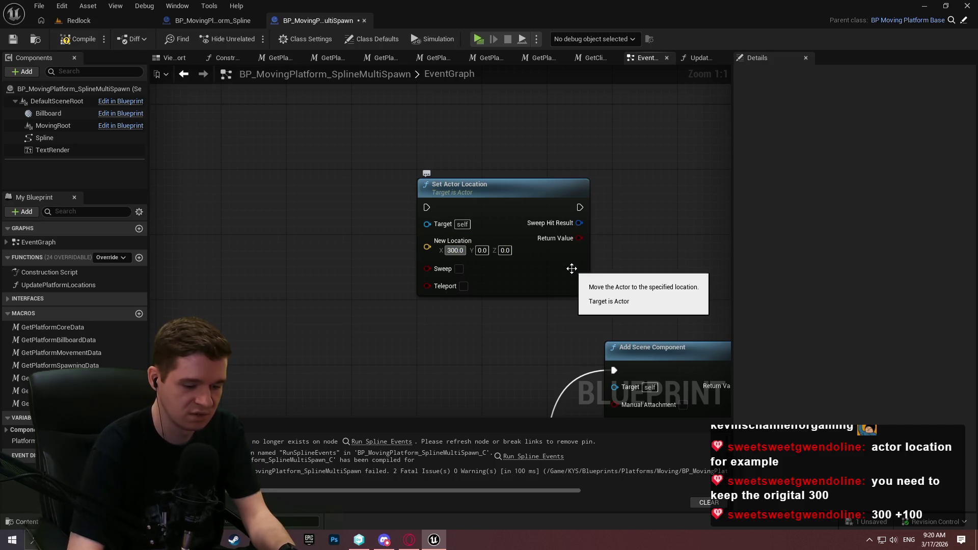
type("400")
key("Return")
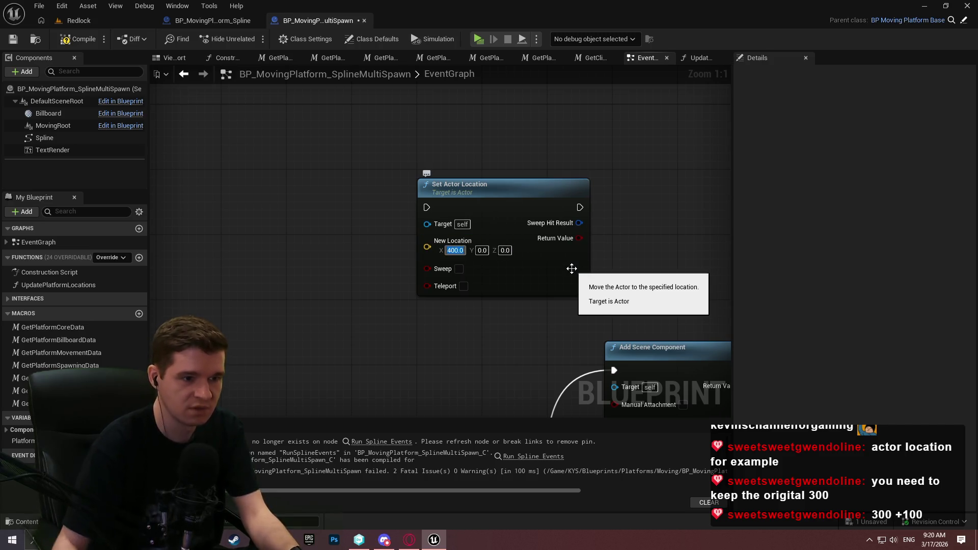
type("0")
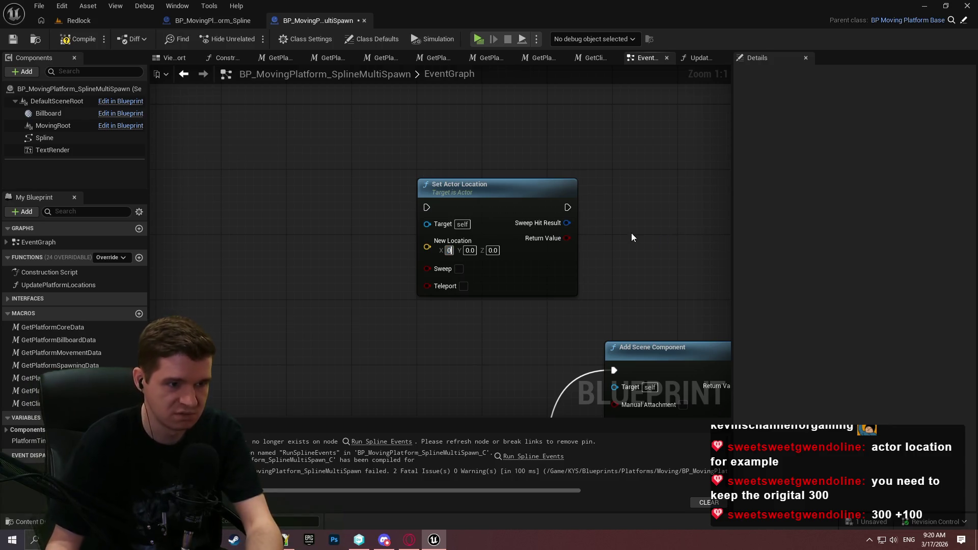
key("Return")
left_click(492, 207)
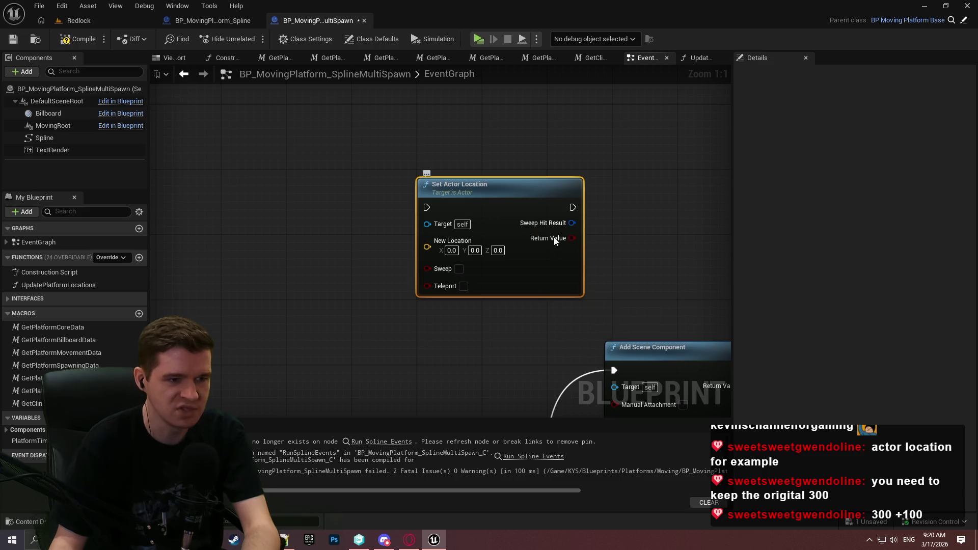
key("Delete")
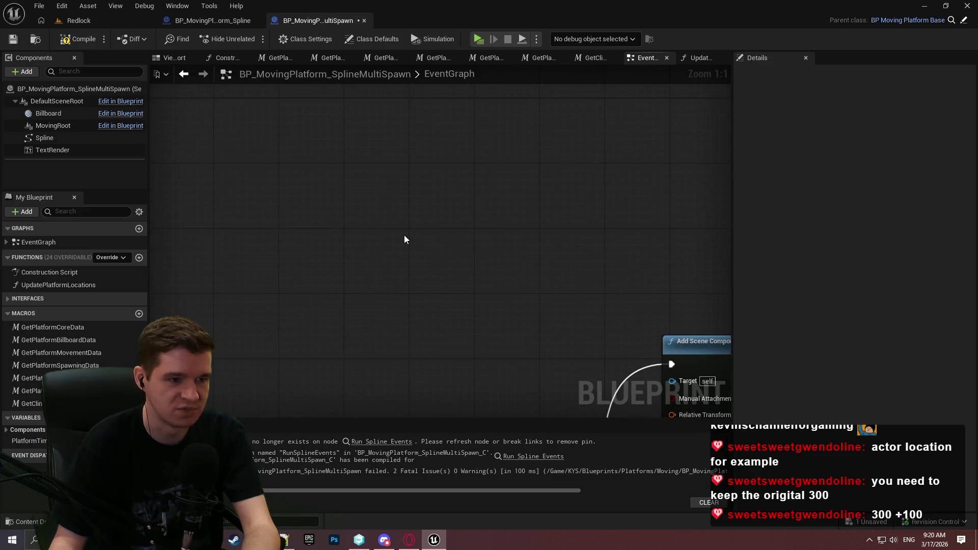
Add a Math Expression node via 'math vxpr' and open its inner graph
right_click(405, 234)
type("mat")
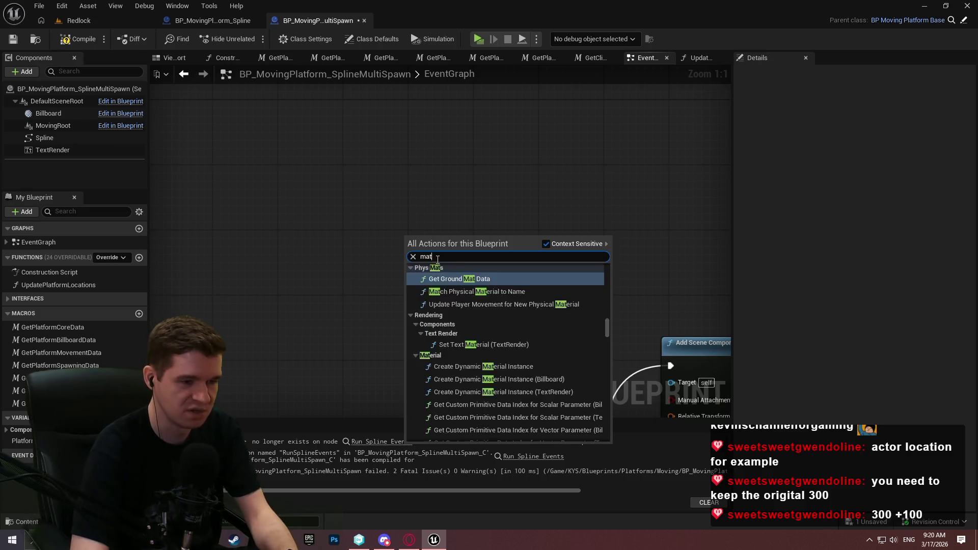
type("h vxpress")
left_click(441, 269)
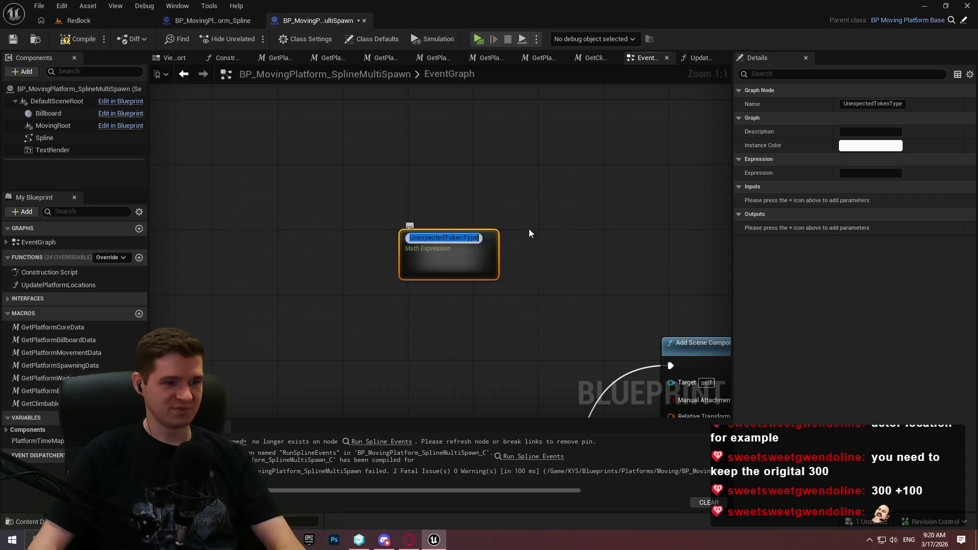
left_click(501, 232)
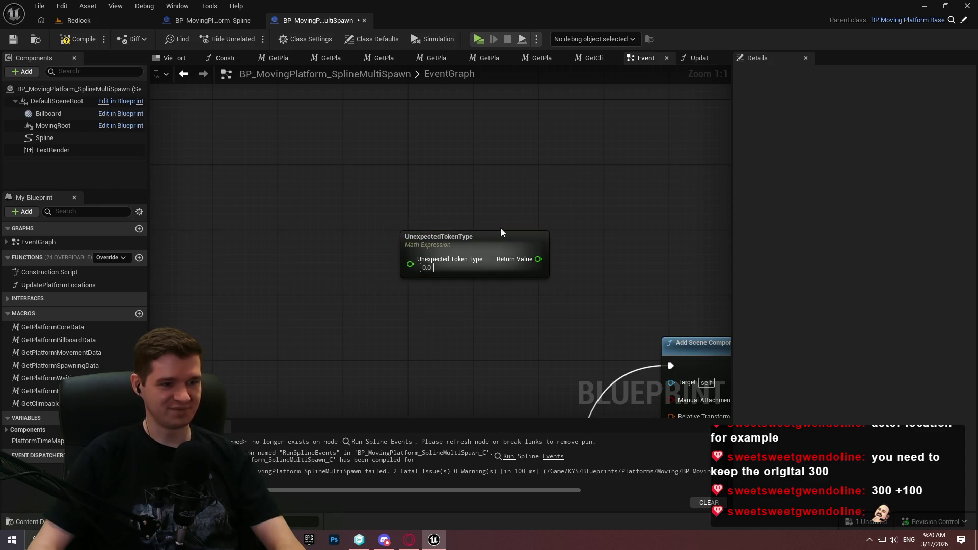
double_click(455, 250)
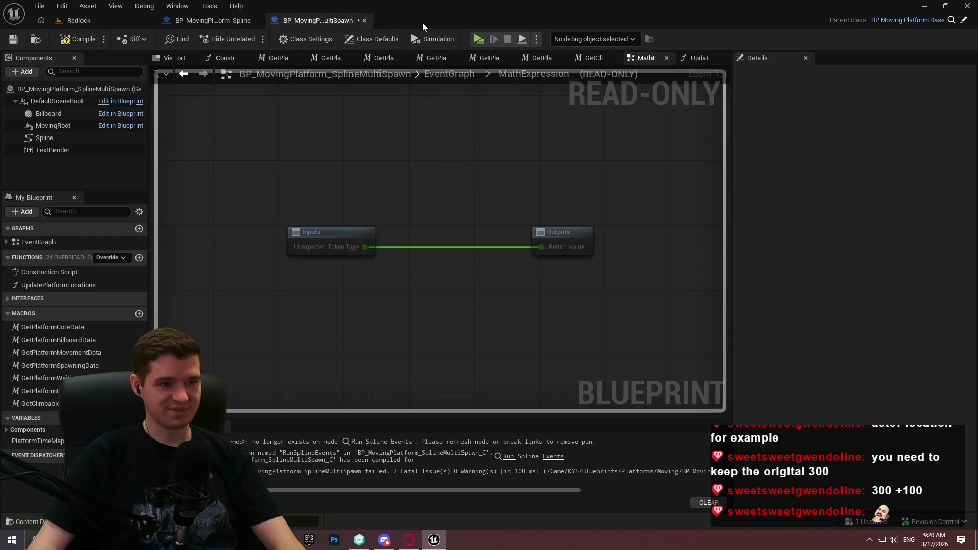
Delete the UnexpectedTokenType node, recompile, and switch to the BP_MovingPlatform_Spline graph
left_click(646, 58)
scroll(561, 231, "up", 8)
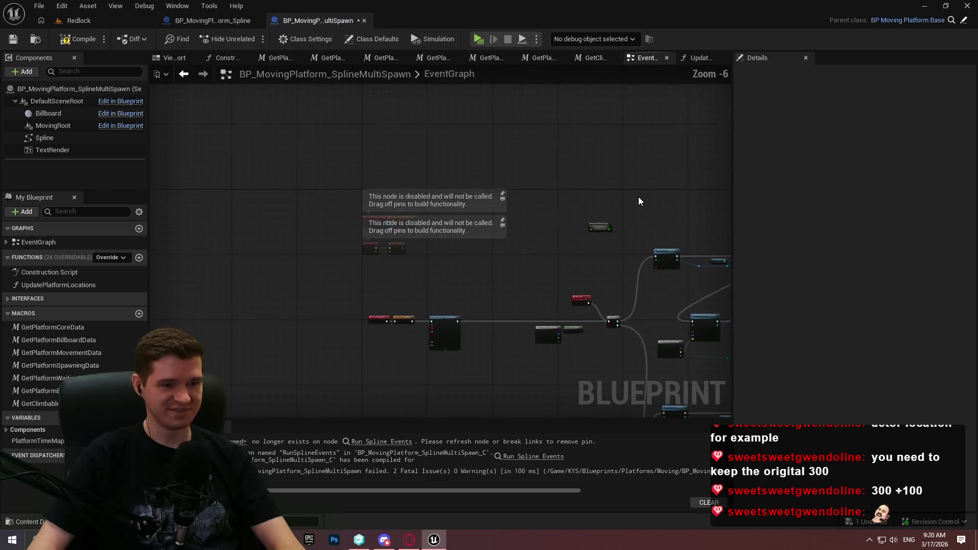
left_click_drag(606, 211, 448, 394)
key("Delete")
scroll(509, 214, "down", 1)
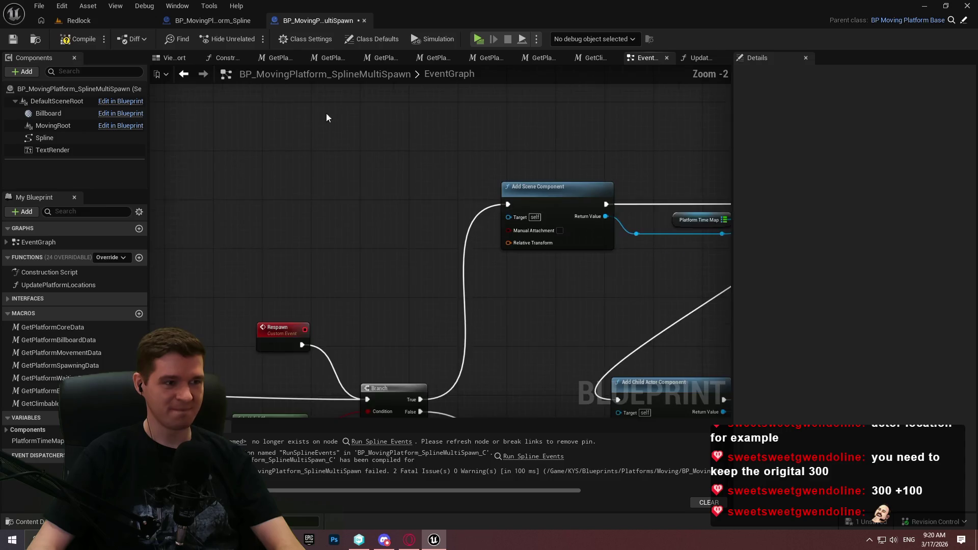
left_click(62, 39)
scroll(405, 222, "down", 2)
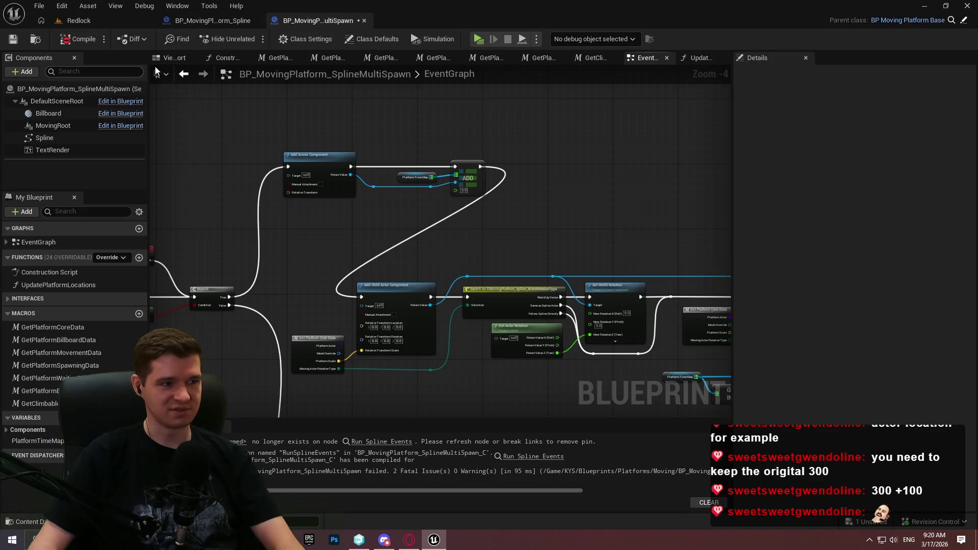
left_click(232, 22)
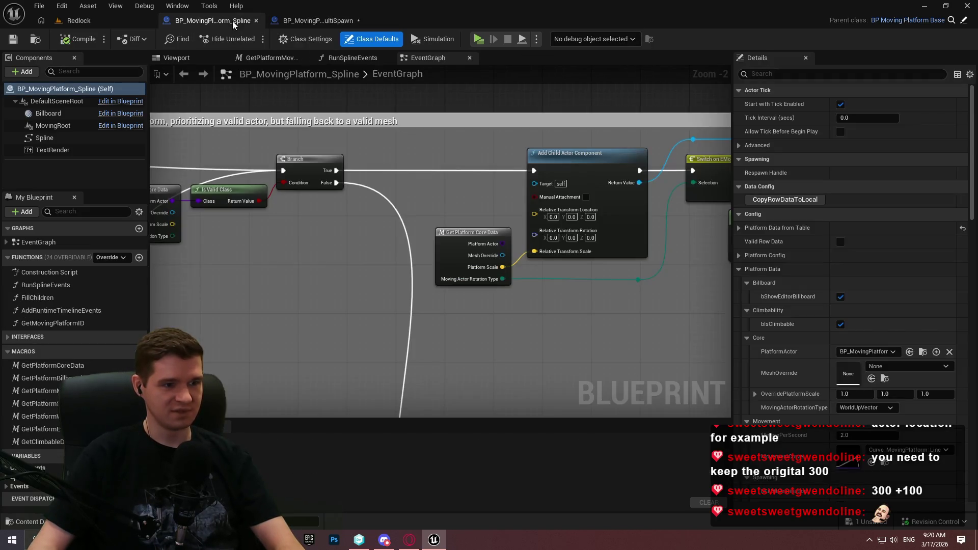
scroll(472, 297, "down", 5)
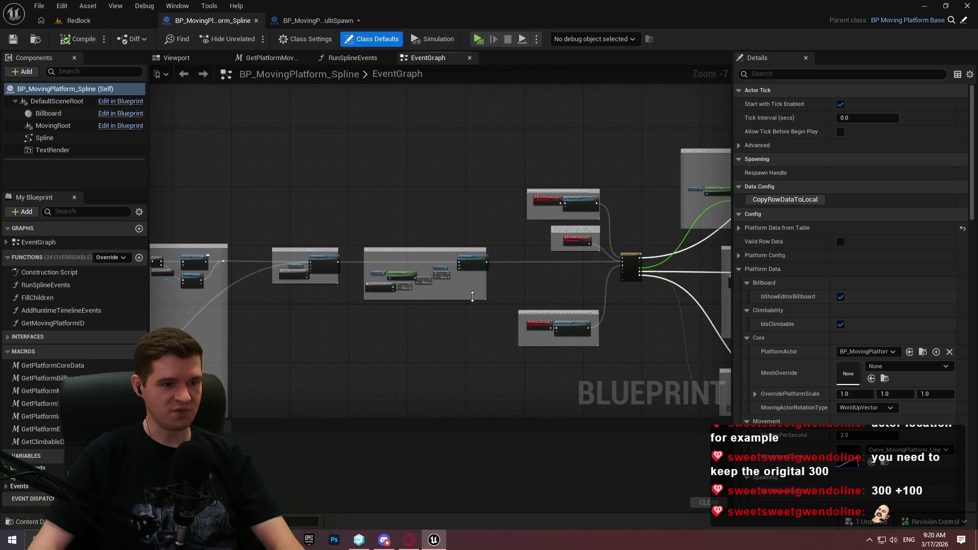
scroll(472, 297, "up", 6)
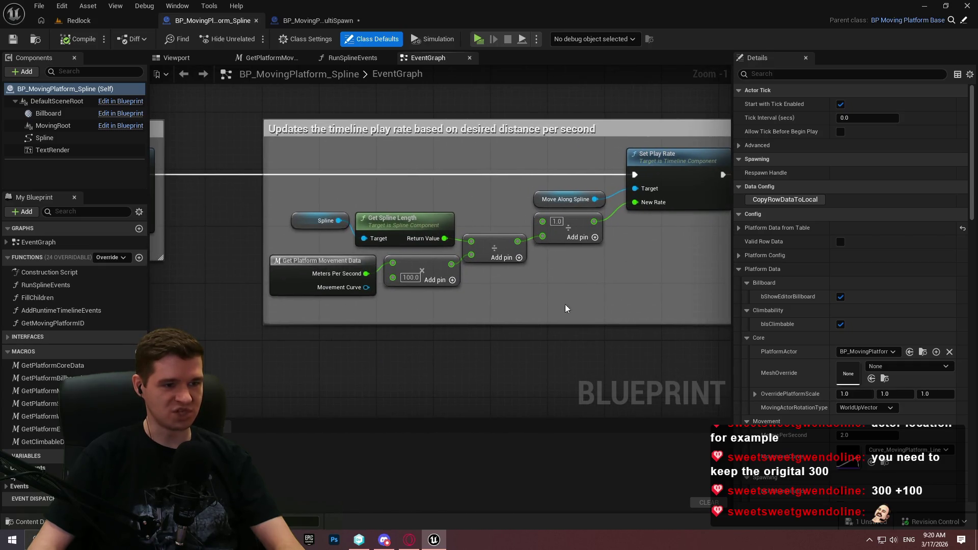
scroll(612, 291, "down", 3)
scroll(556, 275, "up", 4)
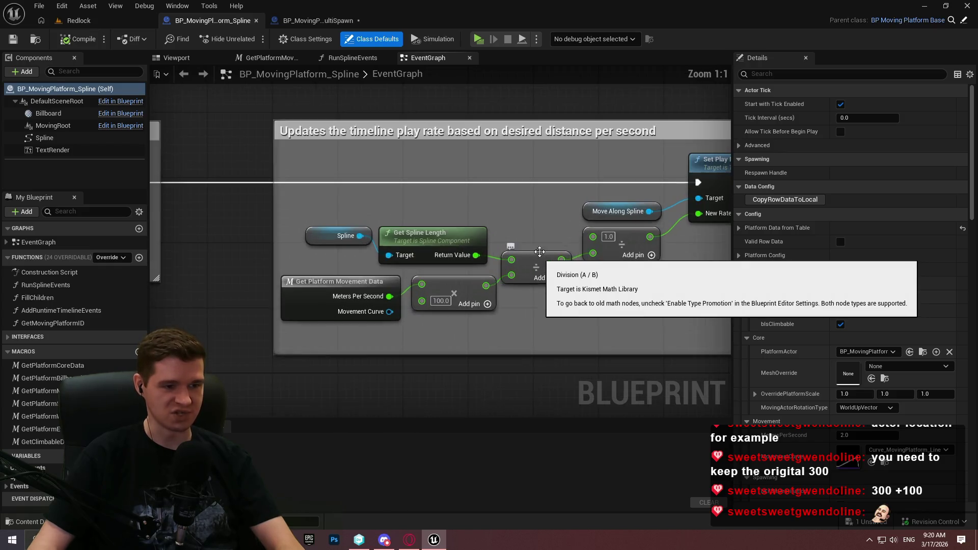
mouse_move(672, 327)
left_mouse_down()
mouse_move(449, 251)
mouse_move(492, 258)
left_mouse_up()
right_click(537, 262)
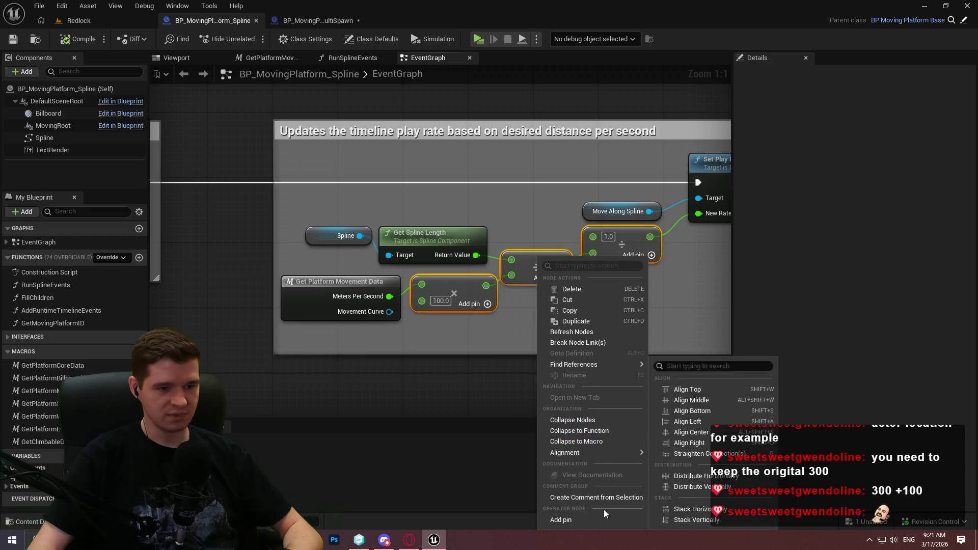
mouse_move(613, 364)
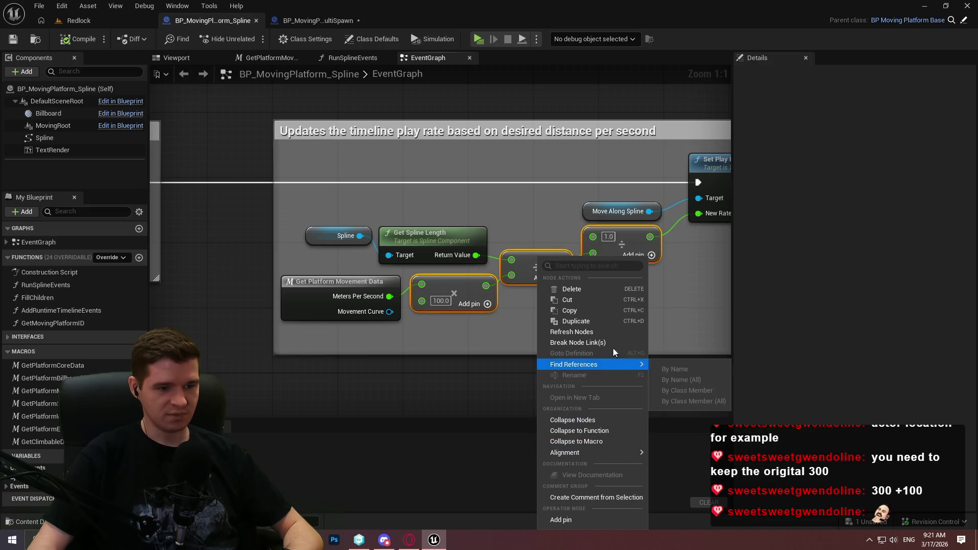
left_click(479, 340)
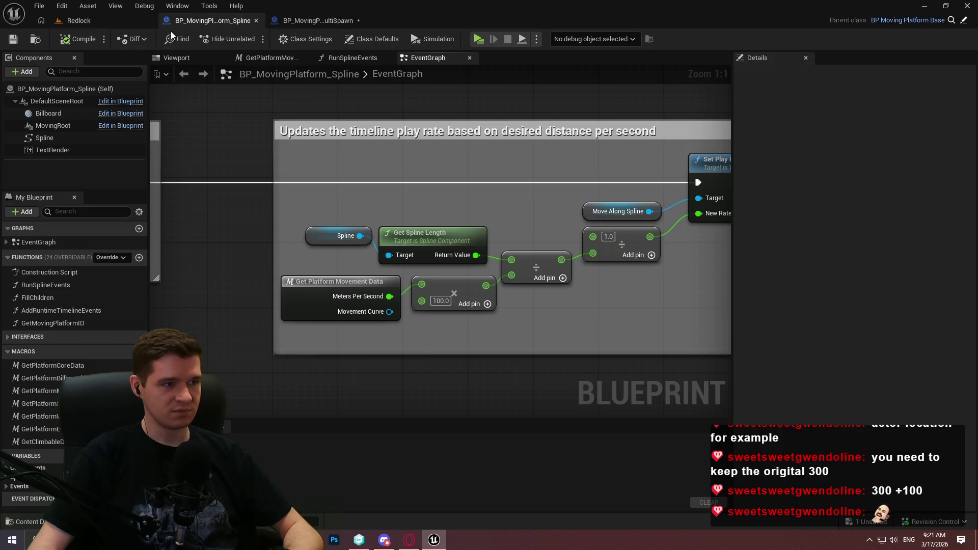
left_click(297, 18)
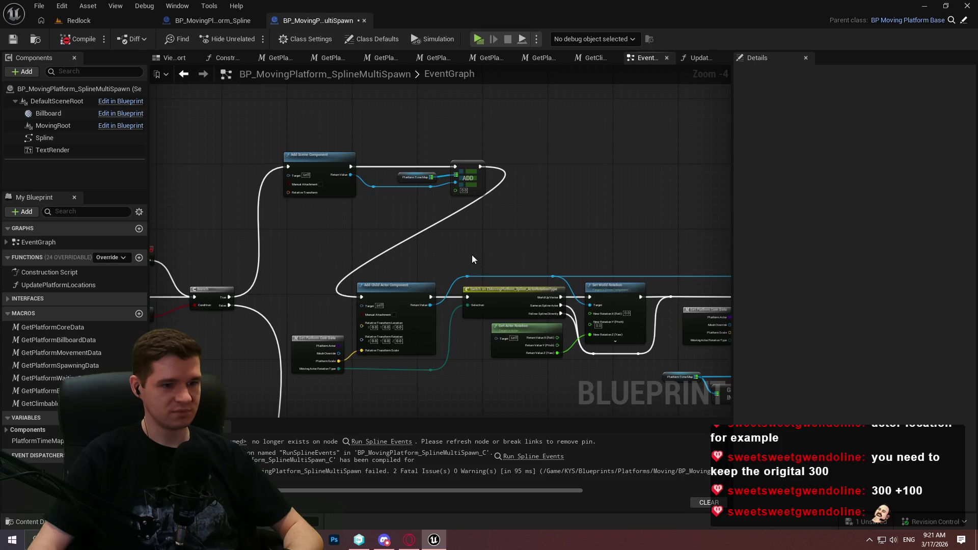
Marquee-select the middle row of nodes and move it up and right
scroll(472, 259, "down", 2)
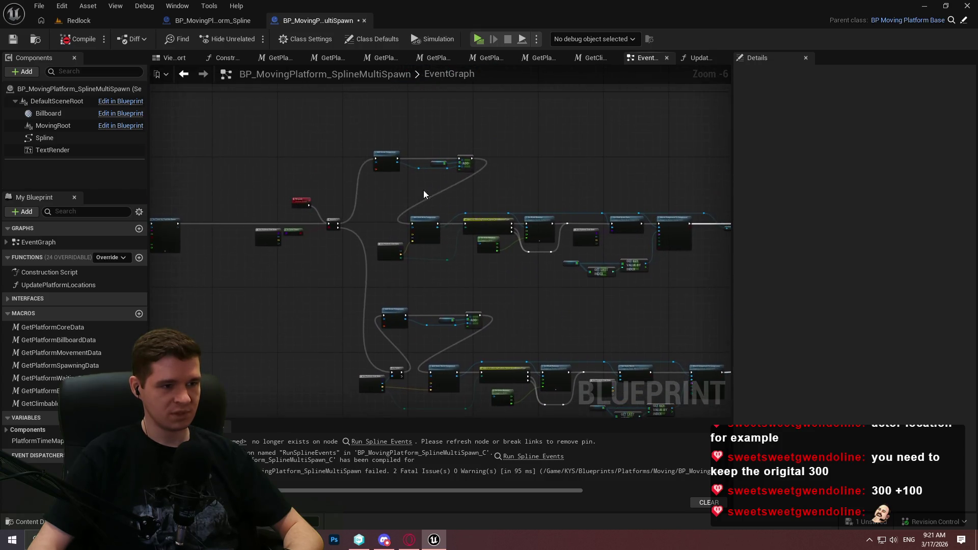
scroll(423, 190, "up", 3)
scroll(567, 276, "down", 2)
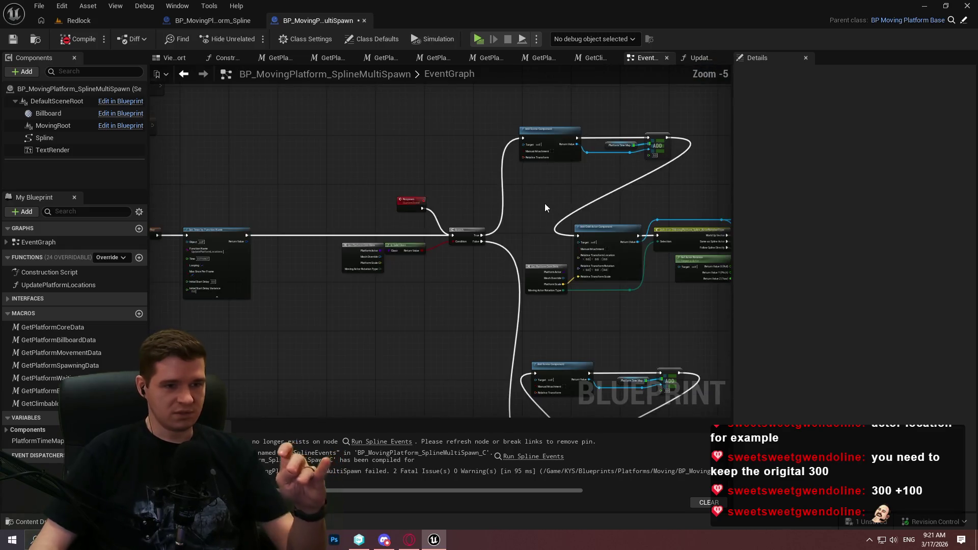
scroll(545, 208, "down", 1)
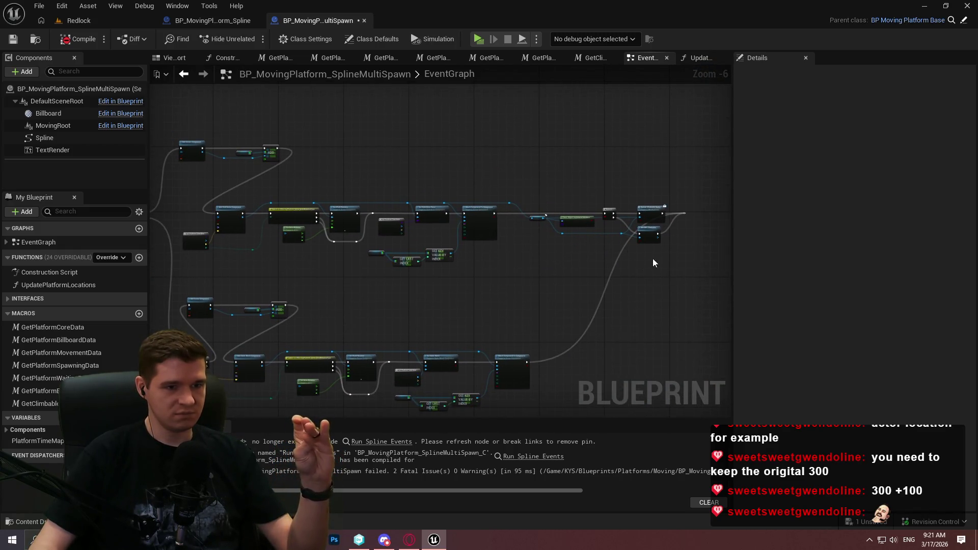
mouse_move(655, 262)
left_mouse_down()
mouse_move(289, 194)
mouse_move(204, 189)
left_mouse_up()
left_click_drag(287, 193, 368, 131)
Select the reroute node, then marquee-select the lower row of nodes
scroll(326, 153, "up", 4)
scroll(562, 259, "down", 4)
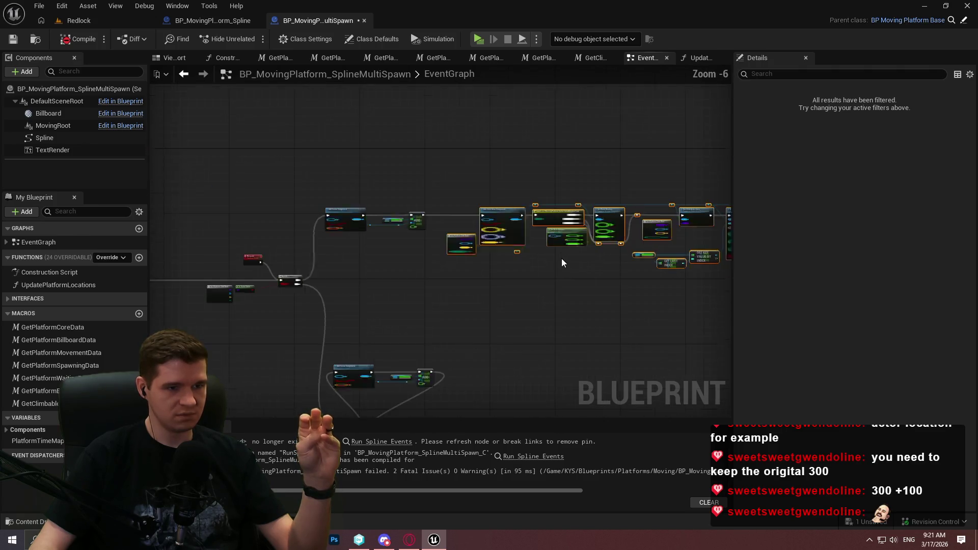
scroll(561, 258, "up", 5)
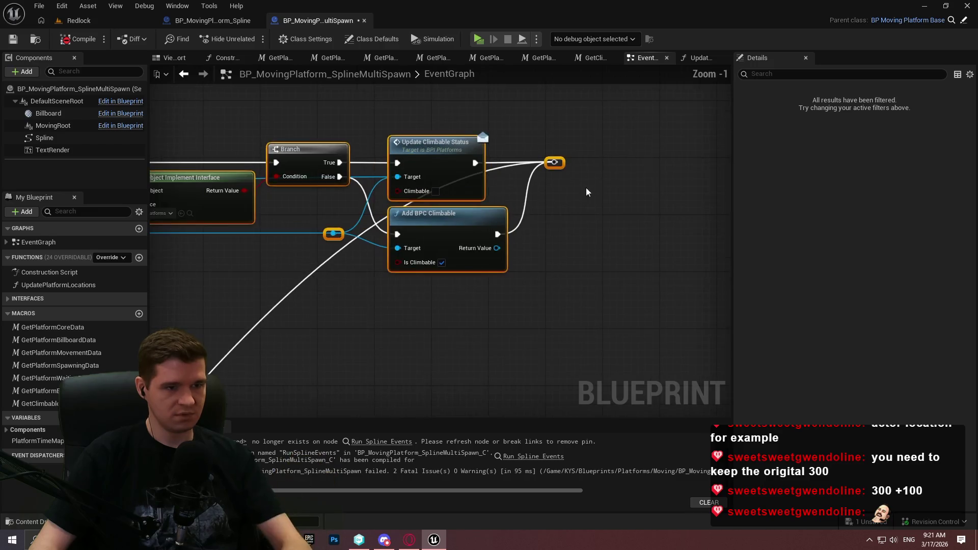
left_click_drag(585, 187, 536, 153)
scroll(557, 167, "down", 6)
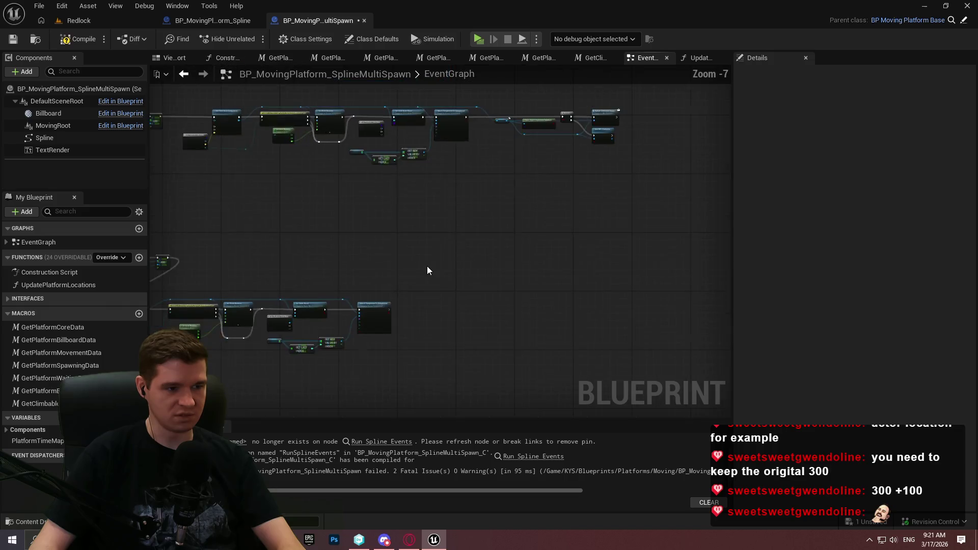
mouse_move(677, 349)
left_mouse_down()
mouse_move(327, 262)
mouse_move(354, 276)
mouse_move(618, 120)
mouse_move(566, 123)
left_mouse_up()
scroll(339, 265, "up", 3)
scroll(354, 276, "up", 2)
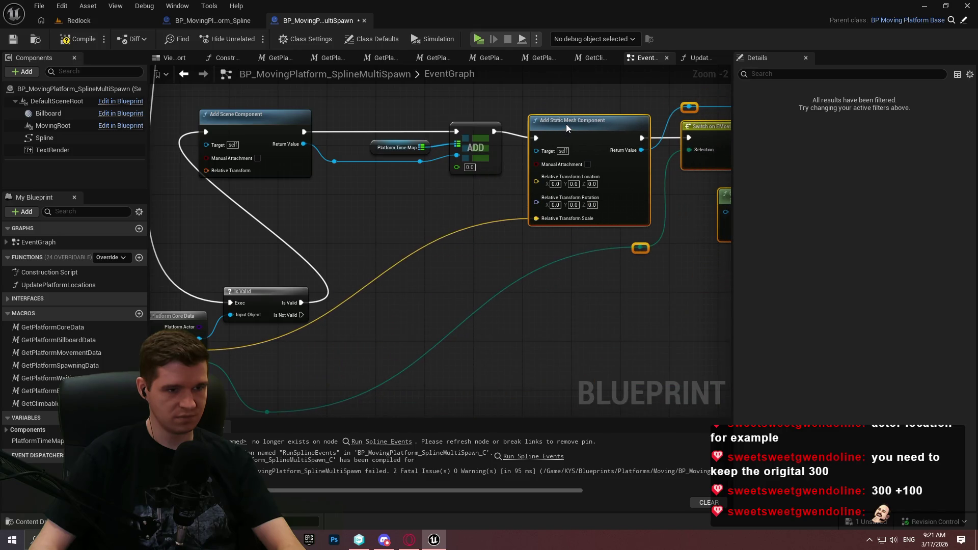
Duplicate Get Platform Core Data and wire its Platform Scale and Rotation Type into the mesh chain
left_click(168, 316)
key("ctrl+c")
key("ctrl+v")
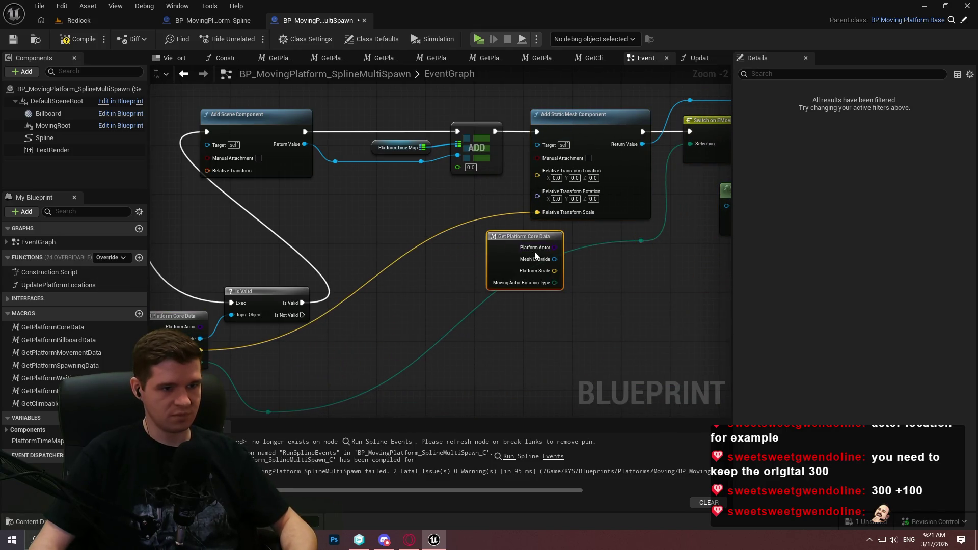
mouse_move(554, 270)
left_mouse_down()
mouse_move(550, 214)
mouse_move(658, 237)
mouse_move(641, 241)
left_mouse_up()
mouse_move(514, 243)
left_mouse_down()
mouse_move(454, 212)
mouse_move(474, 199)
left_mouse_up()
left_click(572, 240)
Copy and paste the whole spawn node chain to duplicate it below
scroll(571, 240, "down", 4)
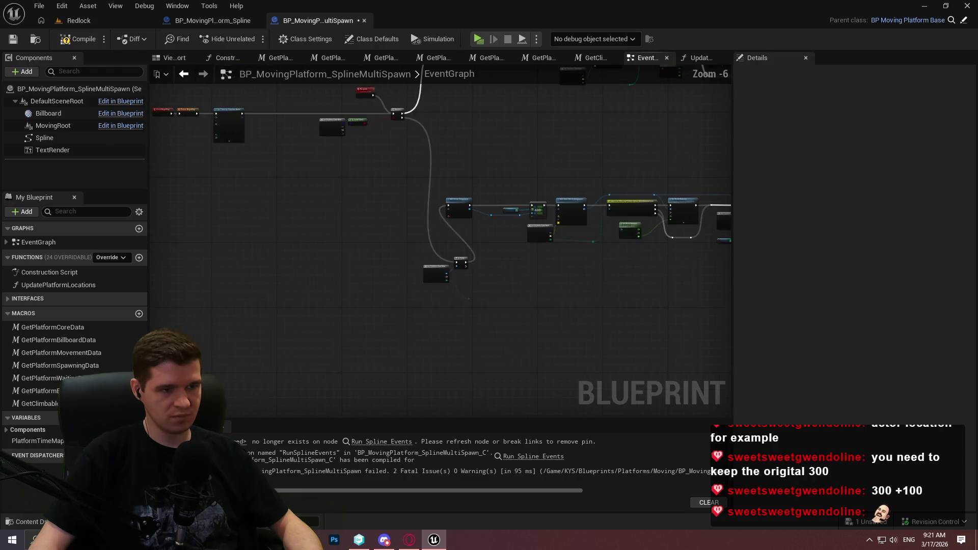
left_click_drag(301, 295, 235, 271)
mouse_move(699, 258)
left_mouse_down()
mouse_move(288, 152)
mouse_move(249, 154)
left_mouse_up()
scroll(233, 182, "up", 2)
key("ctrl+c")
key("ctrl+v")
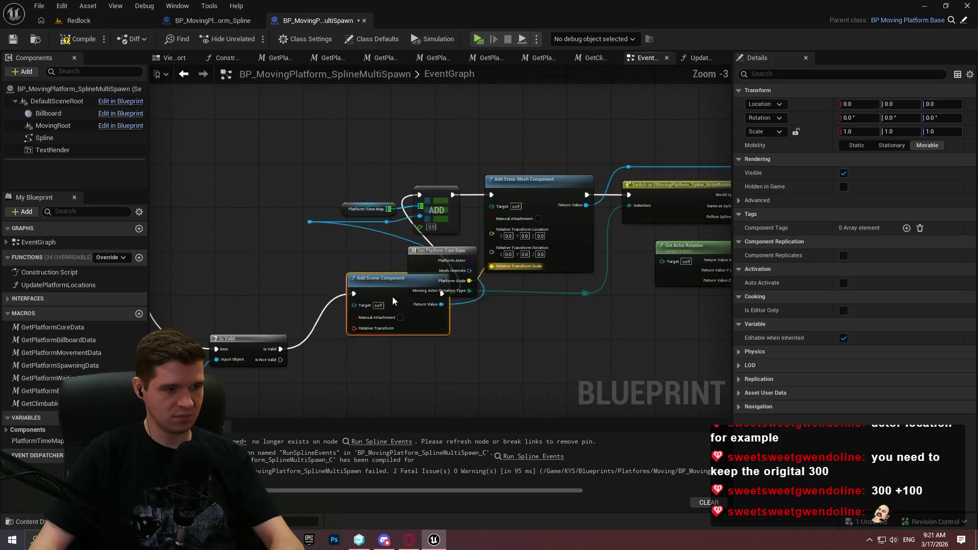
Select the duplicated lower chain, then compile and save the blueprint
scroll(476, 332, "down", 3)
scroll(476, 332, "down", 1)
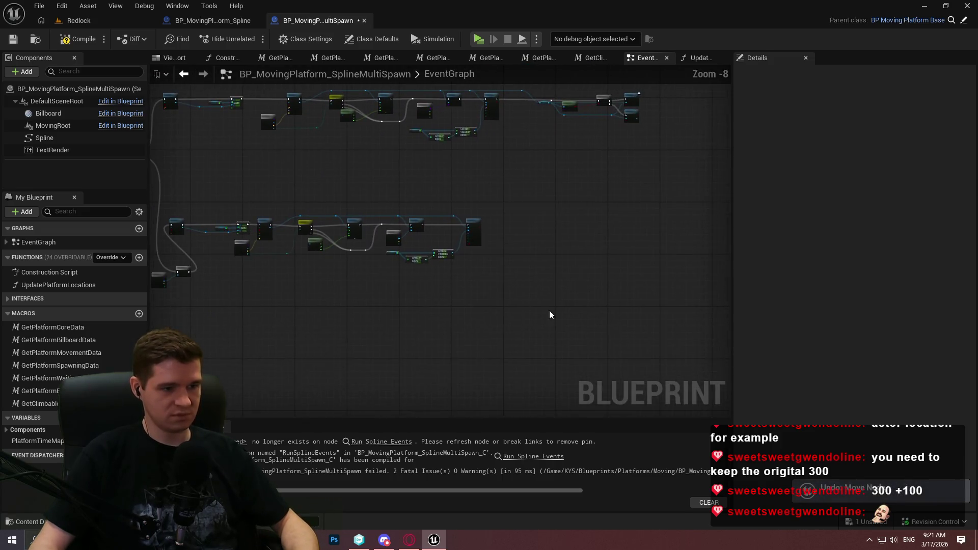
mouse_move(548, 312)
left_mouse_down()
mouse_move(199, 192)
mouse_move(173, 194)
left_mouse_up()
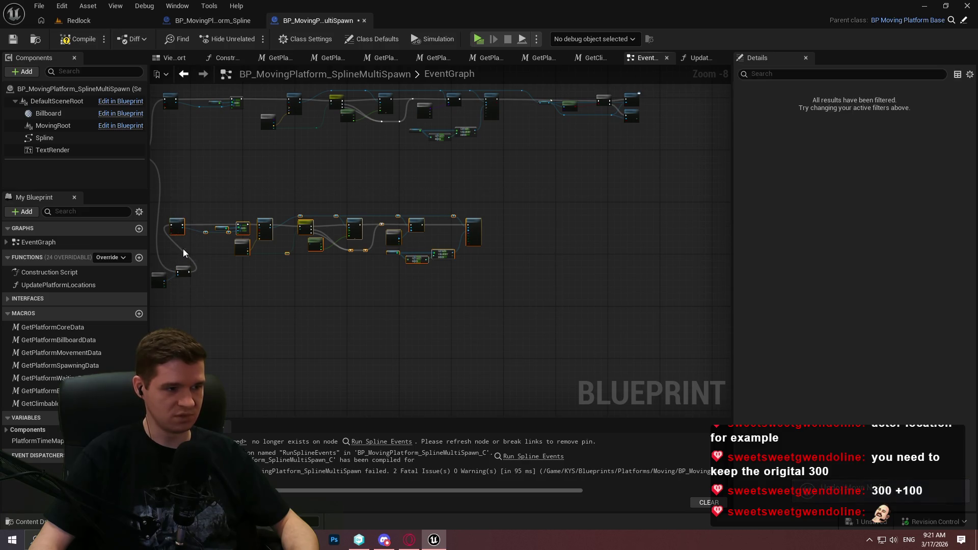
scroll(182, 249, "up", 5)
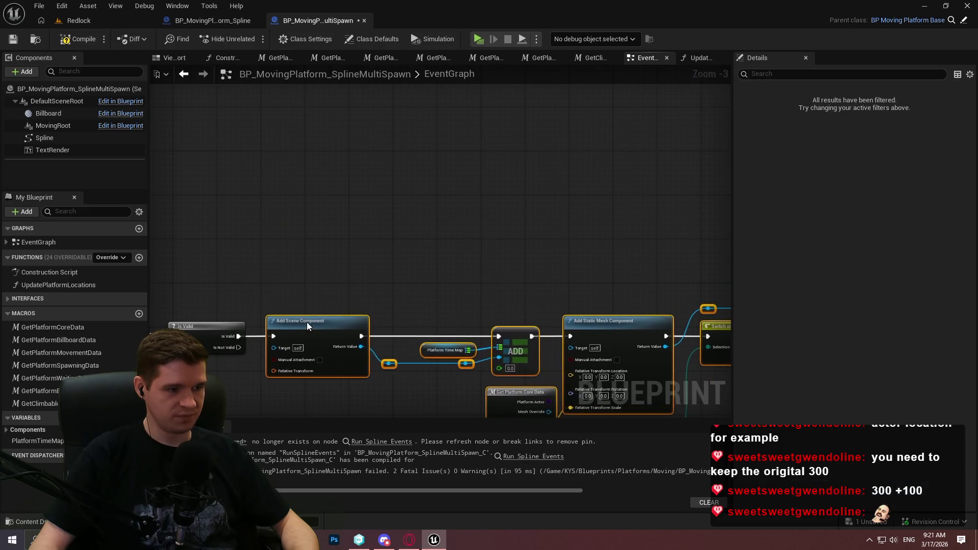
scroll(363, 216, "down", 3)
left_click_drag(364, 216, 316, 282)
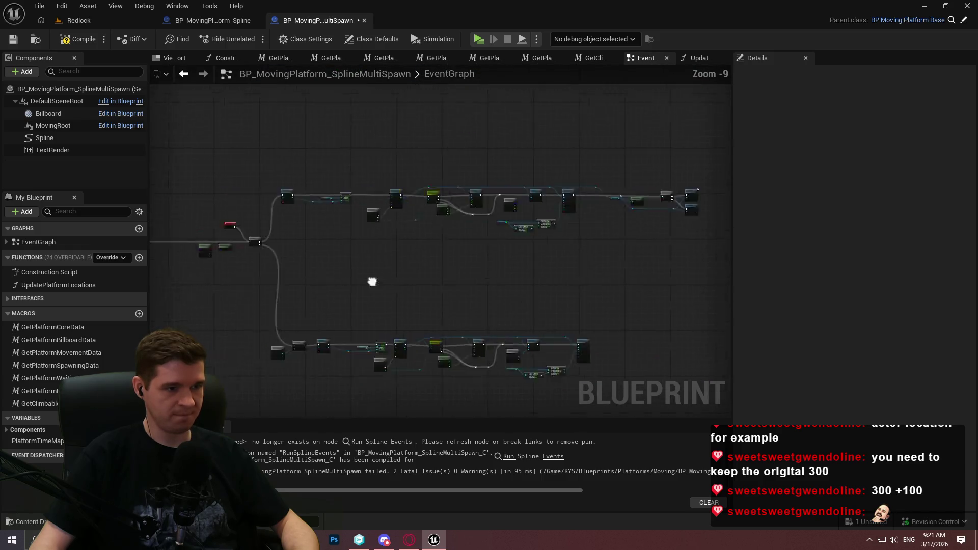
scroll(357, 260, "up", 3)
left_click(76, 39)
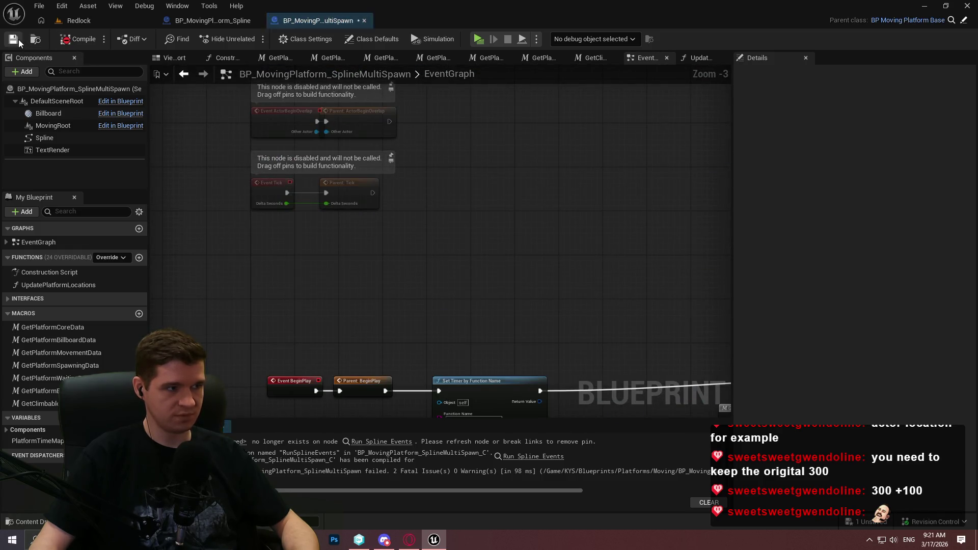
left_click(15, 39)
Delete the Run Spline Events comment group and its nodes
scroll(615, 265, "down", 1)
left_click_drag(627, 278, 500, 207)
scroll(499, 212, "down", 6)
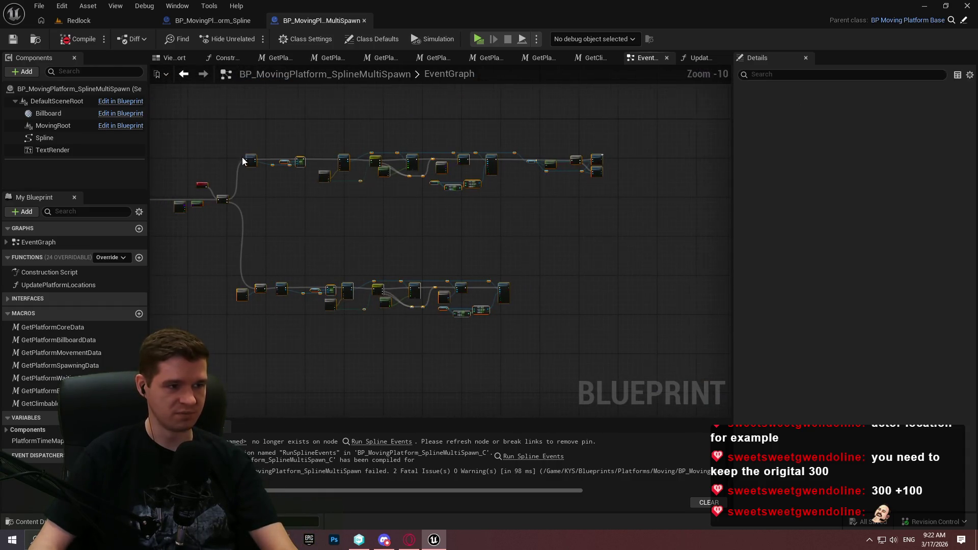
left_click(335, 219)
scroll(663, 213, "up", 2)
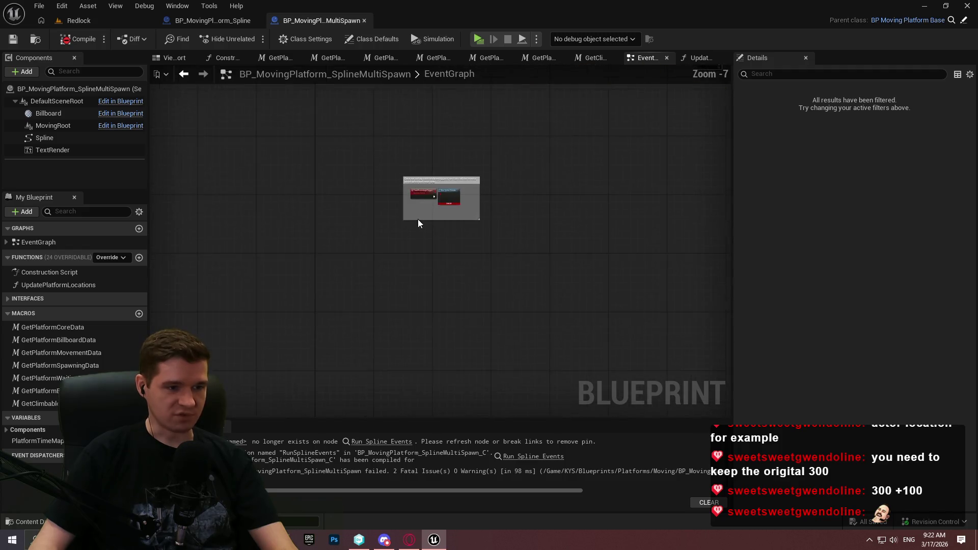
scroll(418, 219, "up", 8)
mouse_move(556, 314)
left_mouse_down()
mouse_move(316, 163)
mouse_move(220, 89)
left_mouse_up()
key("Delete")
Recompile and save the blueprint, then return to the Redlock level
scroll(485, 148, "down", 5)
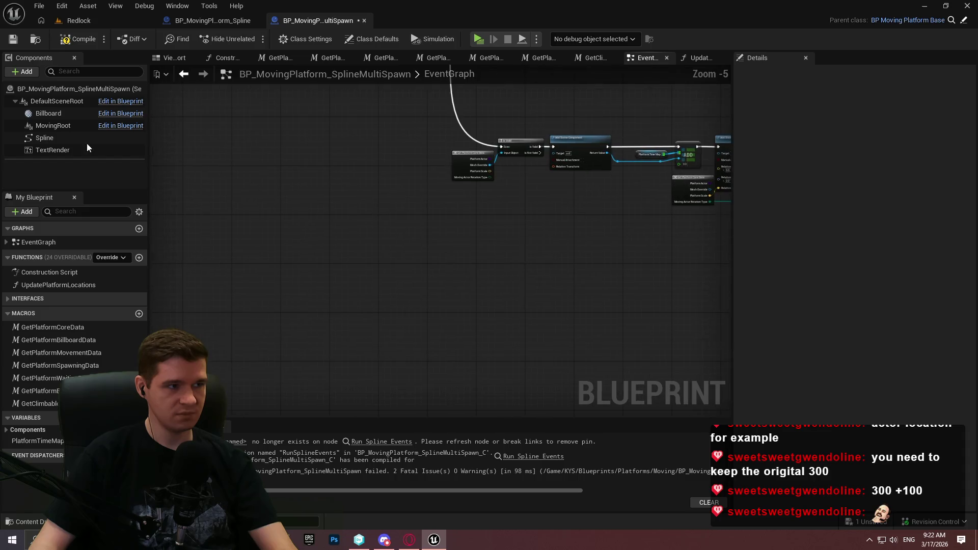
left_click(80, 40)
left_click(13, 39)
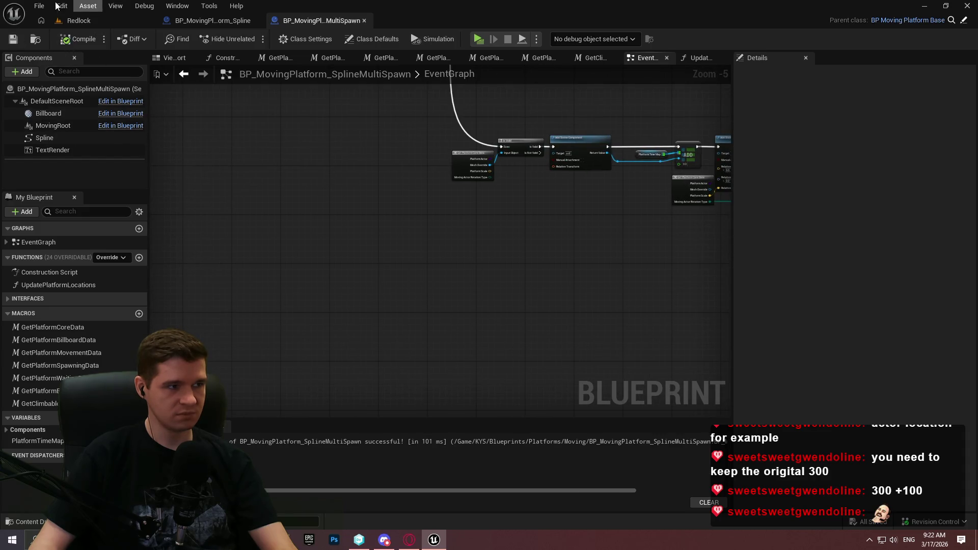
left_click(40, 5)
left_click(78, 81)
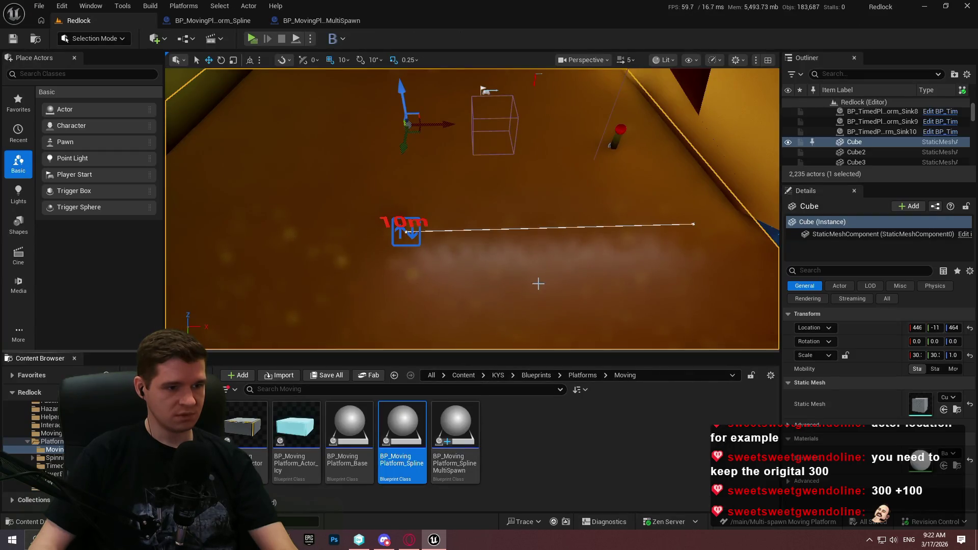
Place a MultiSpawn platform in the level and move it onto Spline28's spot
left_click_drag(537, 283, 560, 285)
left_click_drag(451, 439, 449, 302)
left_click(444, 209)
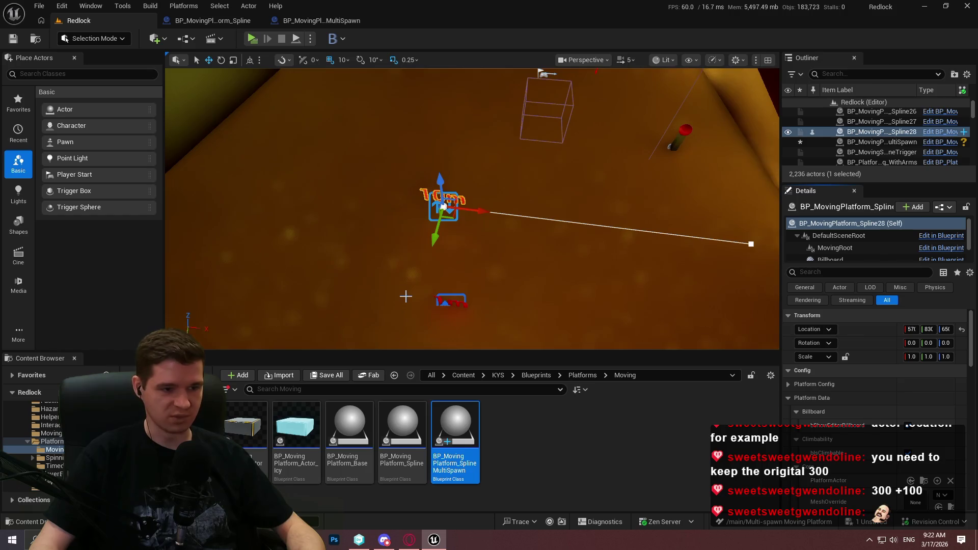
left_click(451, 302)
left_click_drag(449, 301, 447, 199)
Drag the upper spline's end point farther along the floor to lengthen it
left_click(483, 172)
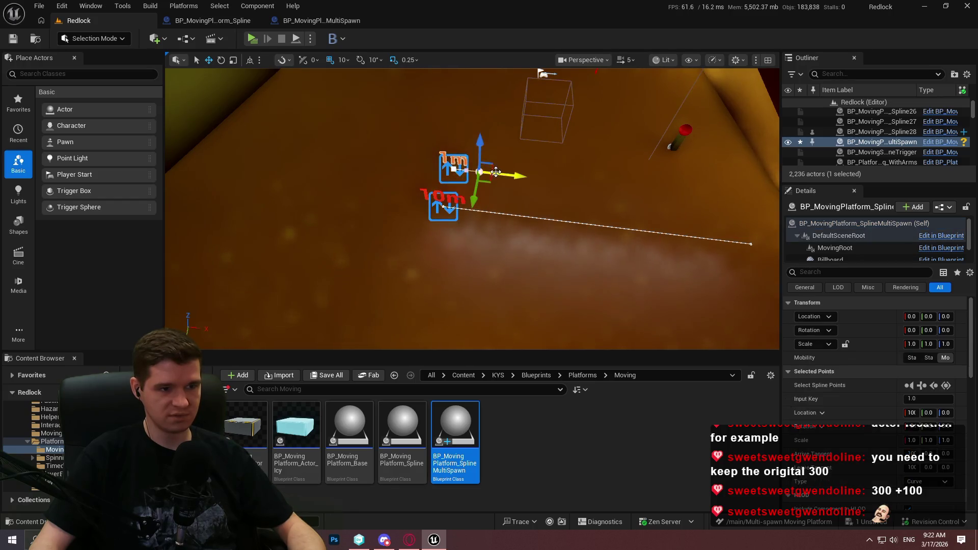
left_click_drag(482, 172, 763, 201)
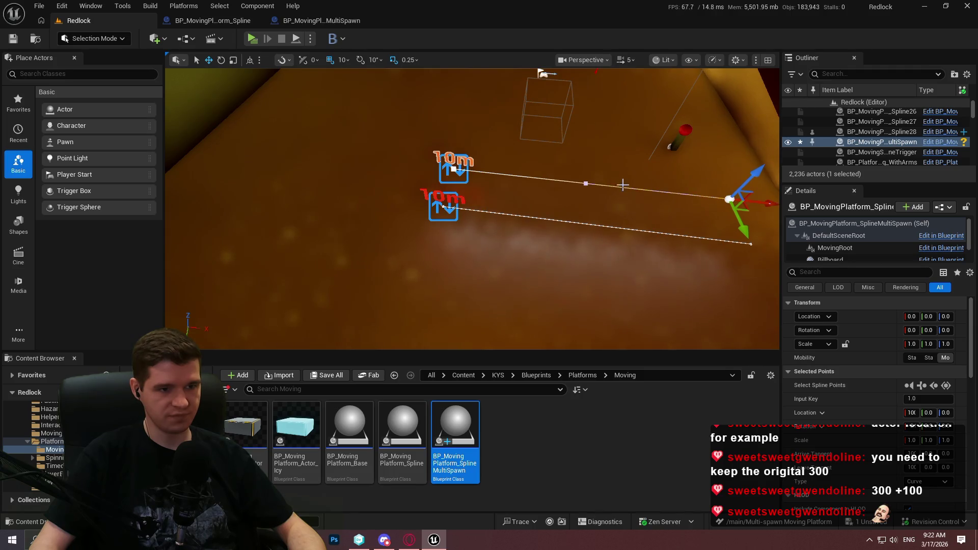
left_click(668, 282)
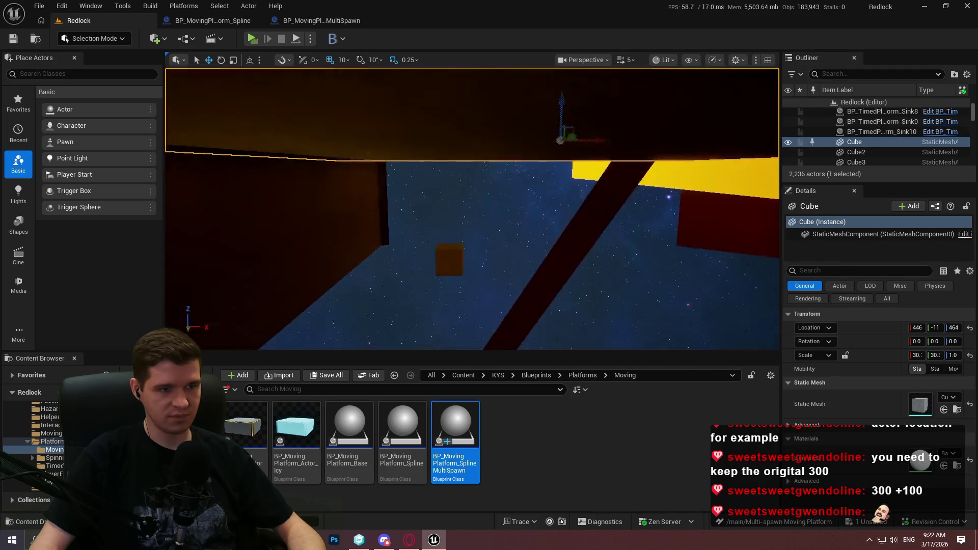
scroll(472, 209, "down", 1)
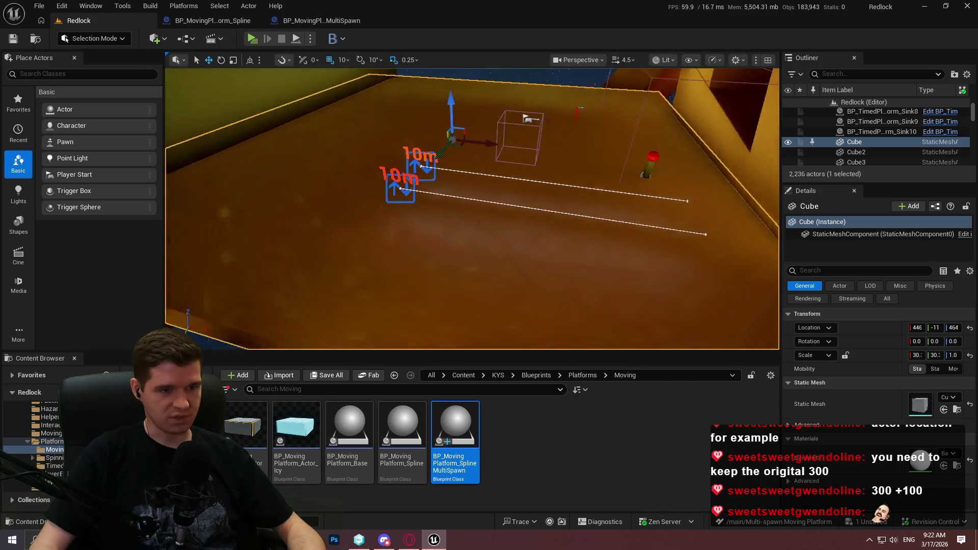
key("w")
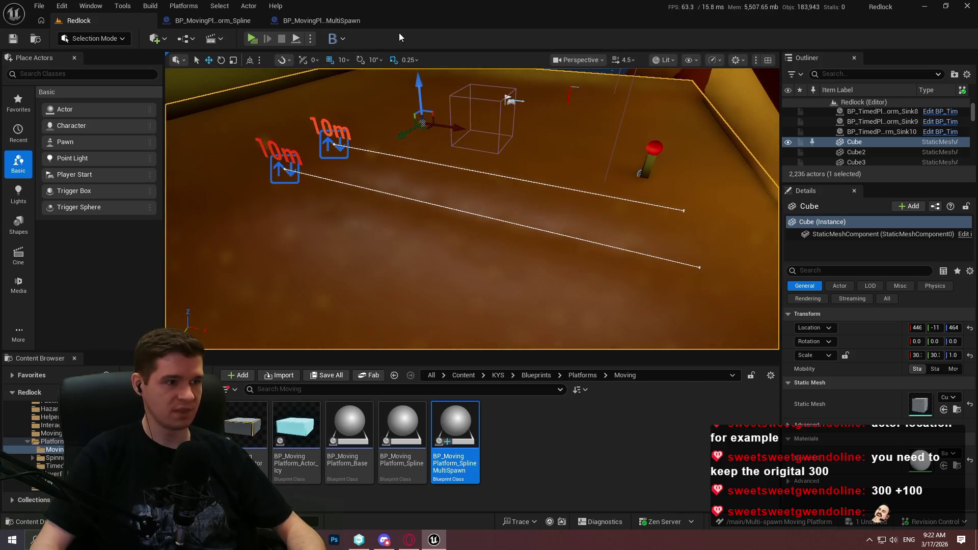
Save all modified assets and the level with File > Save All
left_click(41, 20)
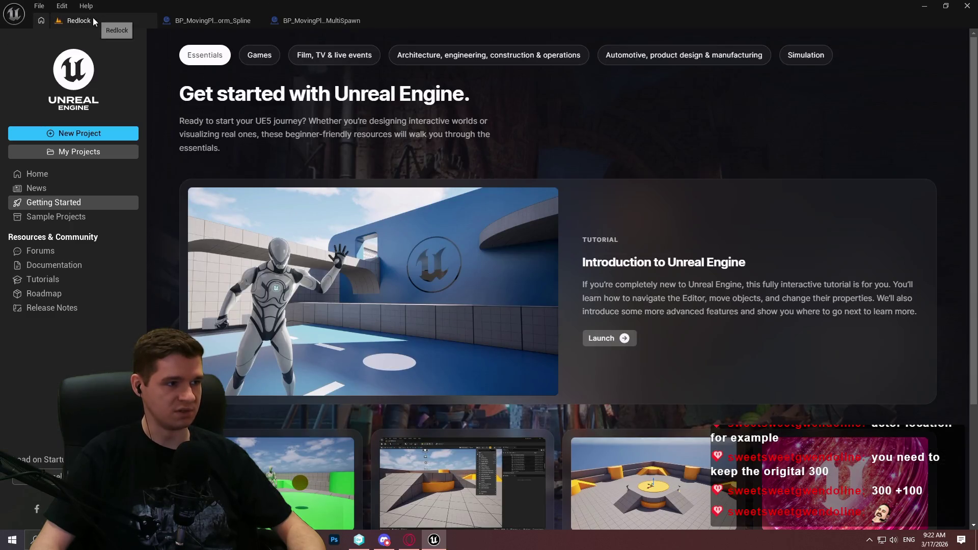
left_click(93, 16)
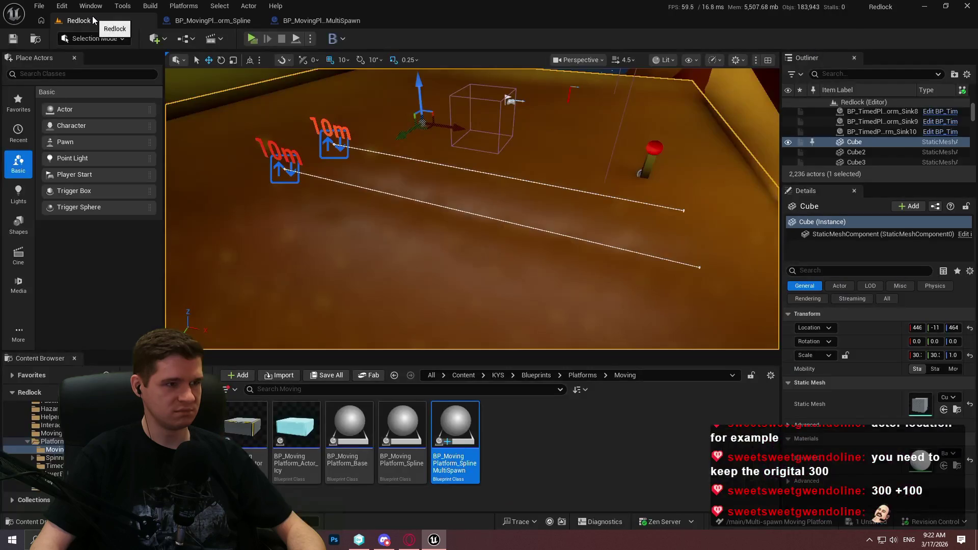
left_click(40, 6)
left_click(130, 152)
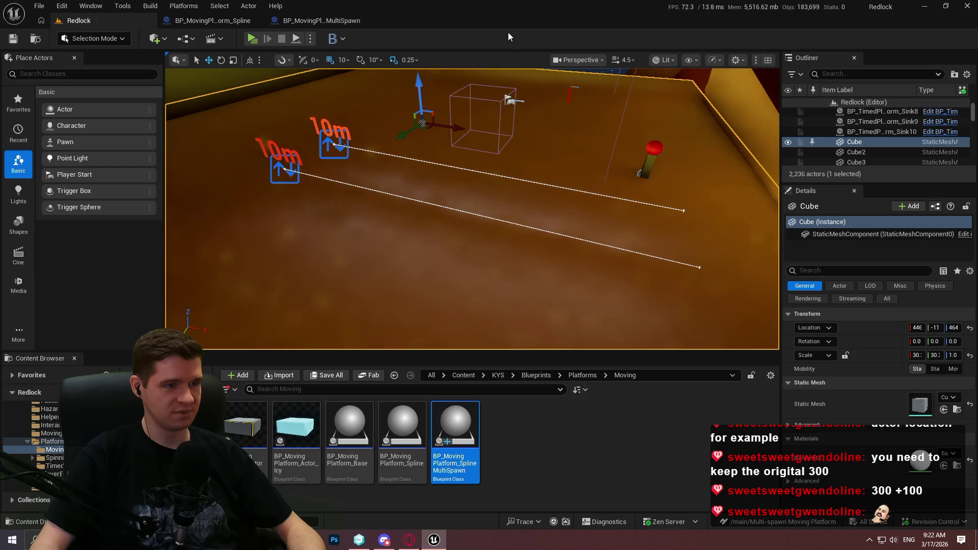
mouse_move(552, 122)
left_mouse_down()
mouse_move(552, 153)
mouse_move(552, 127)
left_mouse_up()
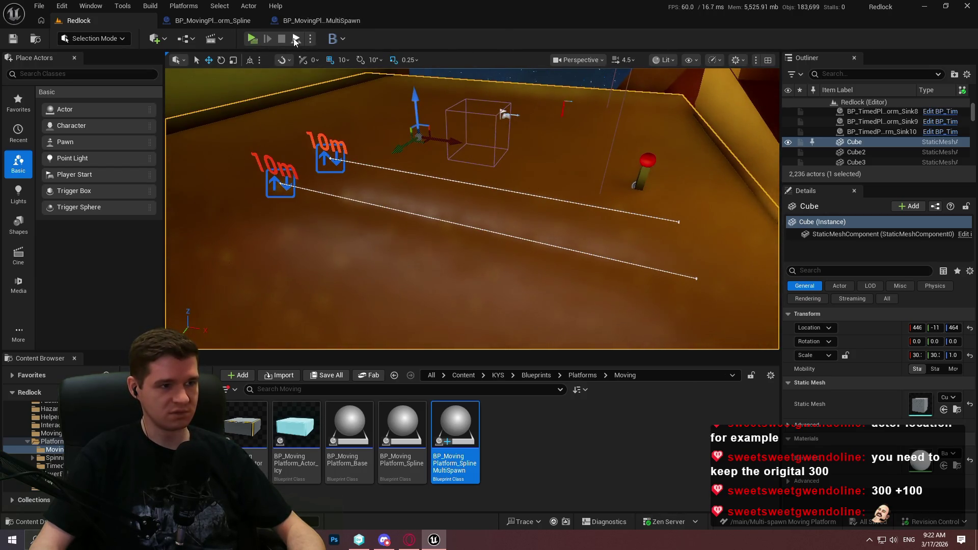
Play-test the level to watch the platforms slide, then stop
left_click(252, 39)
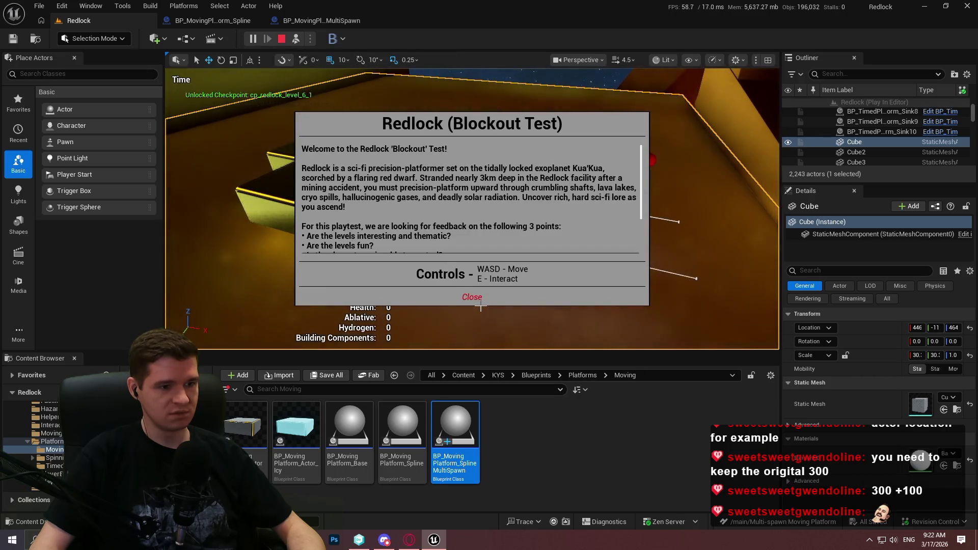
left_click(476, 297)
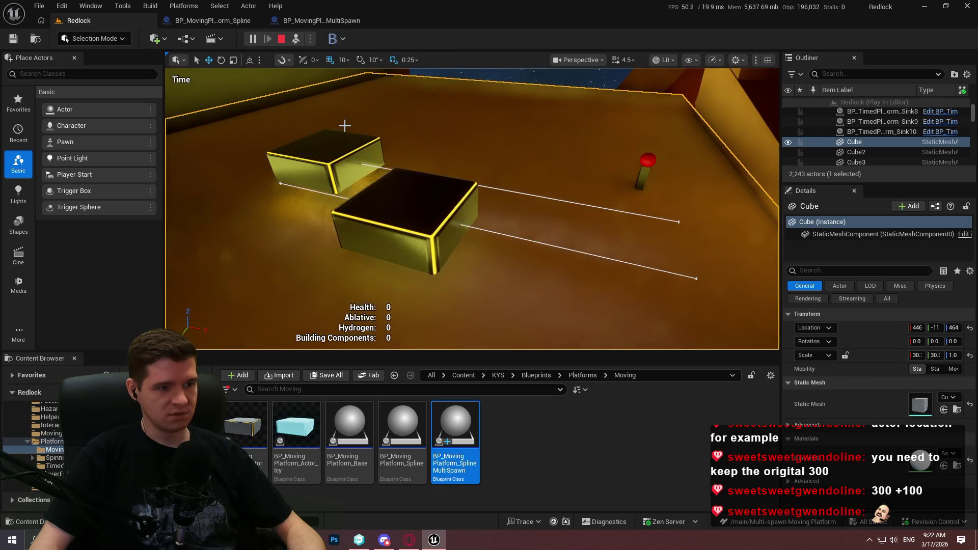
left_click(281, 39)
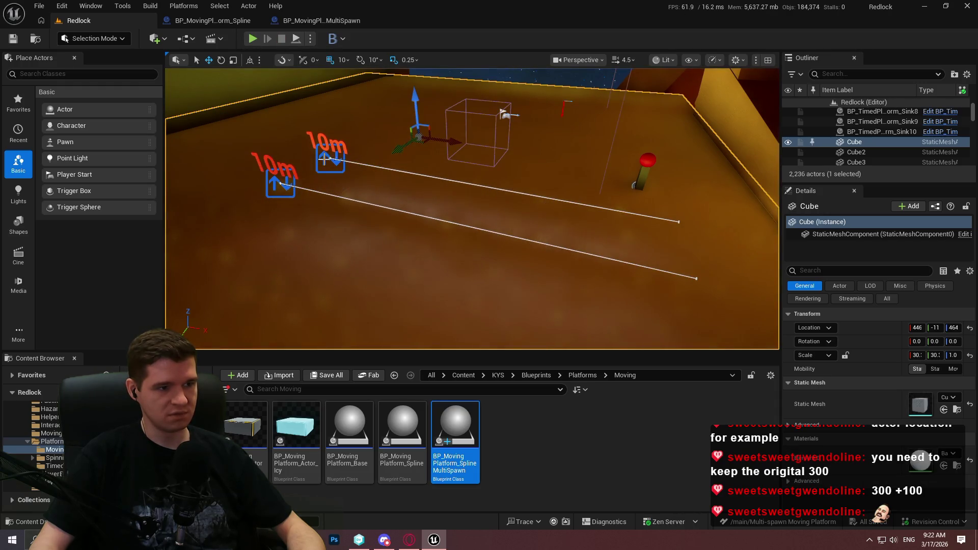
Shift the multi-spawn platform actor sideways along Y and return to its Blueprint graph
left_click(324, 158)
left_click_drag(297, 174, 328, 149)
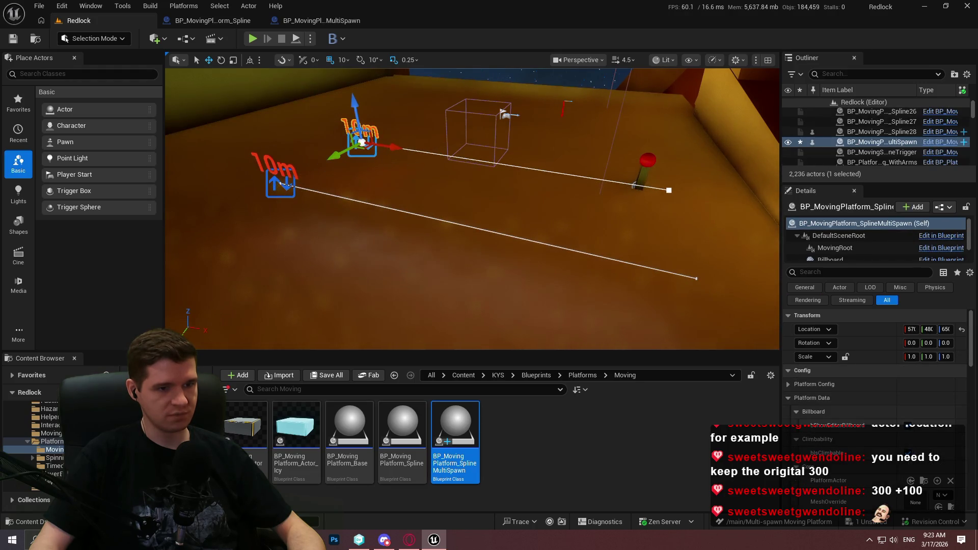
mouse_move(472, 209)
left_mouse_down()
mouse_move(479, 204)
mouse_move(458, 214)
mouse_move(482, 203)
mouse_move(432, 191)
left_mouse_up()
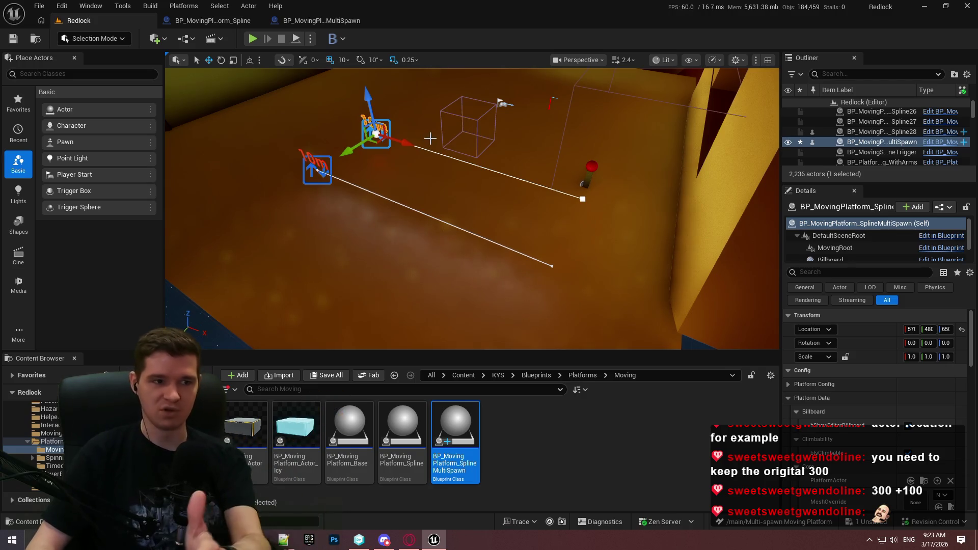
left_click(326, 21)
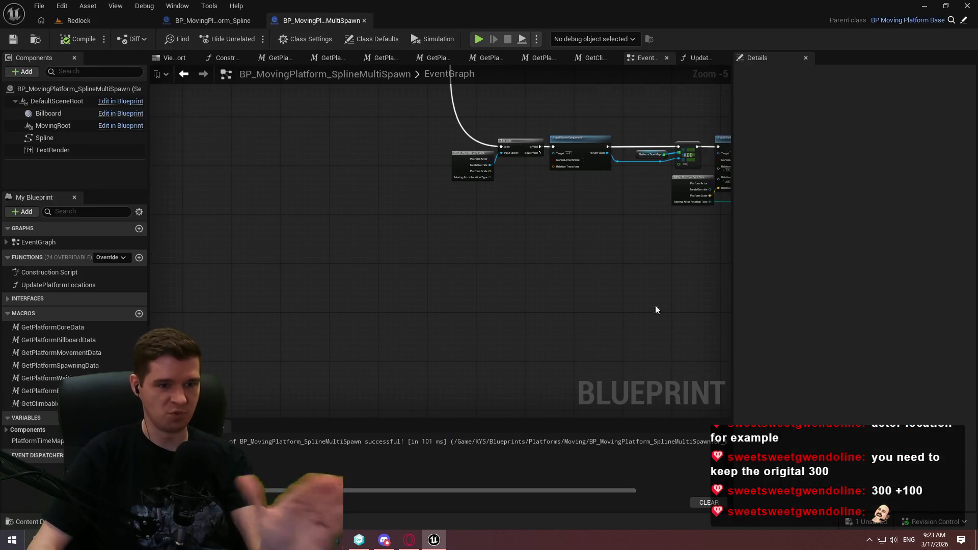
Open the UpdatePlatformLocations function graph from the timer that calls it
scroll(561, 200, "up", 3)
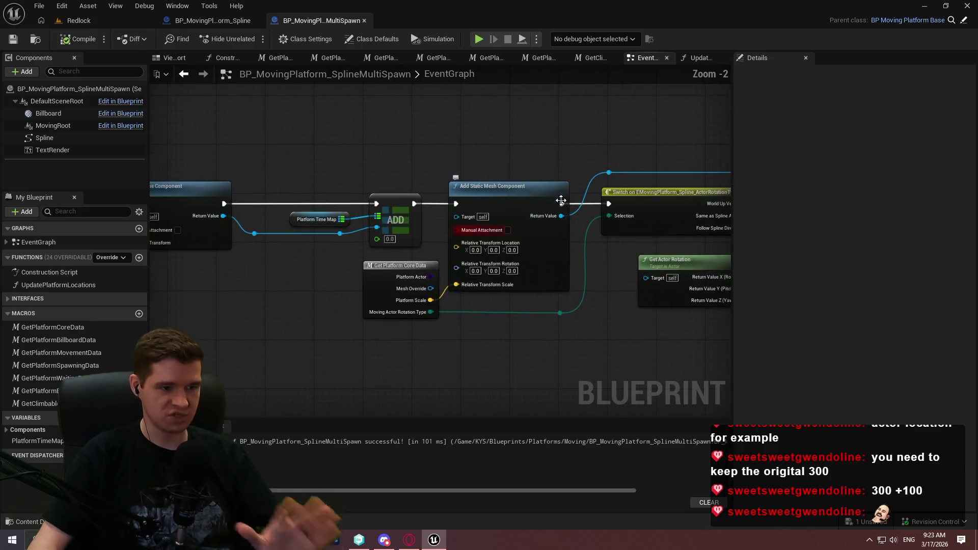
scroll(540, 172, "down", 3)
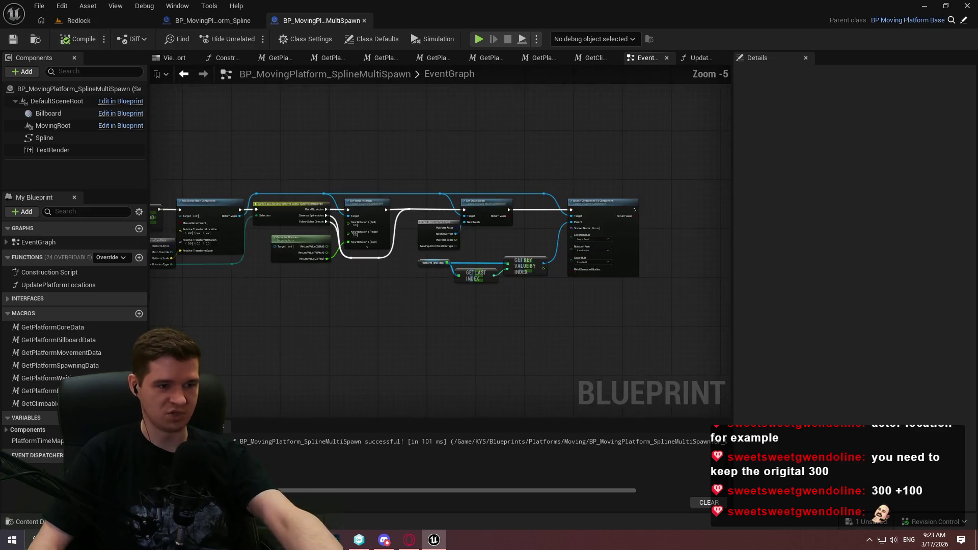
mouse_move(694, 155)
left_mouse_down()
mouse_move(695, 273)
mouse_move(663, 75)
mouse_move(627, 299)
left_mouse_up()
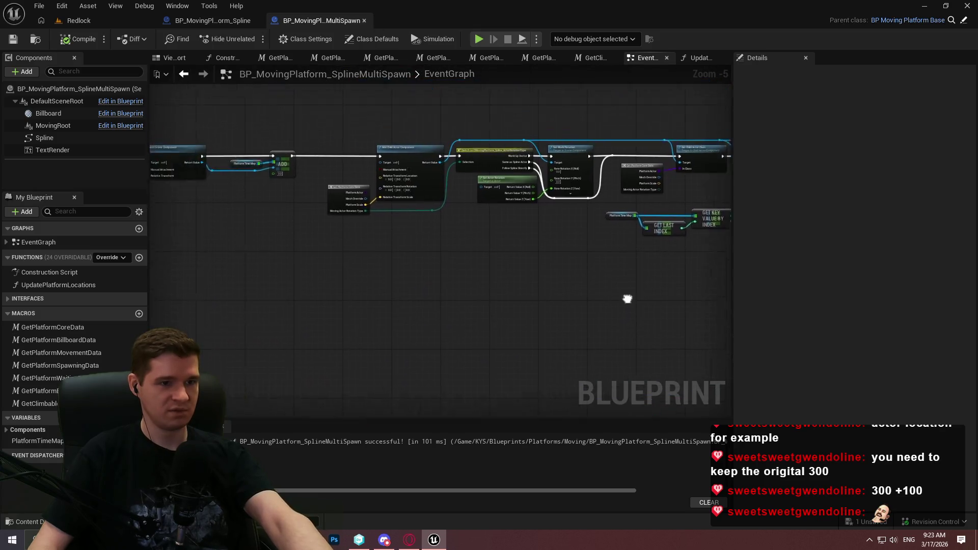
double_click(27, 286)
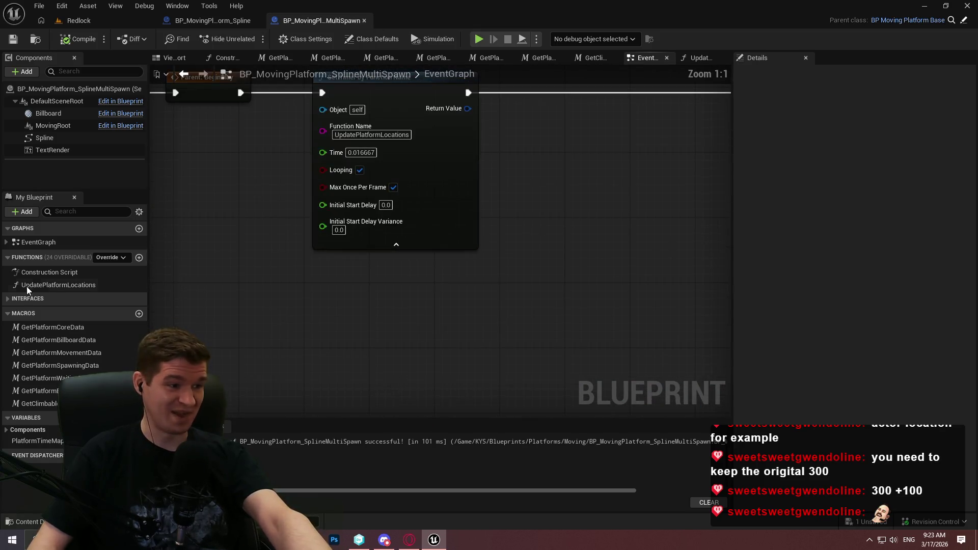
double_click(49, 287)
mouse_move(474, 327)
left_mouse_down()
mouse_move(520, 237)
mouse_move(439, 308)
mouse_move(687, 258)
mouse_move(677, 269)
mouse_move(485, 272)
left_mouse_up()
Add a Platform Time Map getter and a For Each Loop (Map) driven by the Branch True output
left_click_drag(31, 447, 552, 225)
left_click(489, 280)
scroll(489, 266, "up", 2)
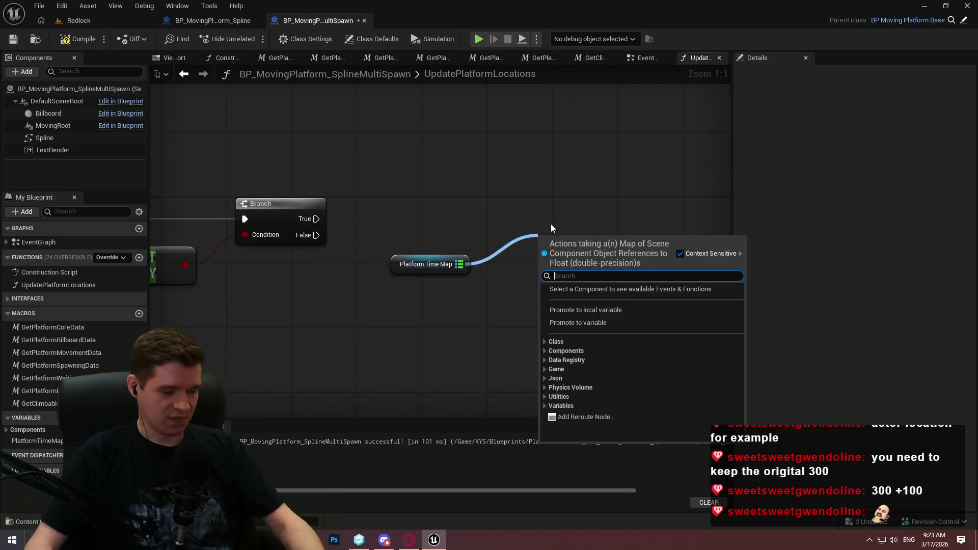
type("for each")
key("Return")
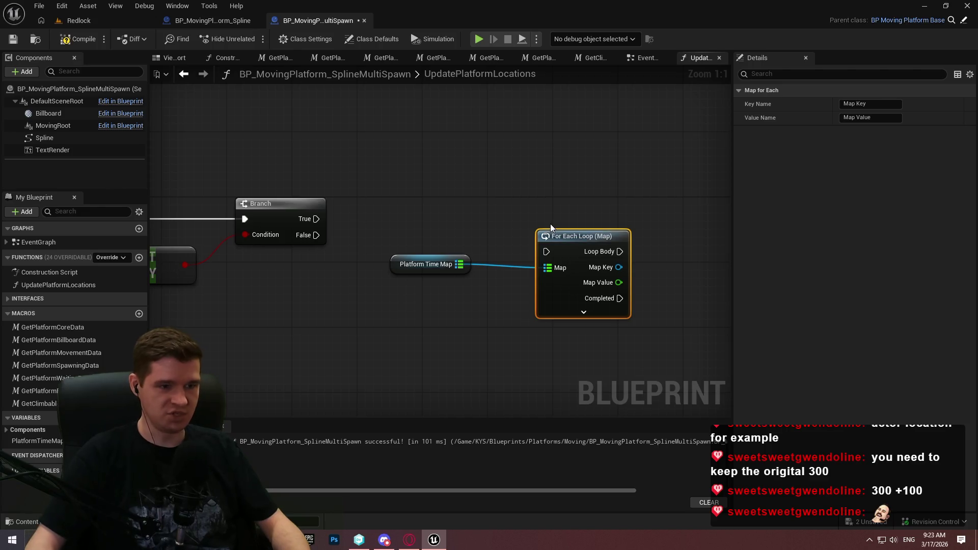
left_click_drag(546, 252, 297, 219)
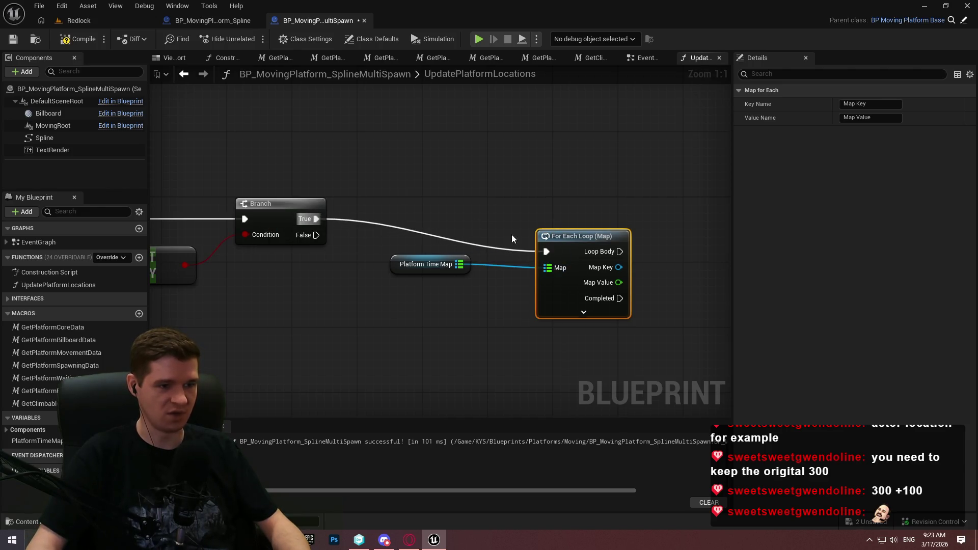
left_click_drag(553, 245, 593, 212)
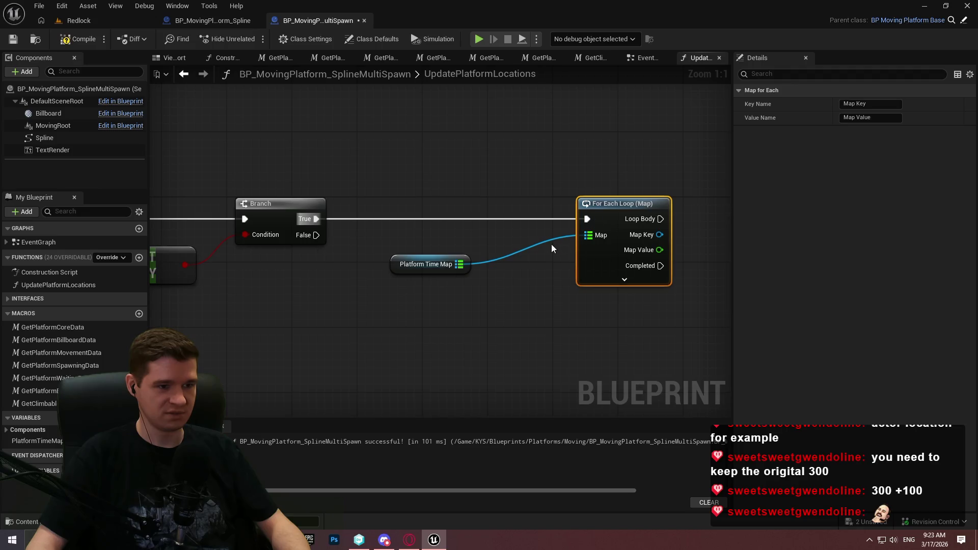
Place the Platform Time Map node beside the loop, then compile and save the Blueprint
left_click_drag(461, 265, 561, 243)
left_click_drag(531, 332, 297, 354)
left_click(298, 355)
left_click(63, 38)
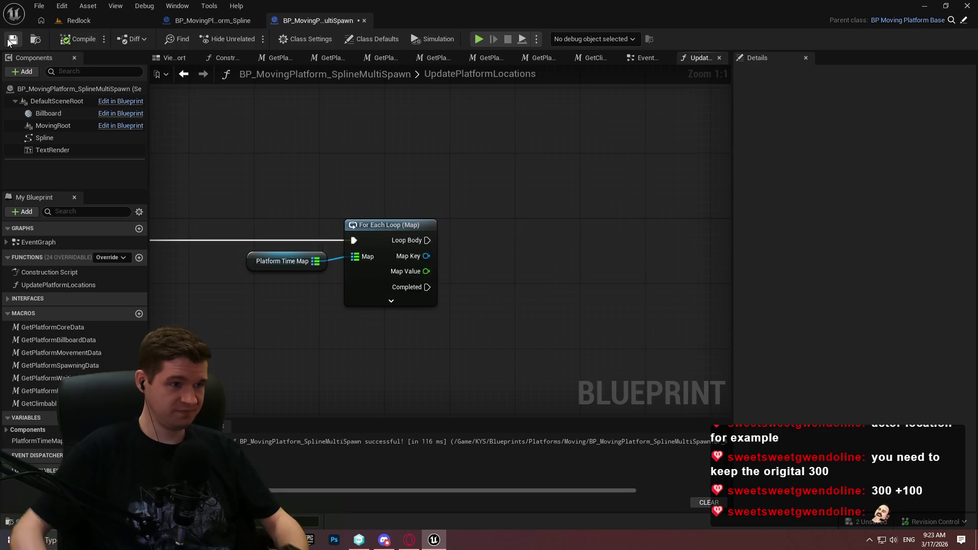
left_click(11, 40)
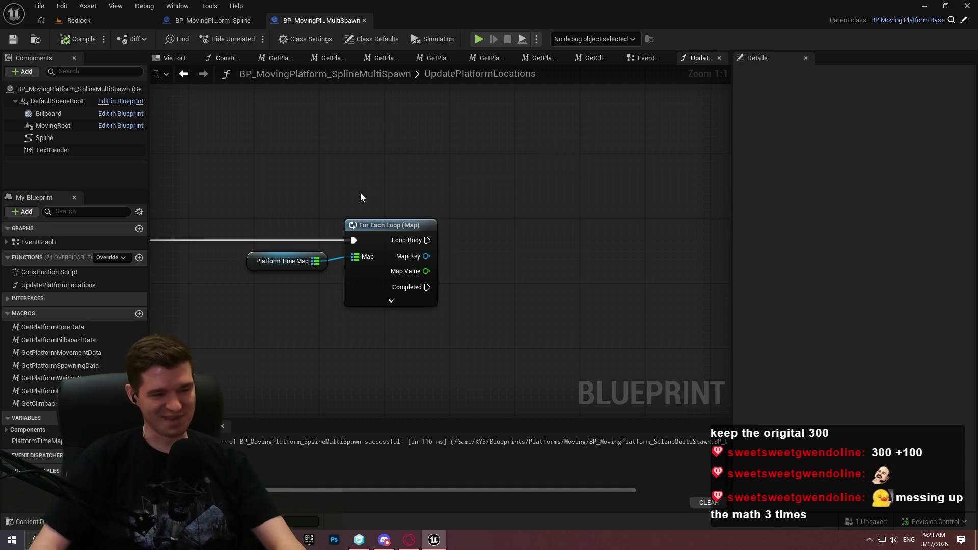
Add a Set World Location node from Map Key, then delete it
mouse_move(427, 259)
left_mouse_down()
mouse_move(488, 252)
mouse_move(536, 220)
left_mouse_up()
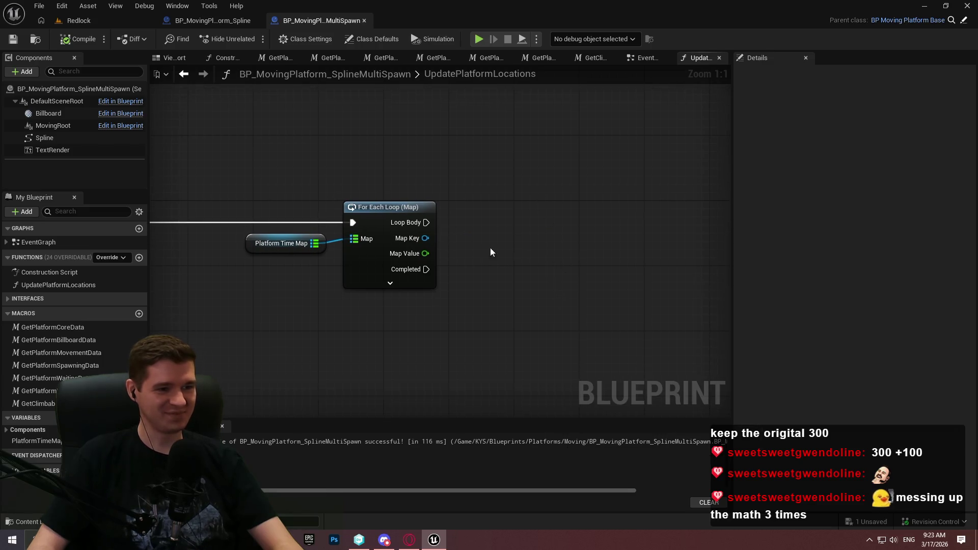
left_click_drag(426, 238, 554, 216)
type("set actor l")
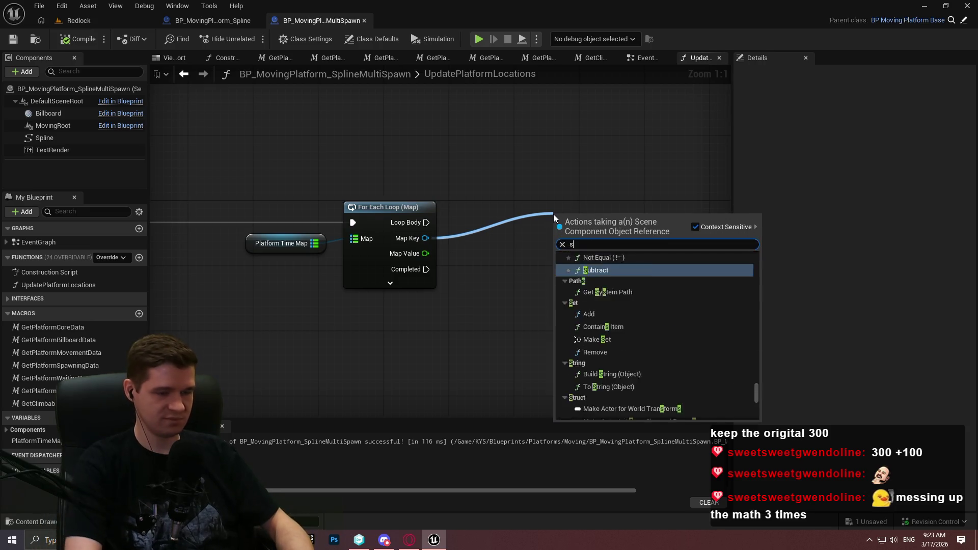
key("BackSpace")
key("BackSpace")
key("BackSpace")
type("c")
key("BackSpace")
type("world loca")
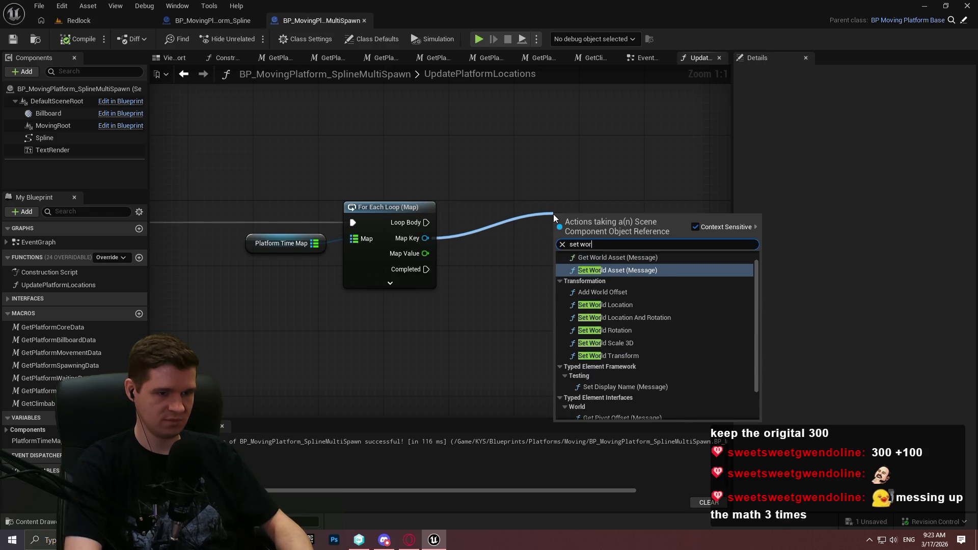
key("Return")
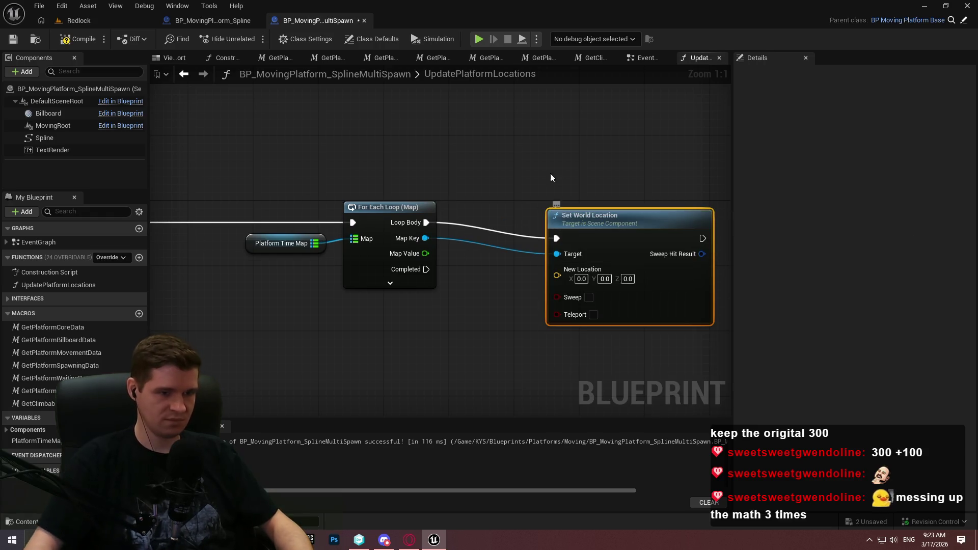
left_click(560, 255, "alt")
left_click_drag(671, 204, 804, 175)
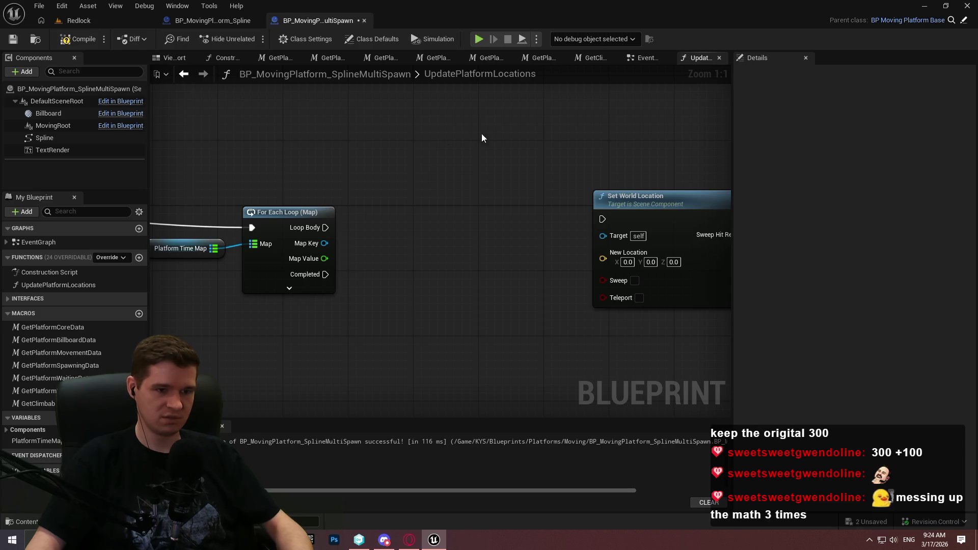
left_click_drag(513, 143, 683, 296)
key("Delete")
Add Set World Location And Rotation targeting Map Key, and drop a Spline reference into the graph
right_click(467, 214)
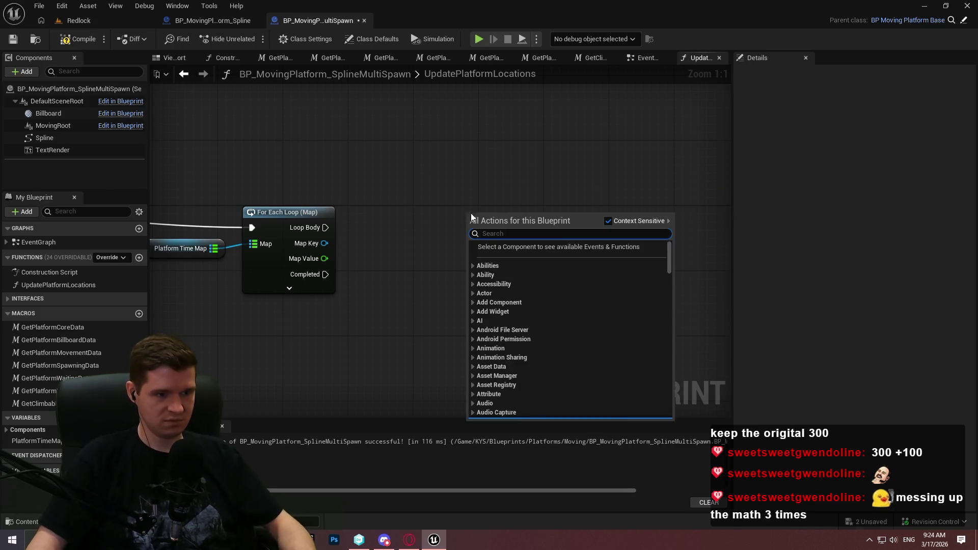
type("set")
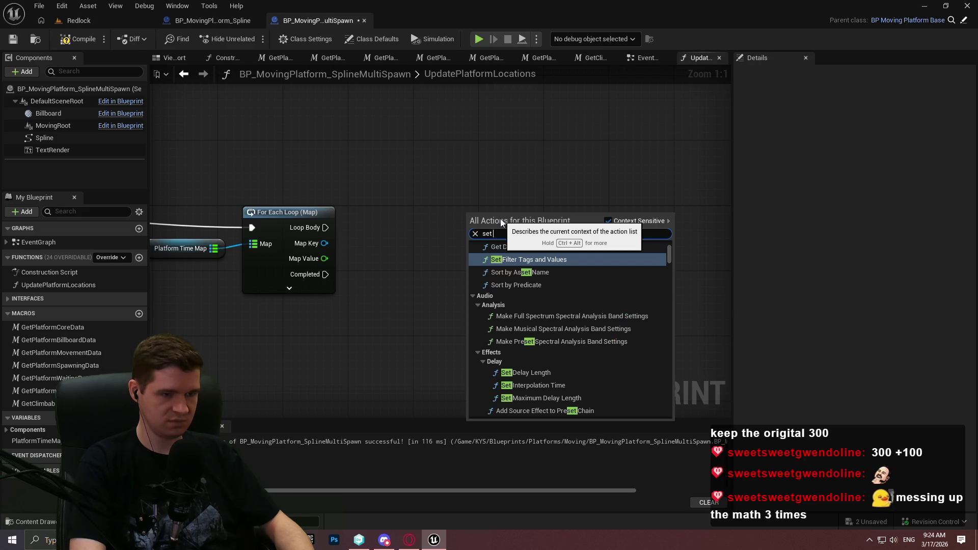
type(" world loca")
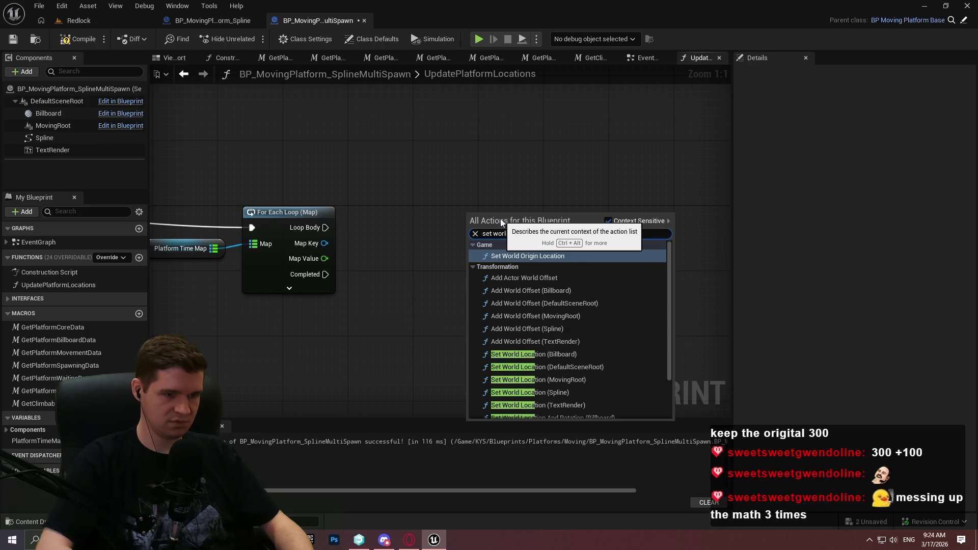
type("tion and ro")
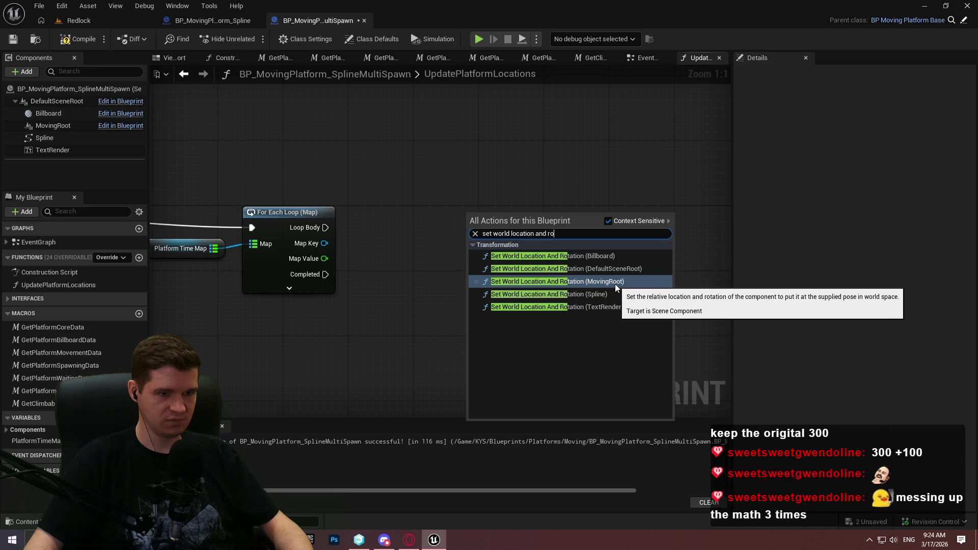
left_click(586, 188)
left_click_drag(325, 243, 506, 221)
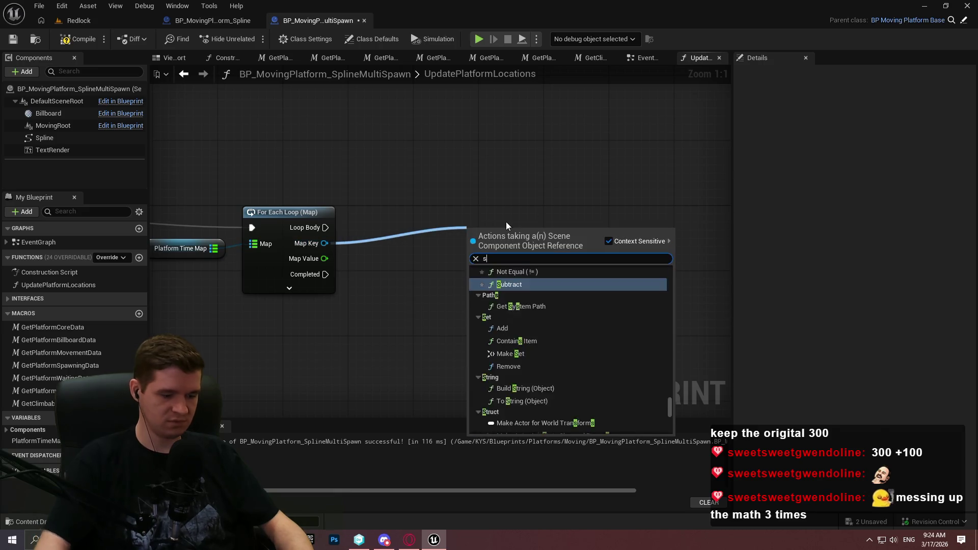
type("set world locatio")
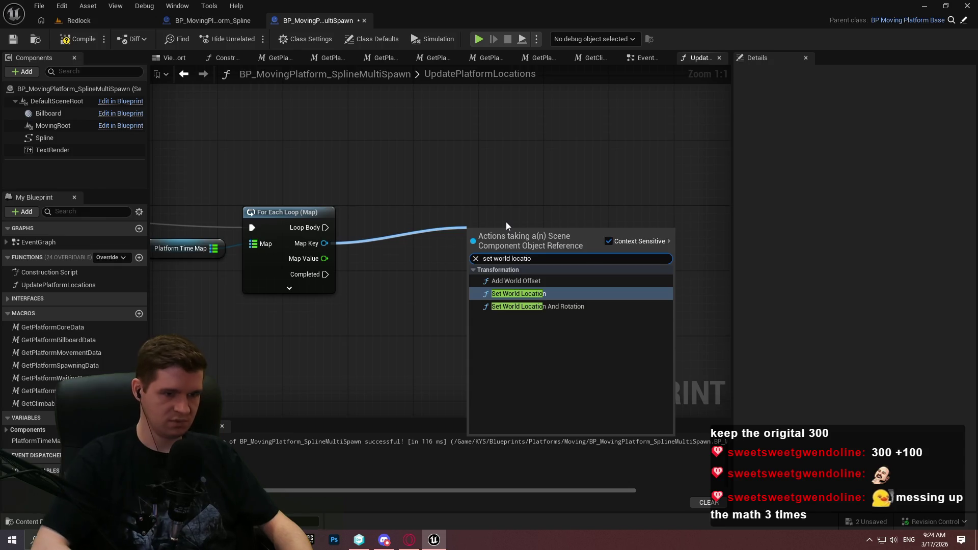
key("Down")
key("Return")
mouse_move(542, 248)
left_mouse_down()
mouse_move(592, 223)
mouse_move(671, 224)
left_mouse_up()
left_click(637, 178)
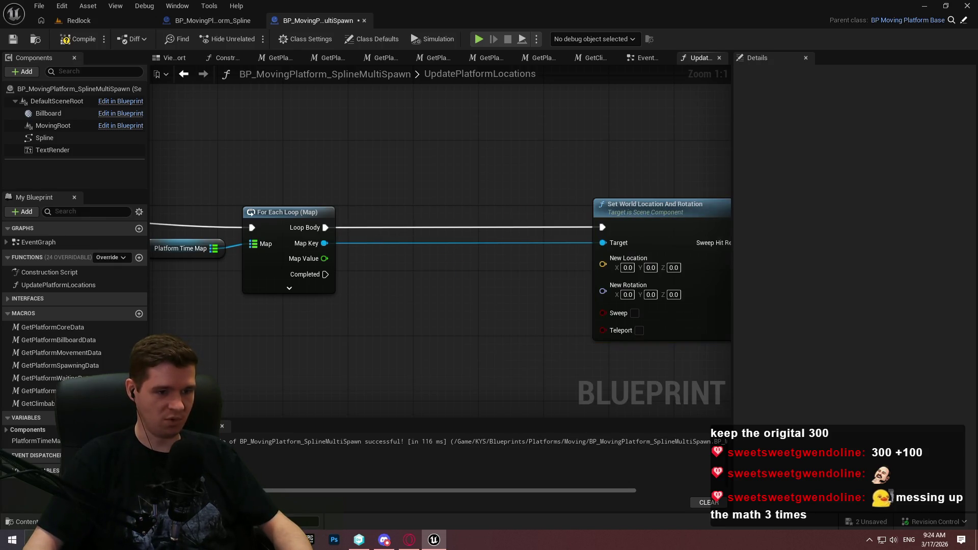
left_click_drag(570, 206, 540, 205)
mouse_move(659, 218)
left_mouse_down()
mouse_move(316, 142)
mouse_move(735, 191)
left_mouse_up()
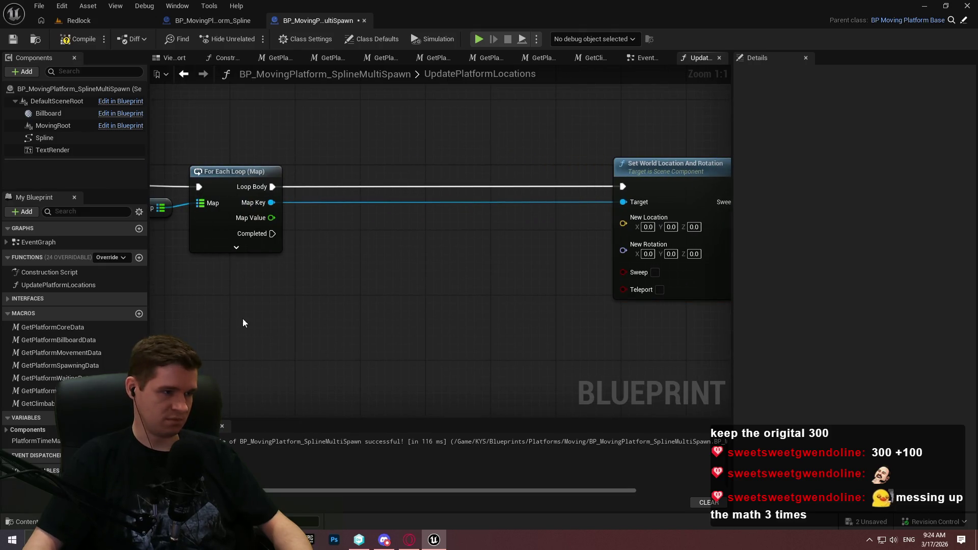
mouse_move(42, 137)
left_mouse_down()
mouse_move(272, 319)
mouse_move(267, 311)
mouse_move(391, 308)
left_mouse_up()
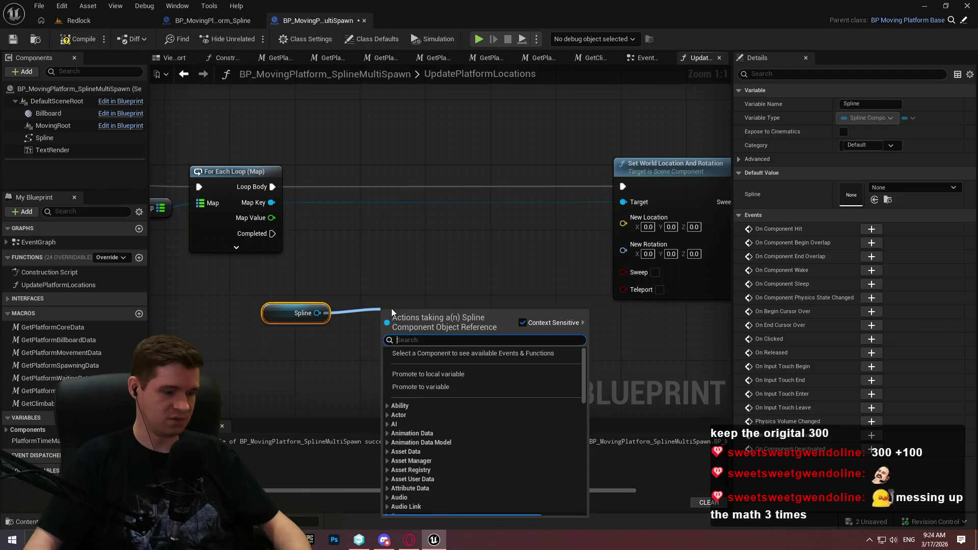
Add a Get Transform at Time node from the Spline reference and position it
type("t")
key("BackSpace")
type("get")
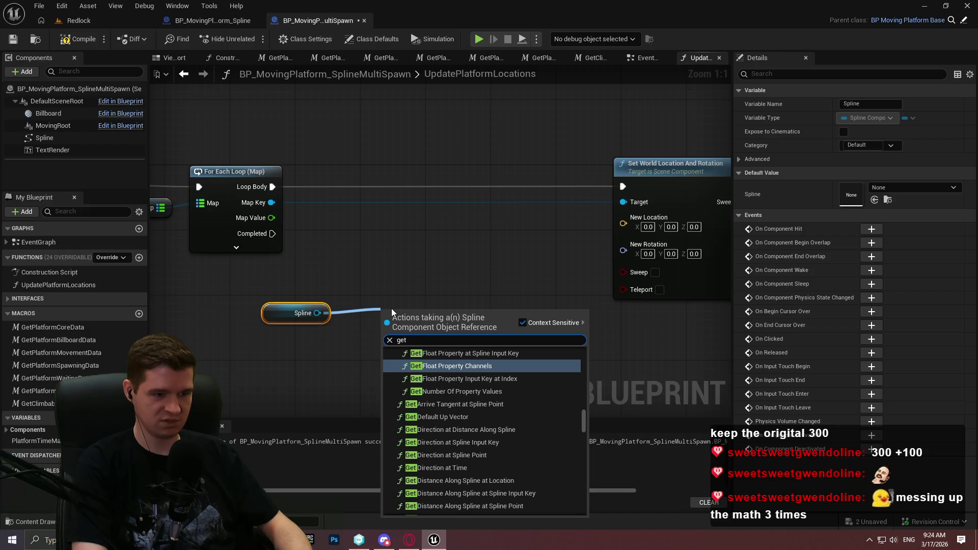
type(" transform")
key("Return")
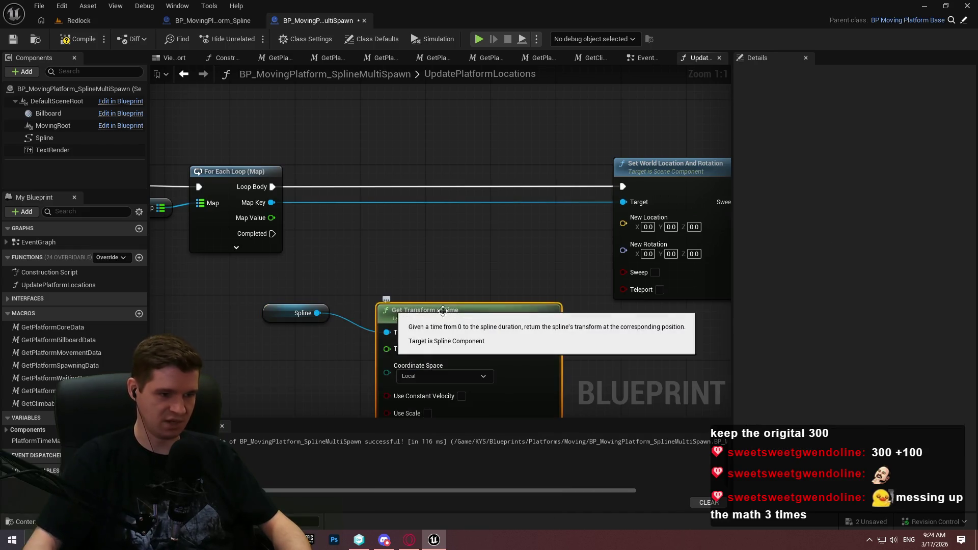
scroll(420, 217, "down", 4)
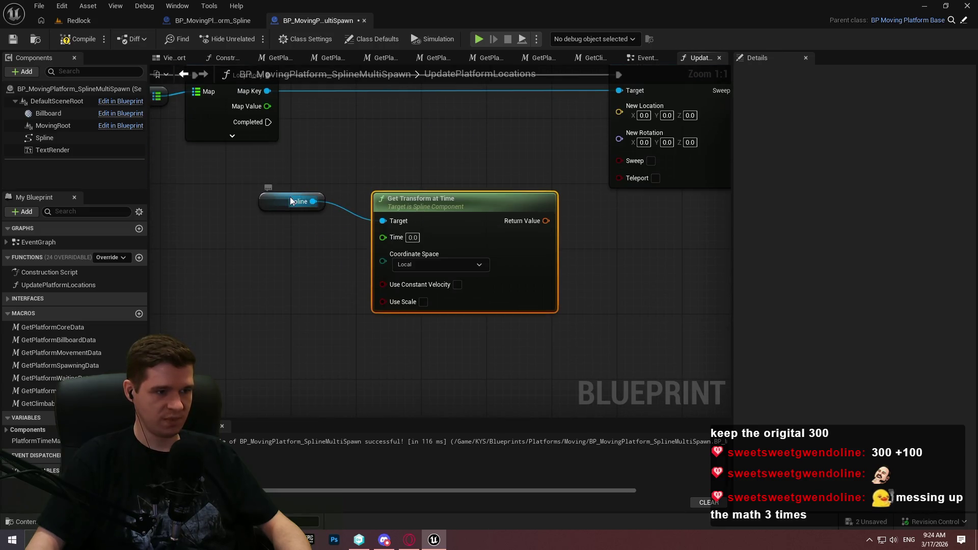
mouse_move(288, 205)
left_mouse_down()
mouse_move(310, 197)
mouse_move(498, 273)
mouse_move(661, 369)
left_mouse_up()
scroll(464, 315, "up", 3)
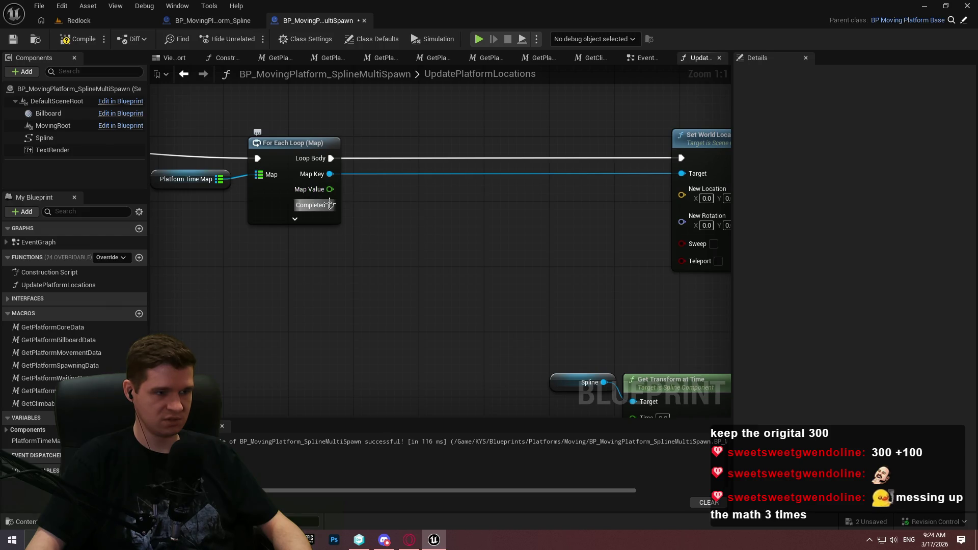
Collapse the For Each Loop (Map) node's advanced pins and reselect the loop node
left_click(313, 218)
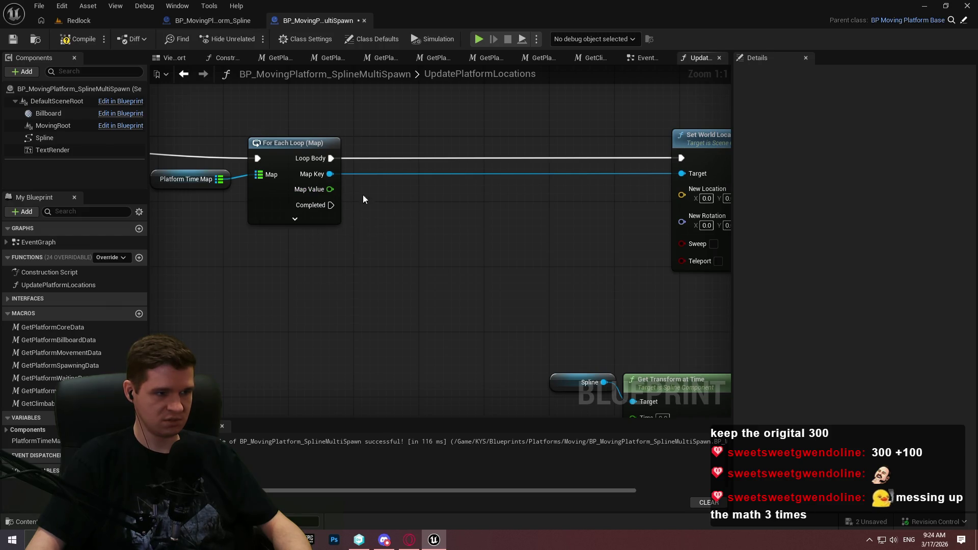
left_click_drag(466, 167, 687, 205)
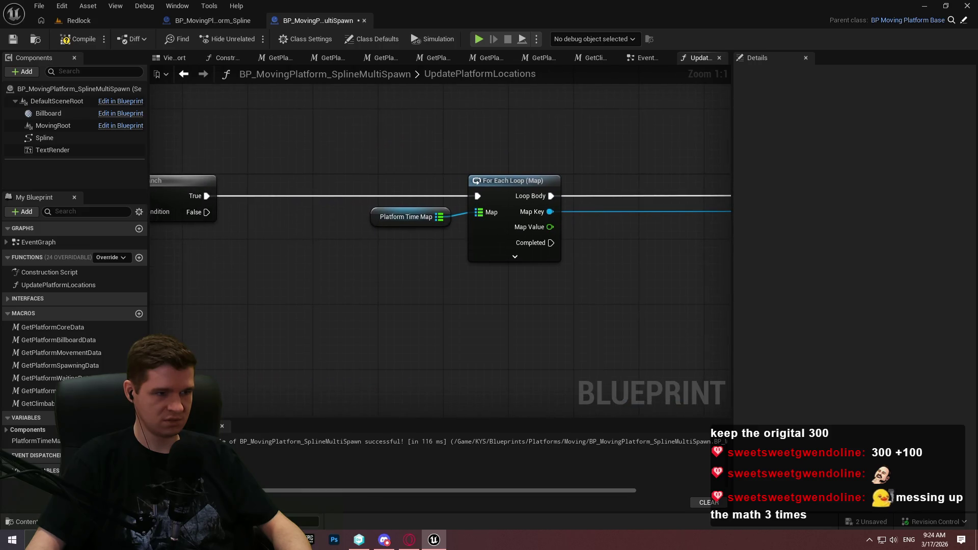
left_click_drag(710, 260, 481, 270)
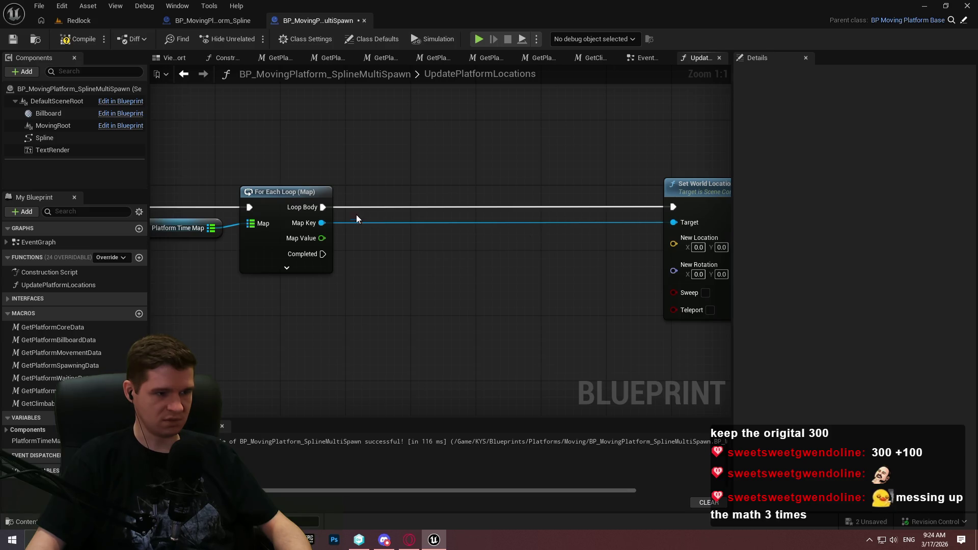
left_click(280, 258)
left_click(270, 294)
left_click_drag(197, 197, 199, 200)
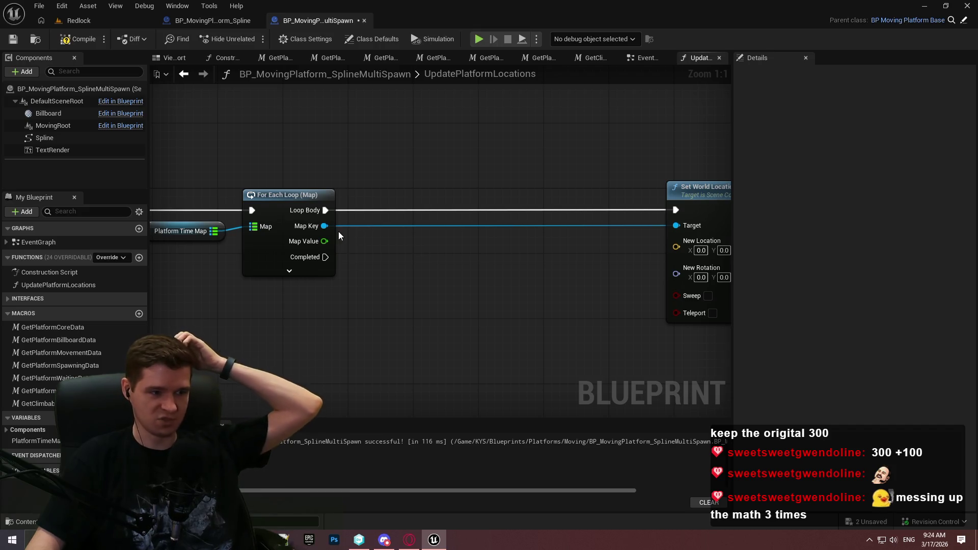
left_click(319, 230)
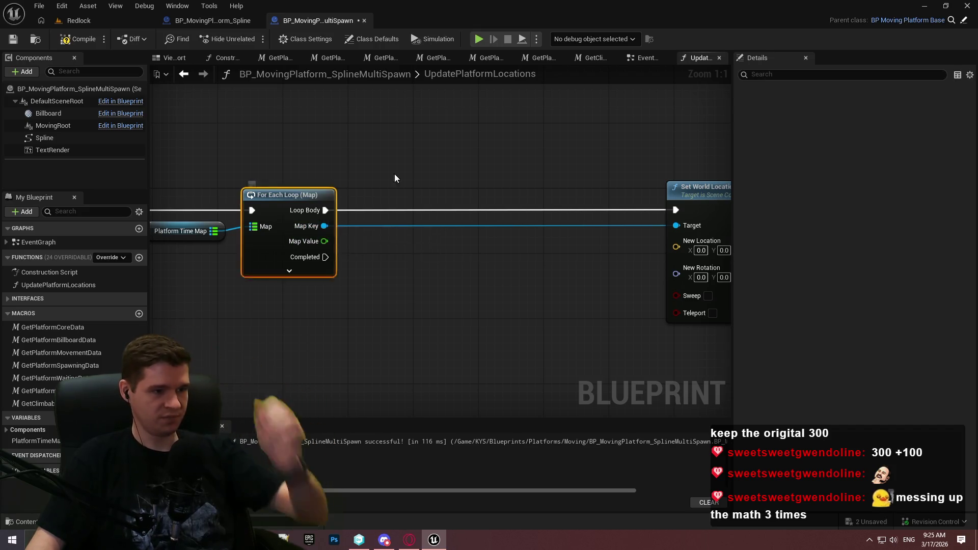
Store Map Key in a new local variable CurrentActor and Map Value in CurrentTime
left_click_drag(319, 217, 350, 191)
key("ctrl+z")
left_click_drag(324, 226, 416, 133)
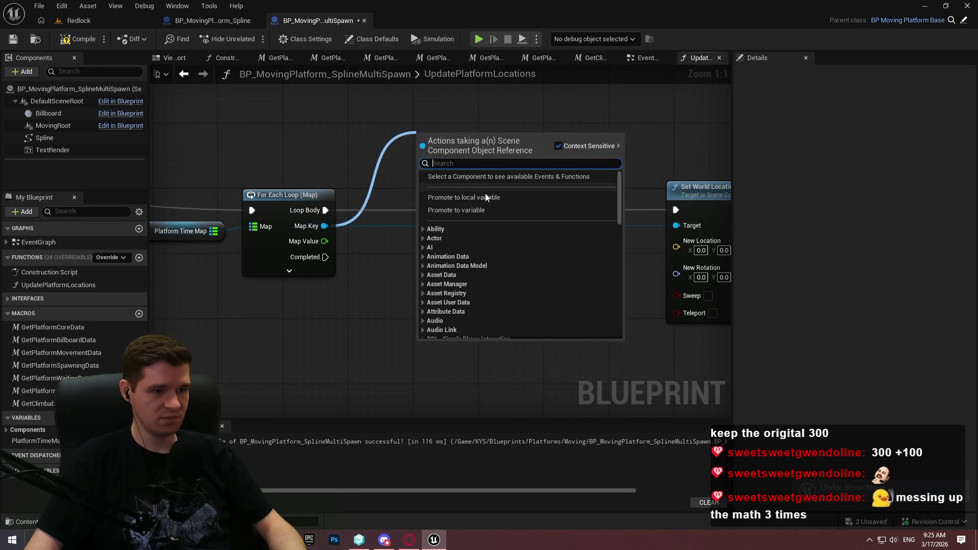
left_click(479, 199)
type("Cu")
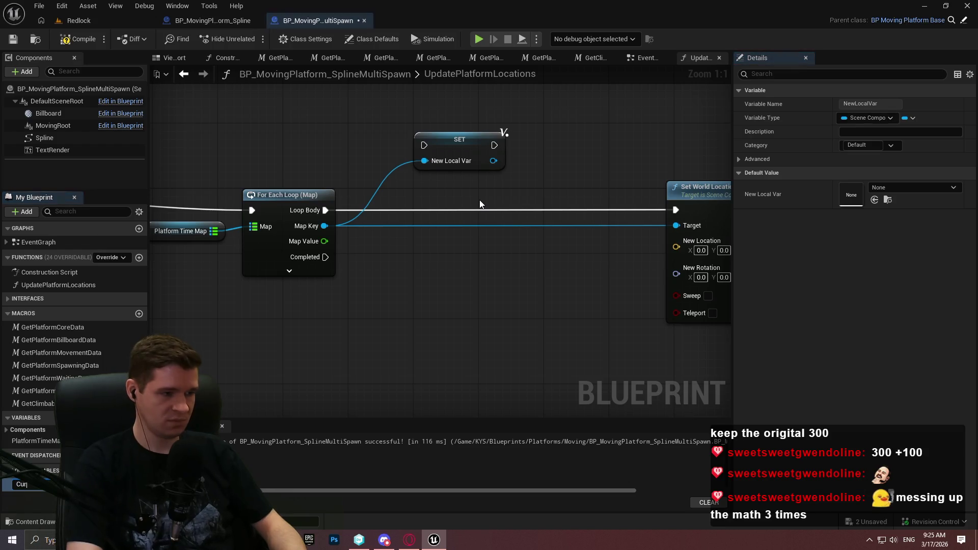
type("re")
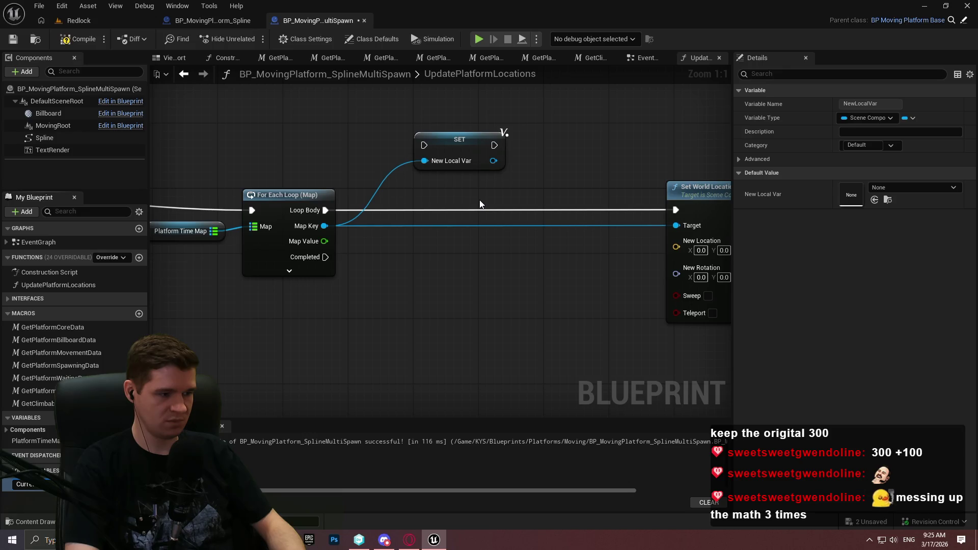
type("ntActor")
key("Return")
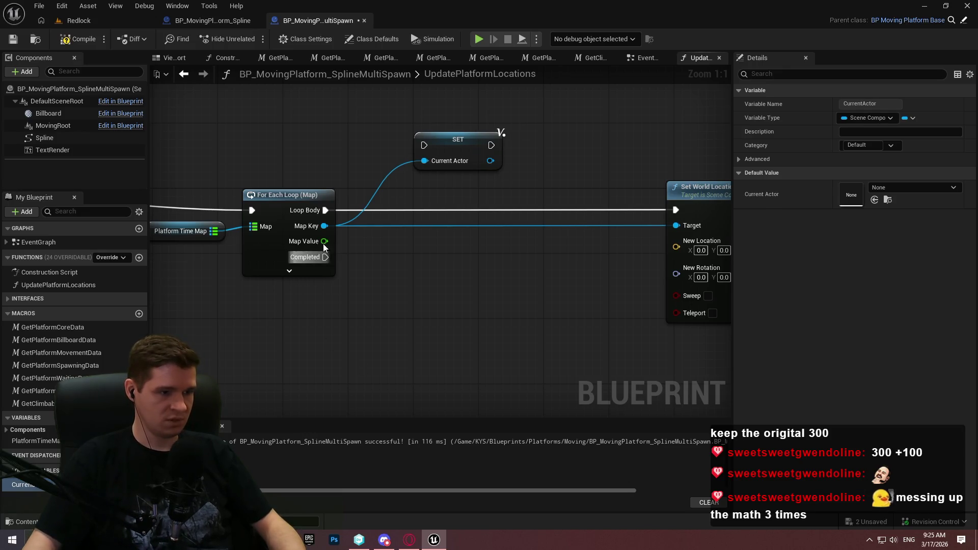
left_click_drag(323, 243, 406, 248)
left_click(493, 308)
type("Cu")
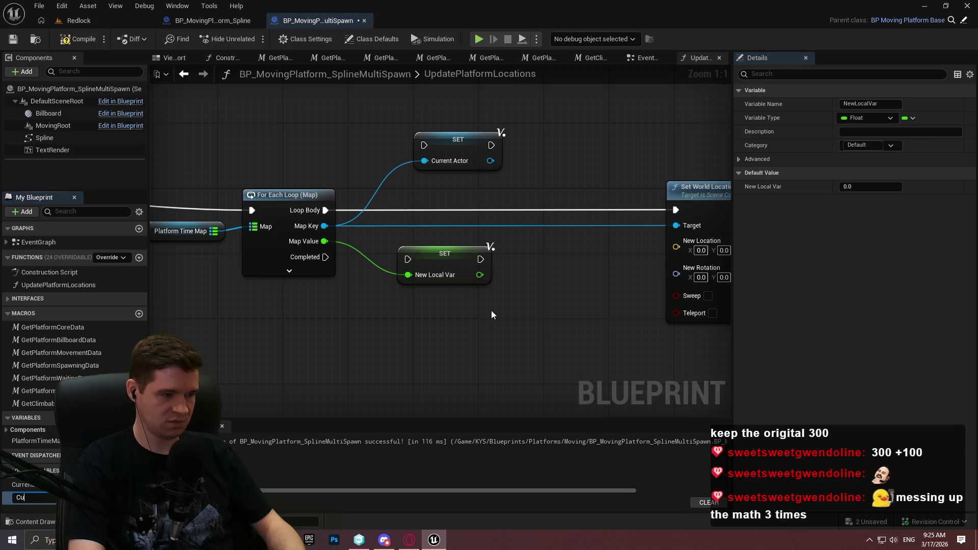
type("rrentTime")
key("Return")
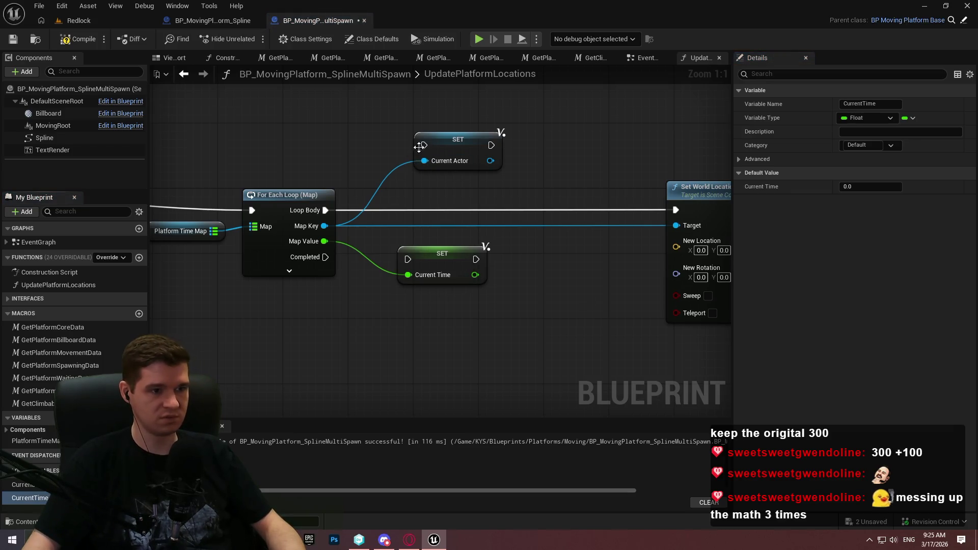
Chain the loop body into SET Current Actor, then SET Current Time, aligned in a row
left_click_drag(424, 145, 325, 213)
left_click_drag(469, 147, 429, 212)
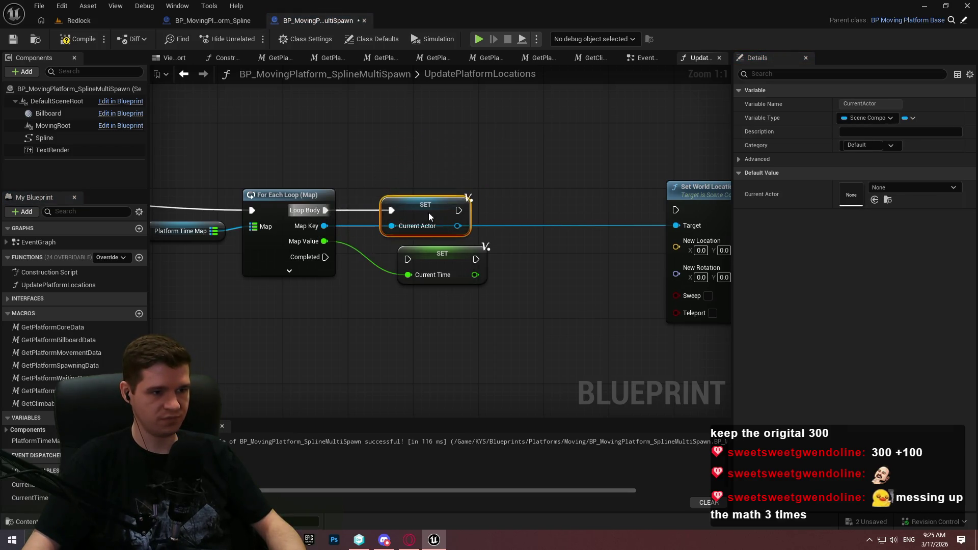
left_click_drag(407, 259, 450, 210)
mouse_move(443, 251)
left_mouse_down()
mouse_move(465, 250)
mouse_move(518, 212)
mouse_move(509, 204)
left_mouse_up()
left_click(426, 308)
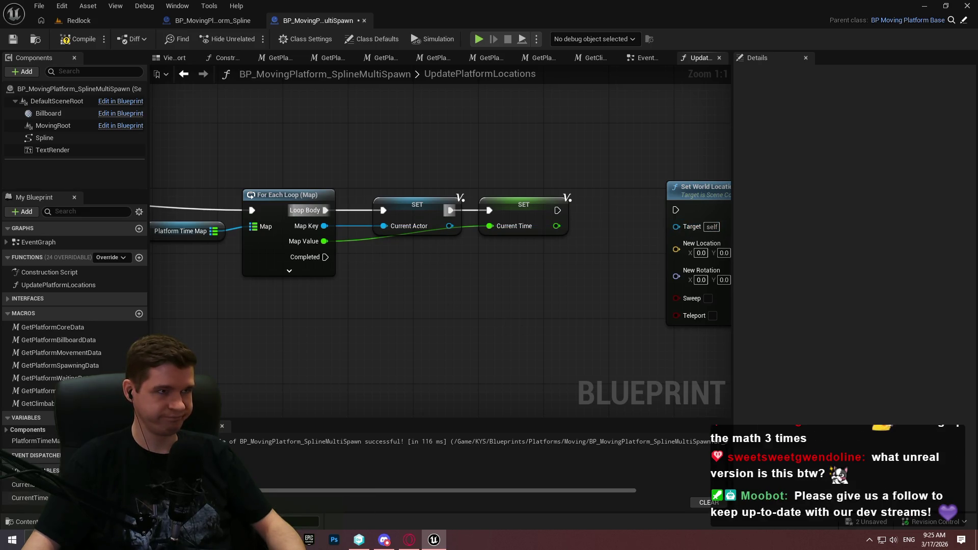
Add two reroute points on the Map Value wire below the setters
key("ctrl+f")
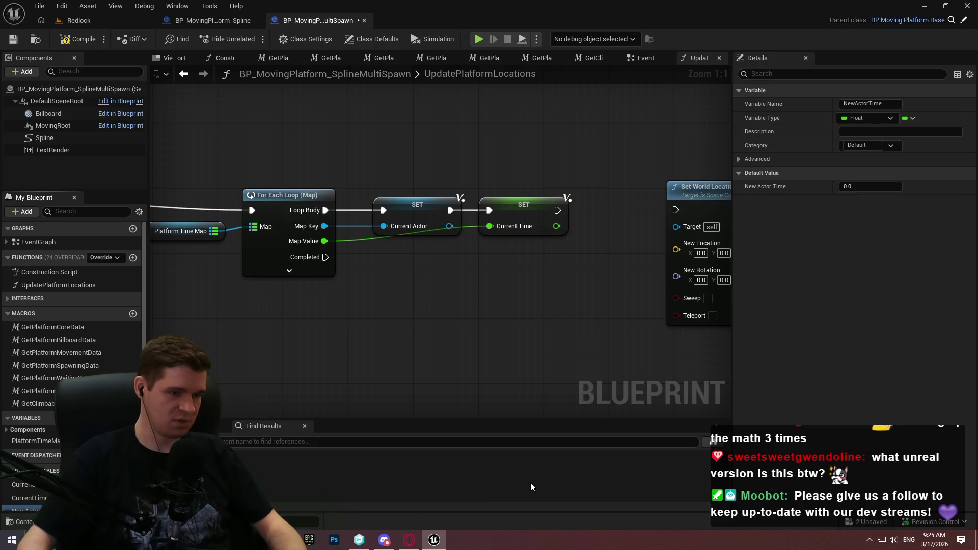
left_click_drag(522, 338, 460, 280)
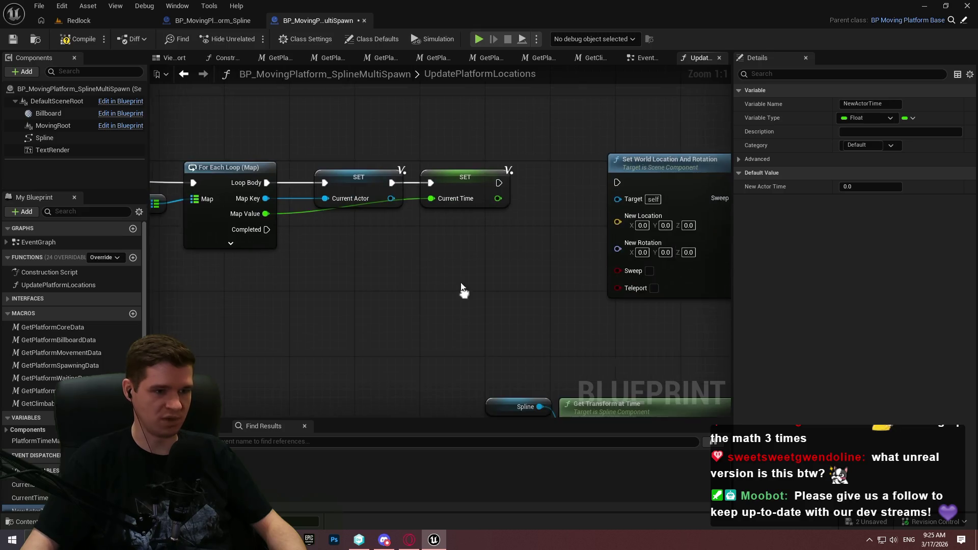
double_click(304, 214)
mouse_move(304, 213)
left_mouse_down()
mouse_move(342, 234)
mouse_move(326, 227)
mouse_move(398, 225)
mouse_move(390, 216)
mouse_move(443, 260)
left_mouse_up()
double_click(340, 207)
right_click(245, 323)
type("math")
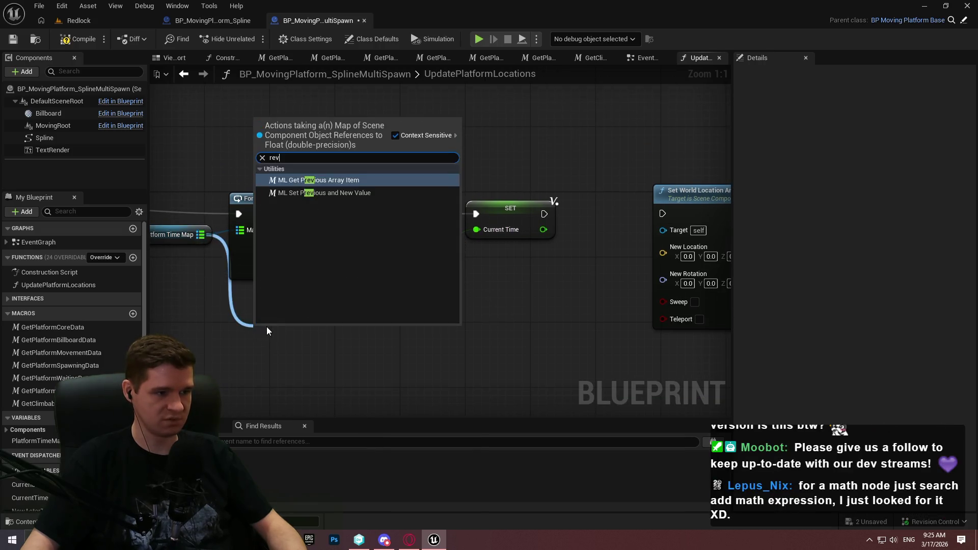
key("Escape")
left_click_drag(236, 357, 353, 343)
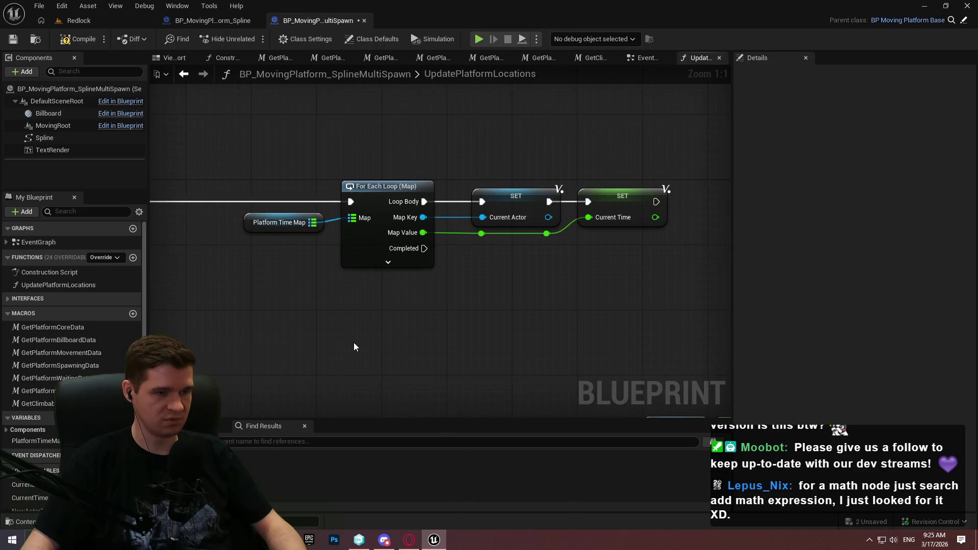
left_click_drag(649, 345, 572, 328)
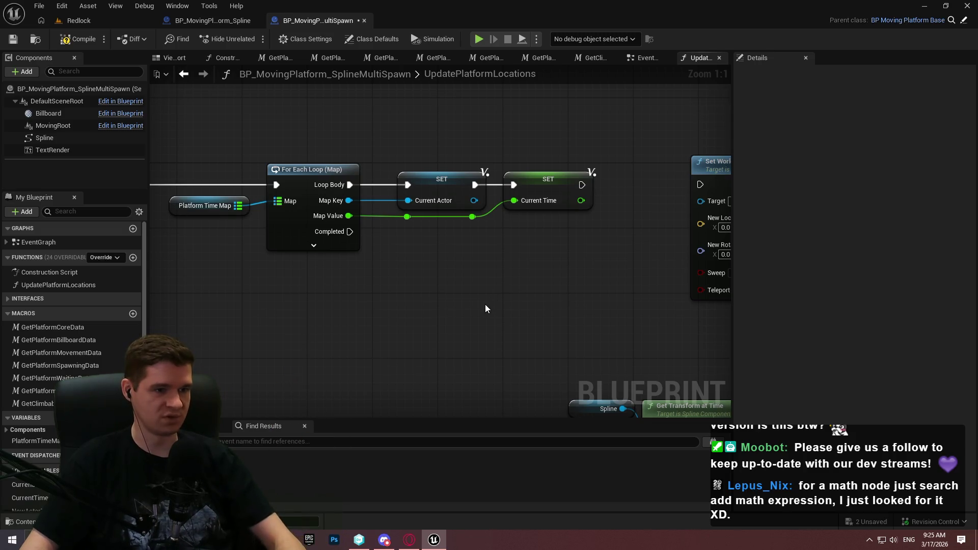
left_click_drag(507, 288, 490, 304)
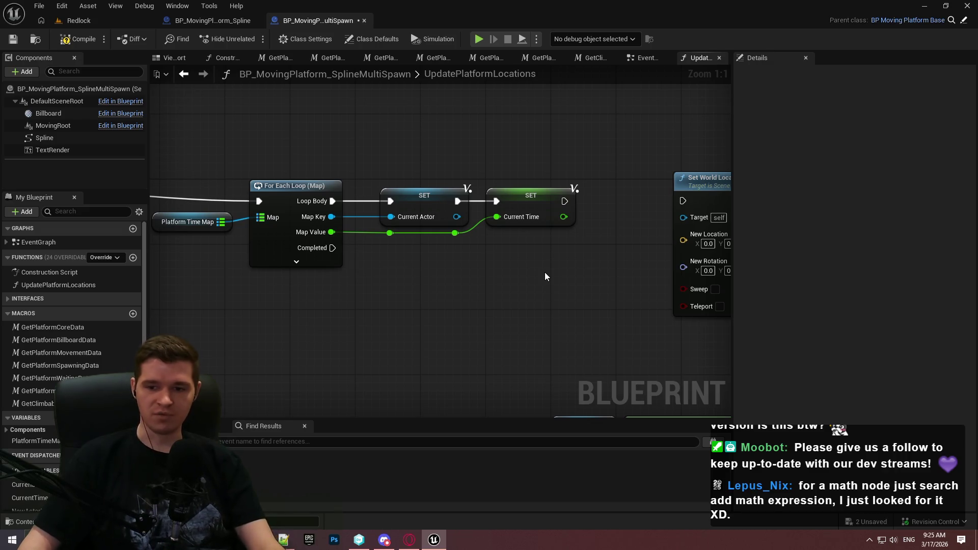
Compile, then run the SET chain into Set World Location And Rotation
left_click(90, 39)
left_click(8, 42)
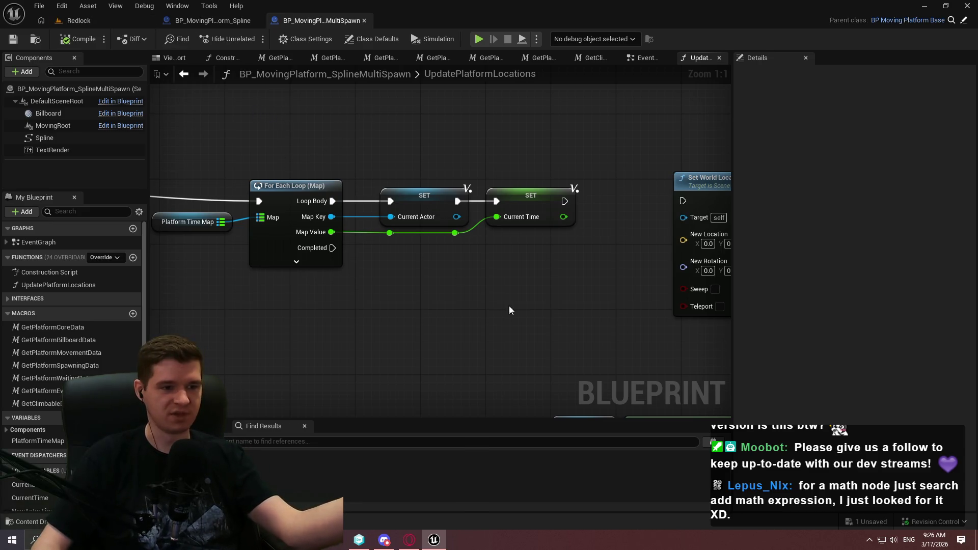
left_click_drag(509, 305, 423, 316)
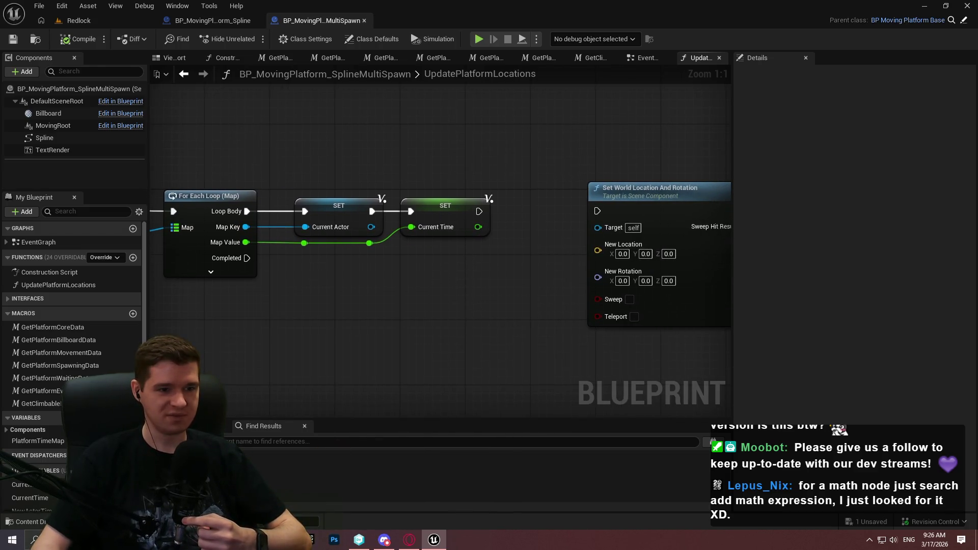
left_click_drag(474, 305, 468, 309)
mouse_move(473, 214)
left_mouse_down()
mouse_move(757, 206)
mouse_move(573, 255)
left_mouse_up()
Add a Current Time getter near the Get Transform at Time node
mouse_move(639, 254)
left_mouse_down()
mouse_move(503, 301)
mouse_move(586, 224)
mouse_move(622, 212)
mouse_move(548, 89)
left_mouse_up()
left_click_drag(440, 195, 306, 159)
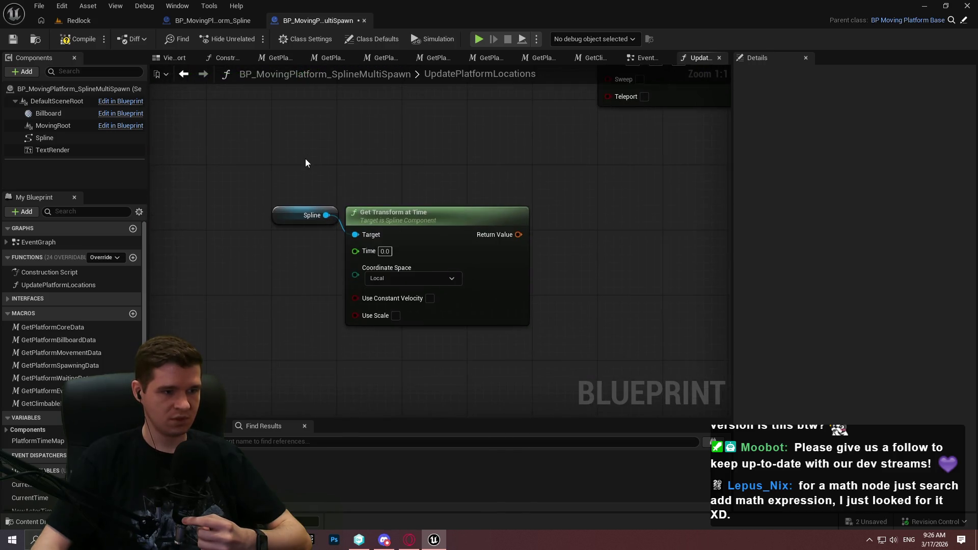
scroll(34, 503, "down", 1)
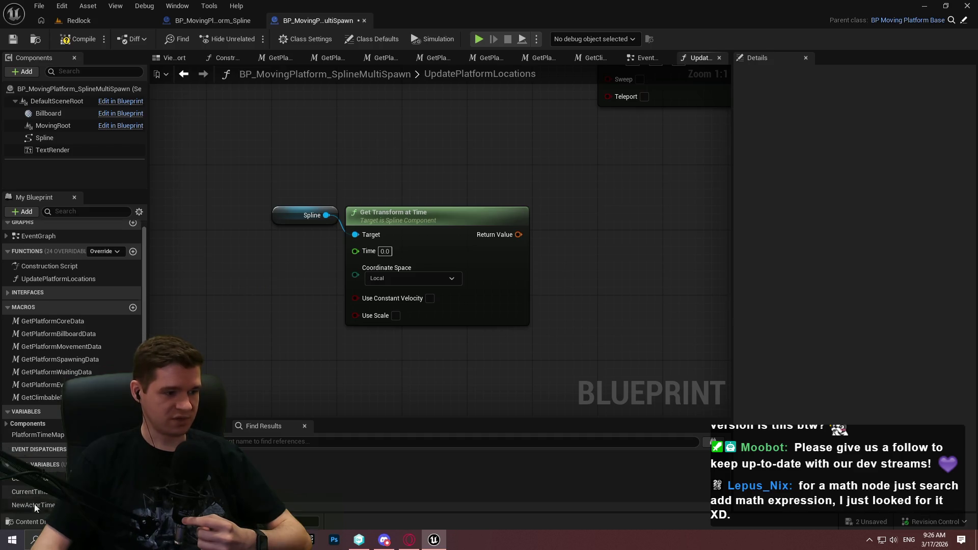
left_click_drag(32, 492, 156, 263)
left_click(206, 282)
scroll(333, 258, "down", 1)
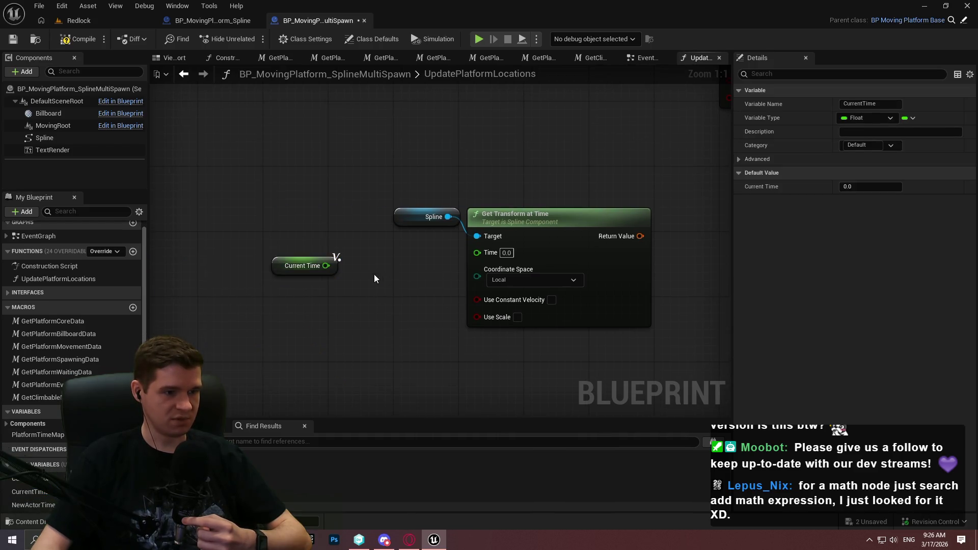
scroll(413, 246, "down", 2)
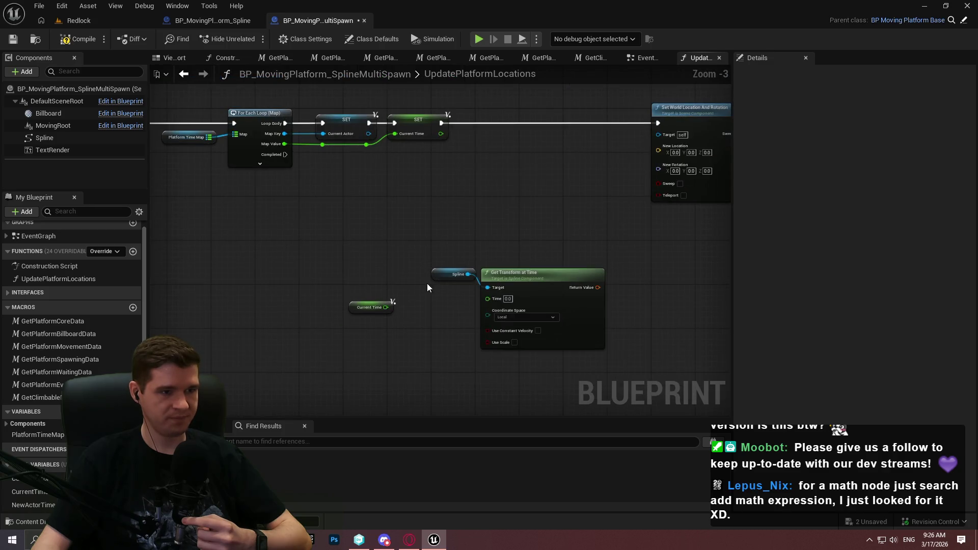
scroll(427, 283, "up", 4)
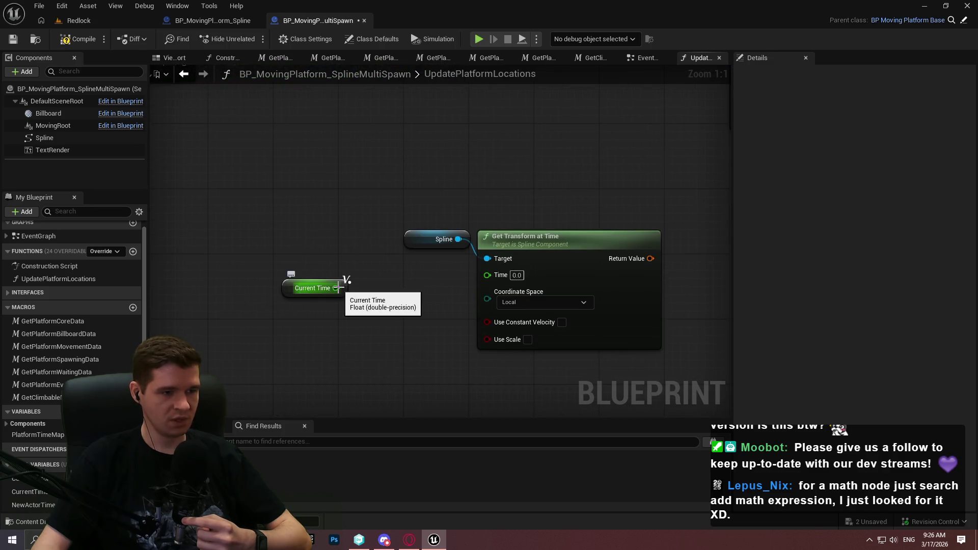
mouse_move(342, 286)
left_mouse_down()
mouse_move(651, 406)
mouse_move(530, 277)
left_mouse_up()
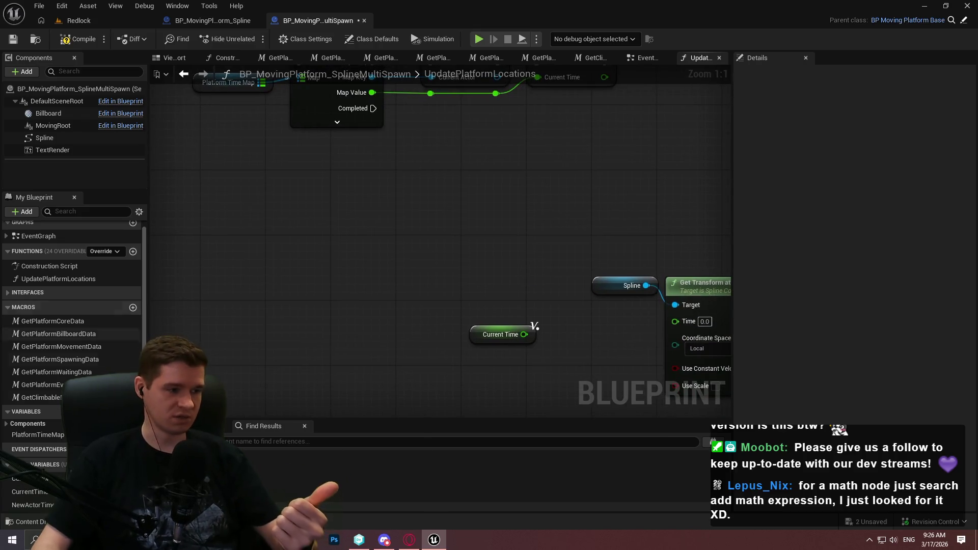
Add the Get Platform Movement Data macro and check the timer interval in the EventGraph
mouse_move(60, 347)
left_mouse_down()
mouse_move(383, 253)
mouse_move(224, 286)
mouse_move(400, 382)
left_mouse_up()
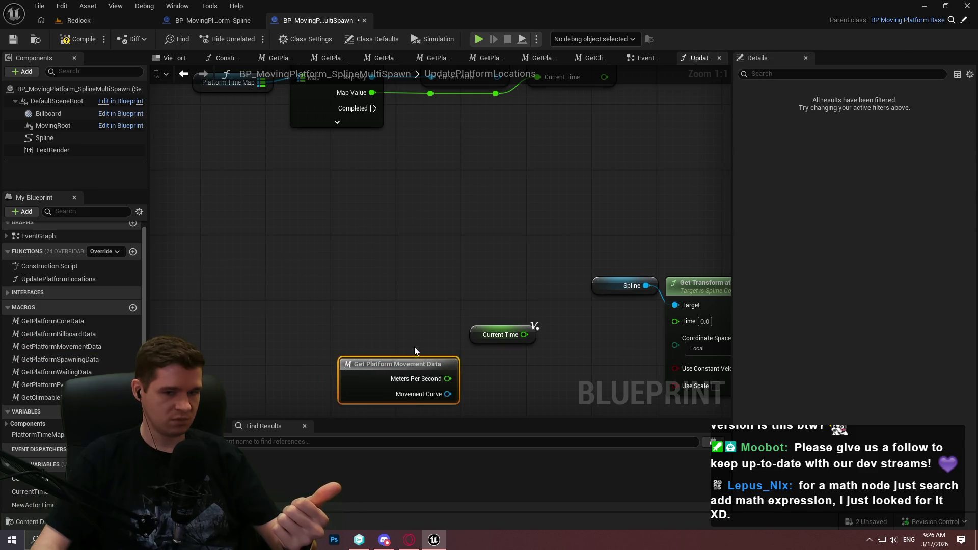
left_click(414, 351)
left_click_drag(413, 305, 407, 202)
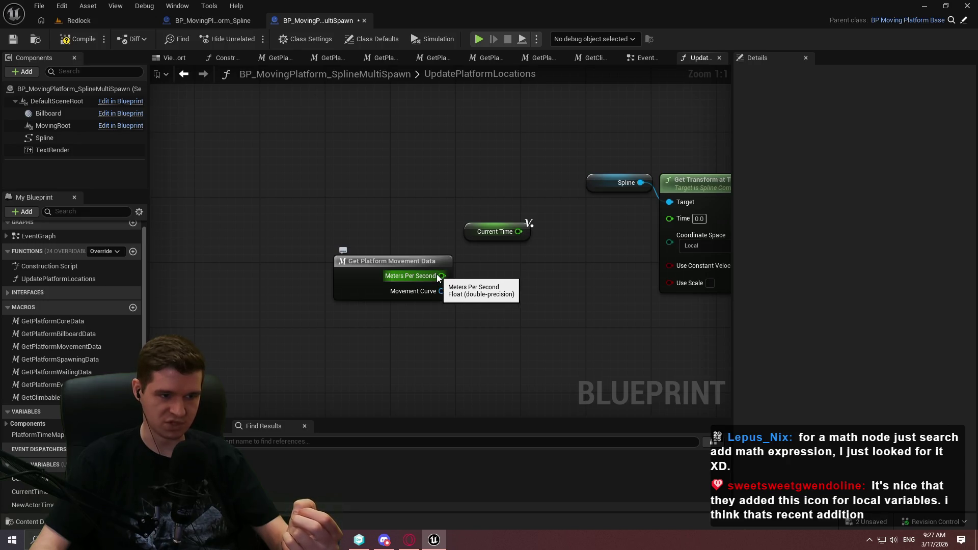
left_click(637, 58)
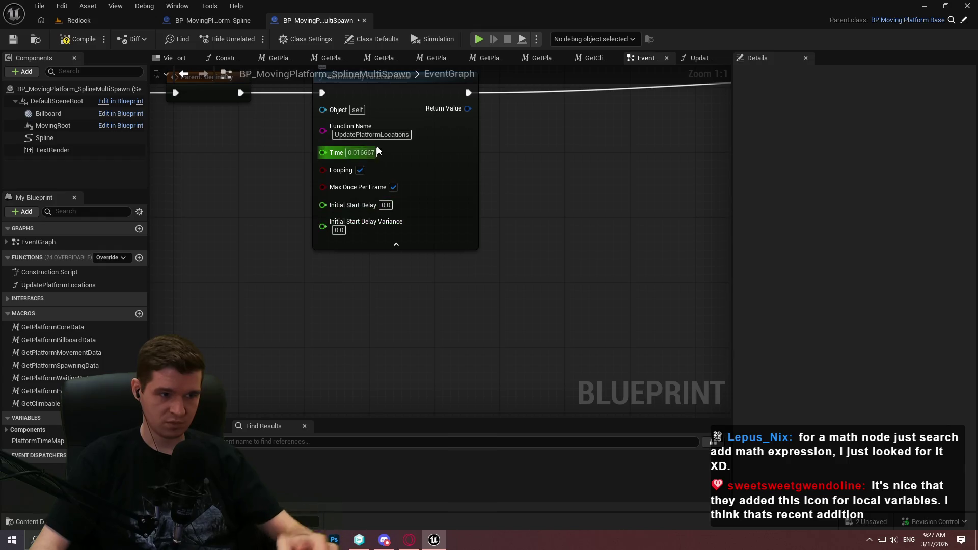
left_click(694, 58)
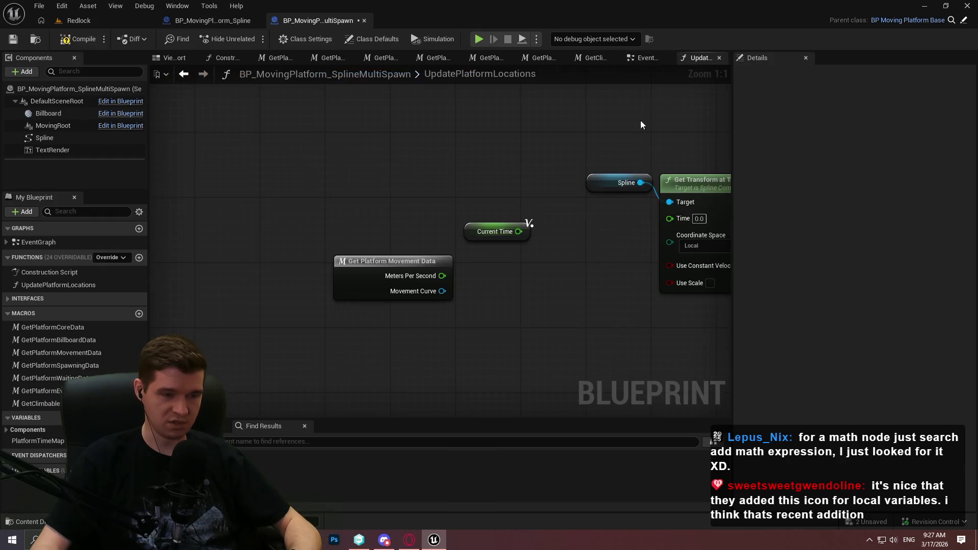
left_click_drag(441, 276, 503, 285)
Add a Multiply node fed by Meters Per Second
type("*")
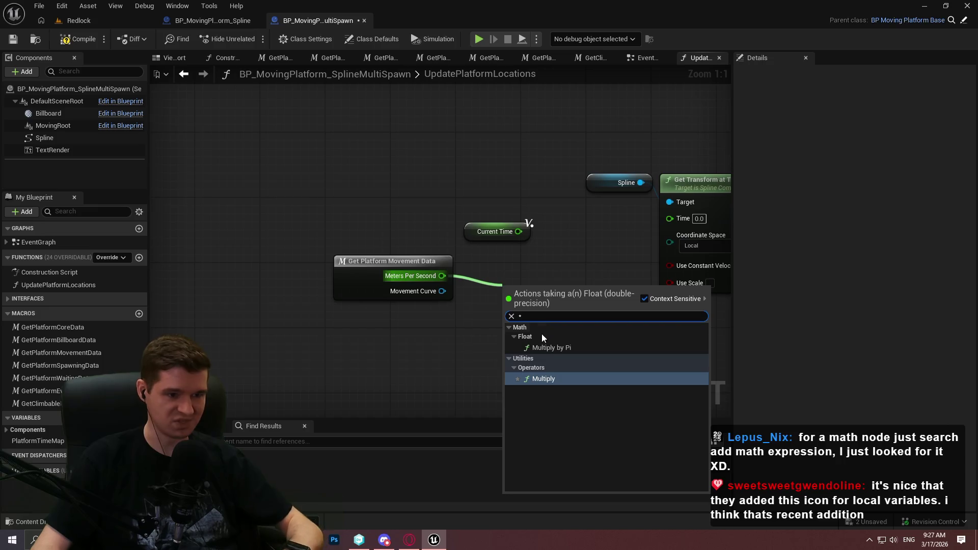
left_click(551, 380)
type("0.016667")
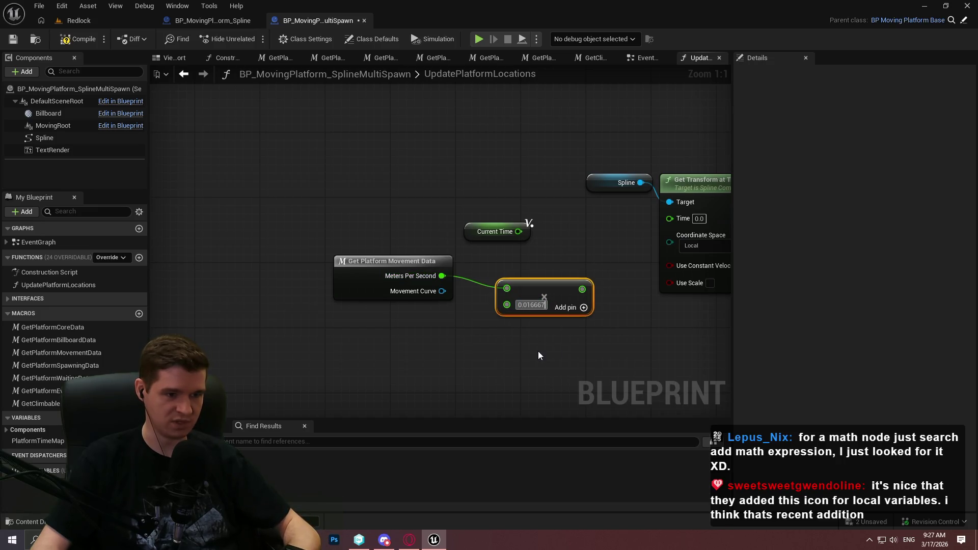
mouse_move(530, 284)
left_mouse_down()
mouse_move(498, 259)
mouse_move(516, 299)
left_mouse_up()
right_click(513, 319)
left_click(457, 331)
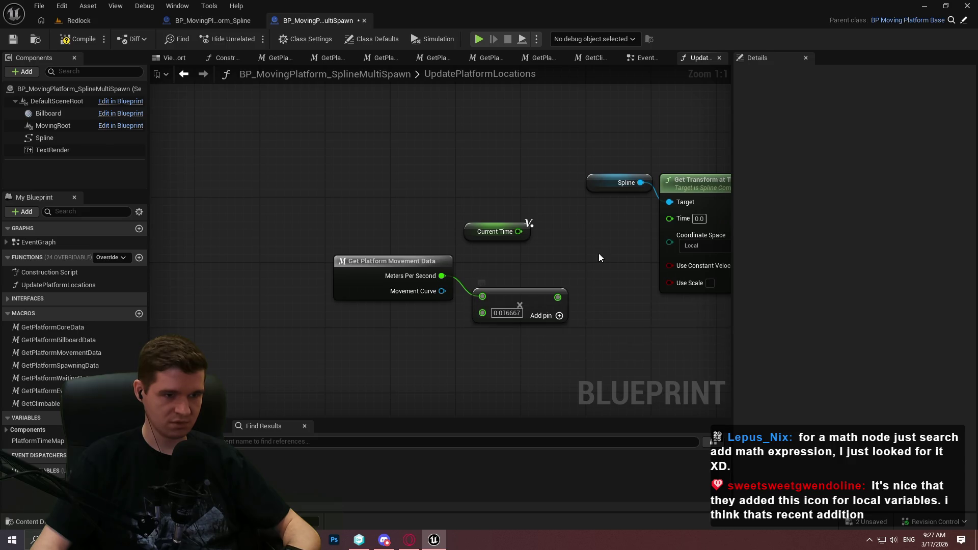
left_click_drag(595, 251, 549, 271)
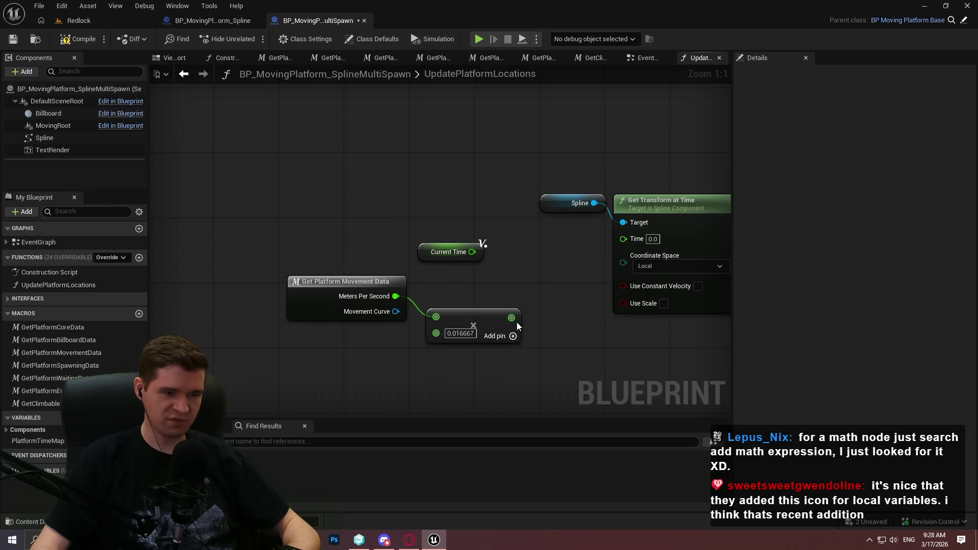
Add 0.5 as a third Multiply factor and feed the result into Get Transform at Time's Time
mouse_move(512, 317)
left_mouse_down()
mouse_move(527, 253)
mouse_move(413, 221)
mouse_move(396, 237)
mouse_move(427, 272)
mouse_move(505, 242)
mouse_move(414, 249)
mouse_move(530, 280)
left_mouse_up()
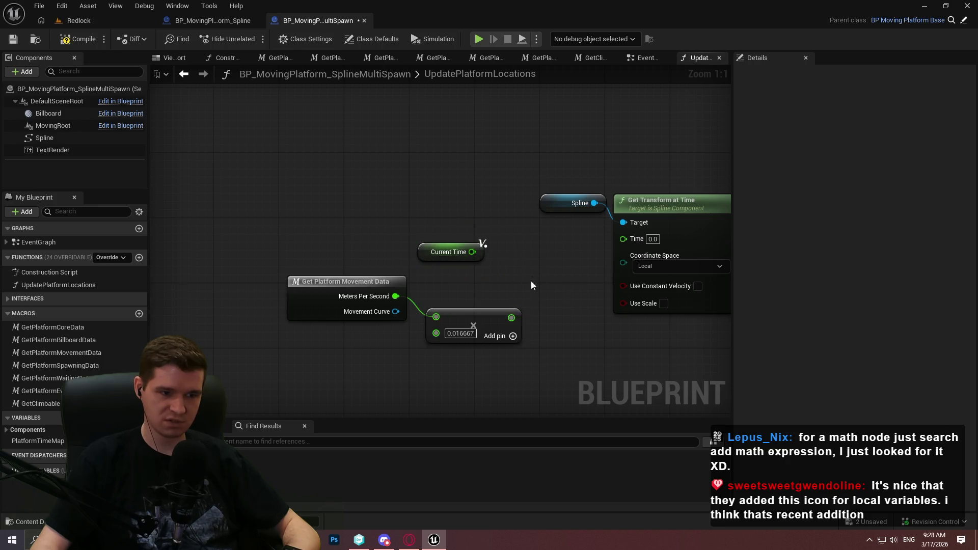
left_click(513, 335)
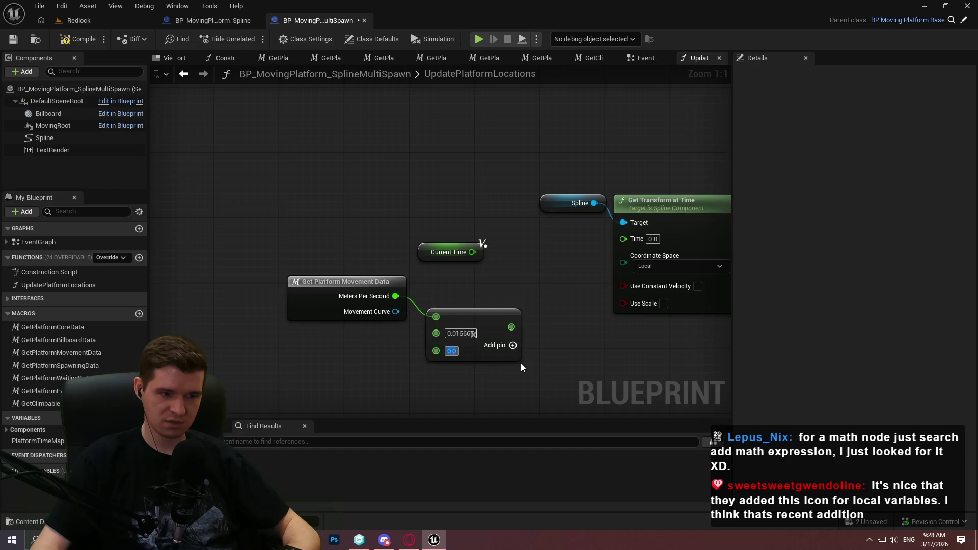
type("0.5")
key("Return")
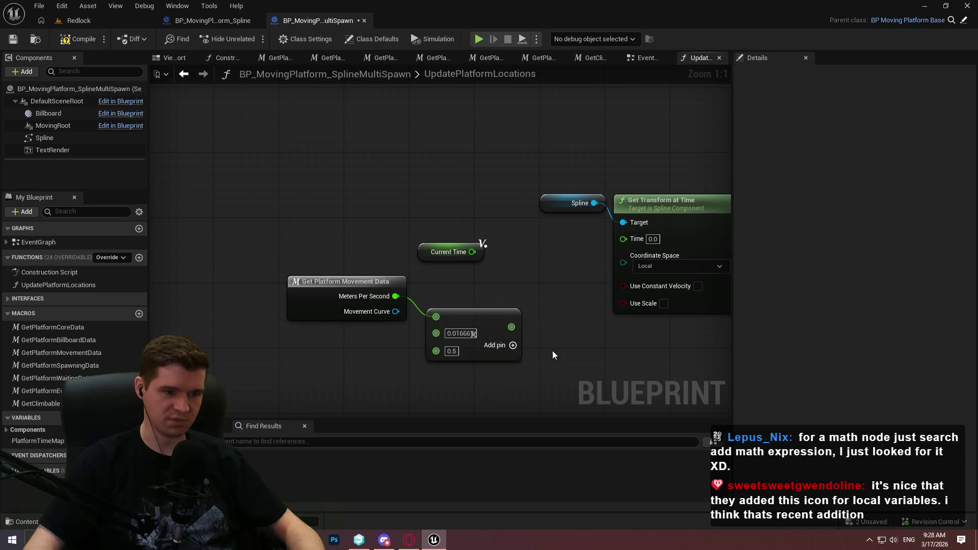
mouse_move(512, 336)
left_mouse_down()
mouse_move(598, 277)
mouse_move(509, 323)
mouse_move(621, 231)
mouse_move(631, 237)
left_mouse_up()
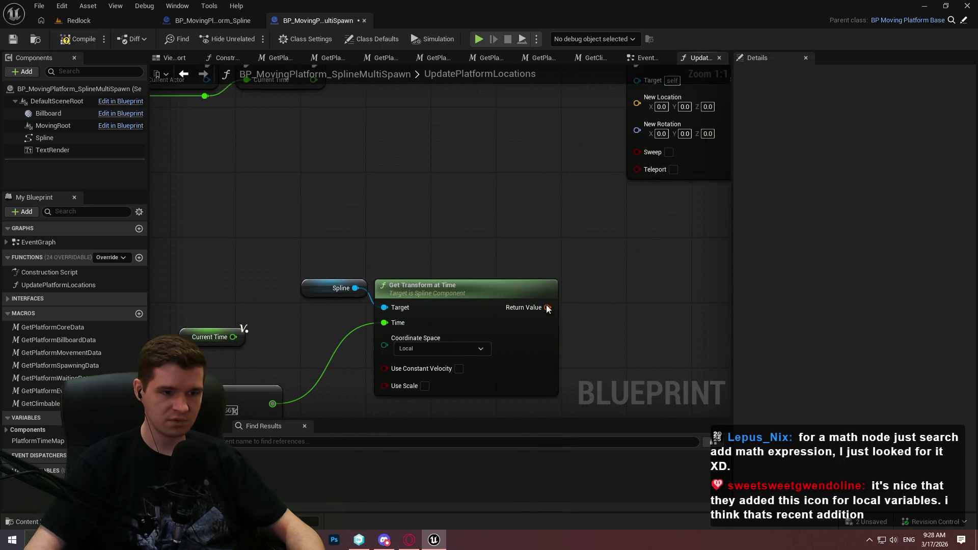
Split Get Transform at Time's output, wire Location to New Location, and use World space
mouse_move(546, 306)
left_mouse_down()
mouse_move(649, 228)
mouse_move(650, 264)
mouse_move(579, 277)
mouse_move(665, 499)
mouse_move(633, 105)
mouse_move(616, 196)
mouse_move(466, 138)
mouse_move(562, 164)
left_mouse_up()
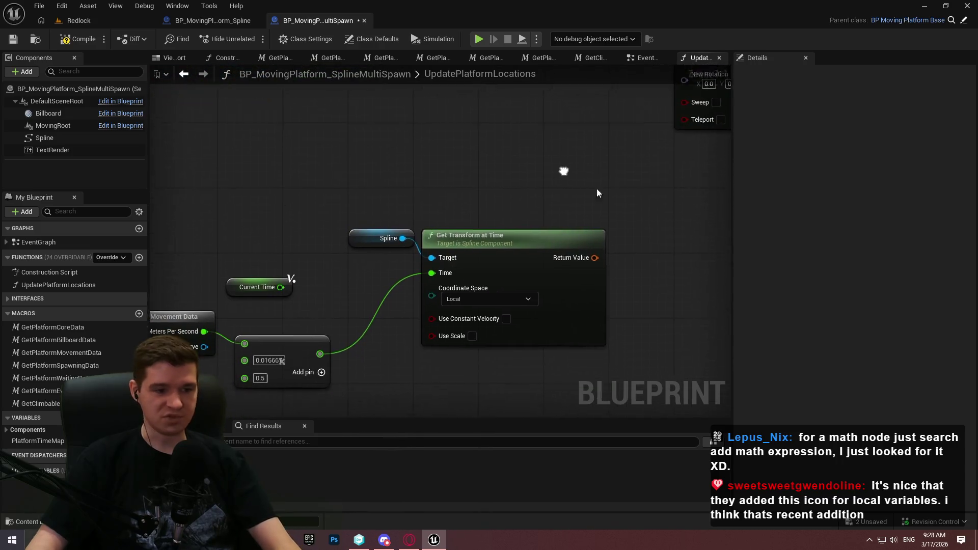
right_click(587, 251)
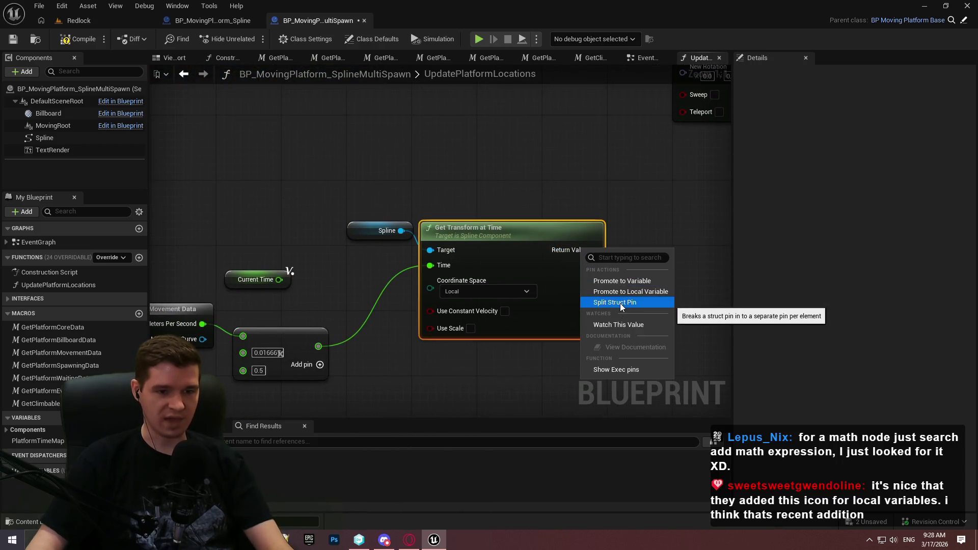
left_click(619, 303)
mouse_move(619, 249)
left_mouse_down()
mouse_move(705, 65)
mouse_move(652, 157)
mouse_move(540, 190)
left_mouse_up()
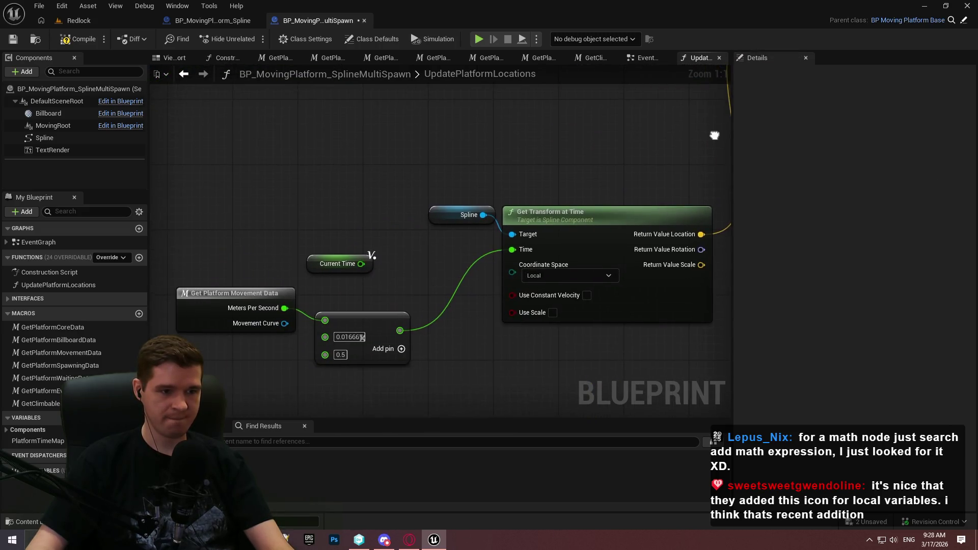
left_click(561, 275)
left_click(533, 300)
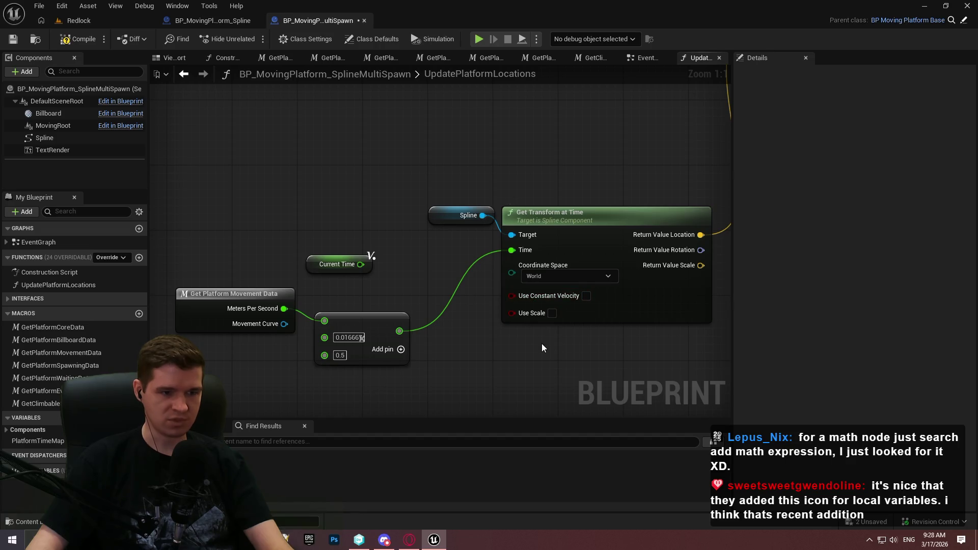
left_click(241, 22)
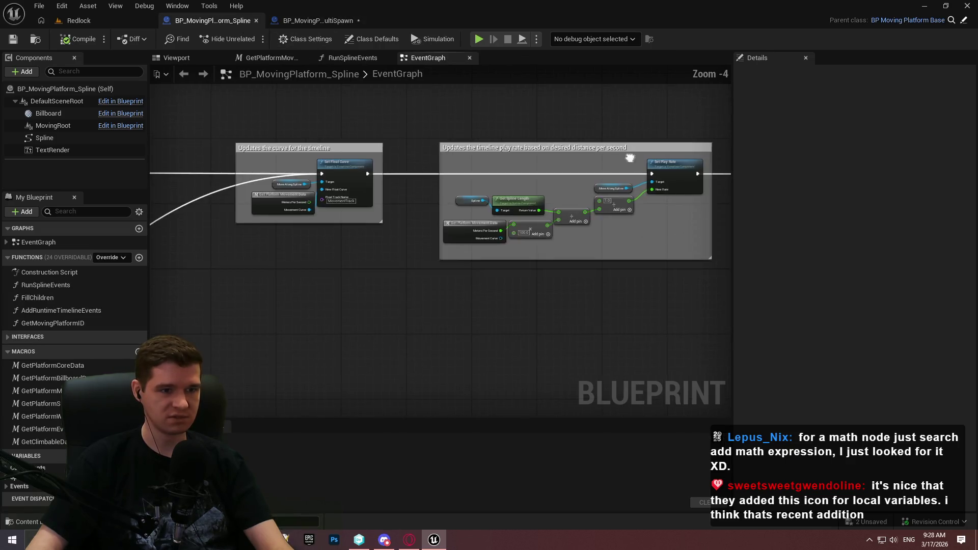
Inspect the Get Spline Length chain in BP_MovingPlatform_Spline's EventGraph, then return to the level editor
scroll(334, 225, "up", 3)
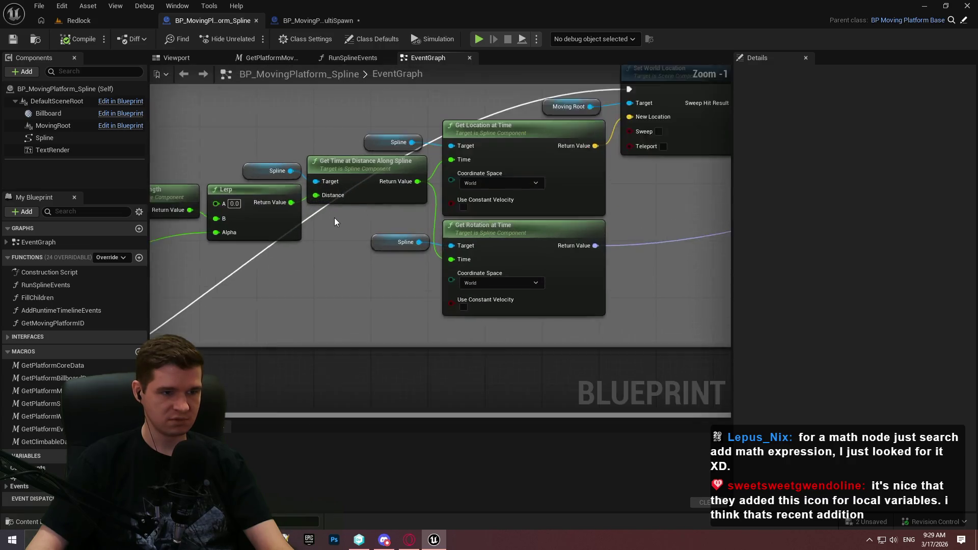
scroll(334, 219, "up", 1)
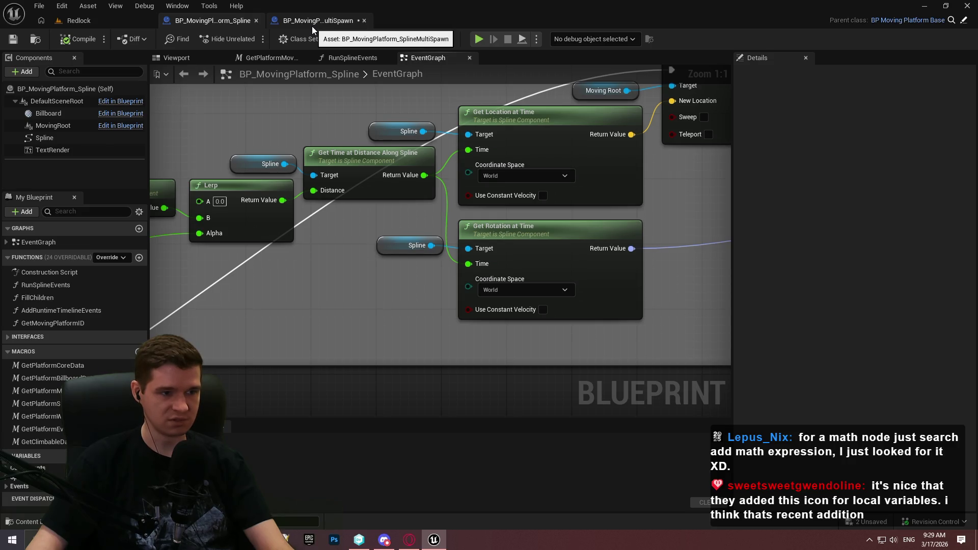
mouse_move(161, 123)
left_mouse_down()
mouse_move(425, 125)
mouse_move(355, 137)
left_mouse_up()
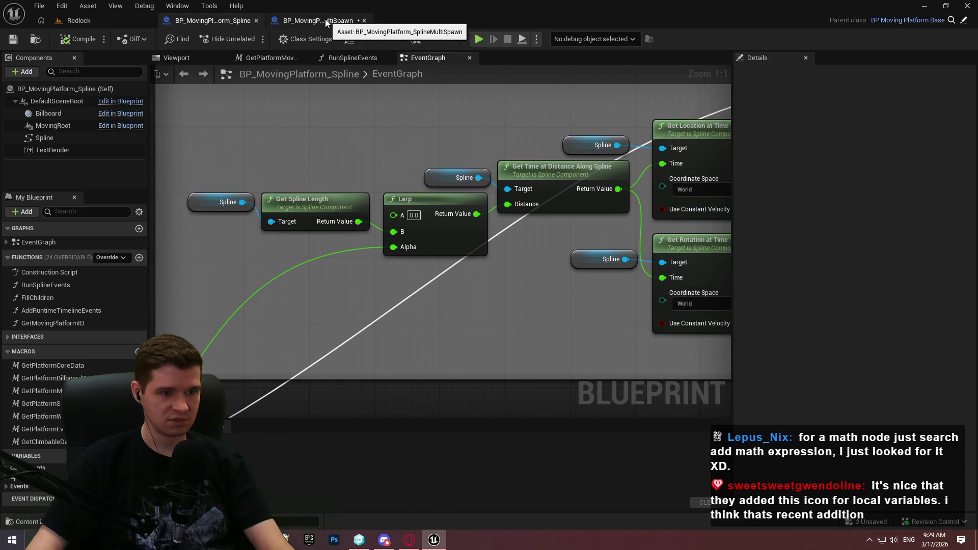
left_click(323, 21)
key("ctrl+Tab")
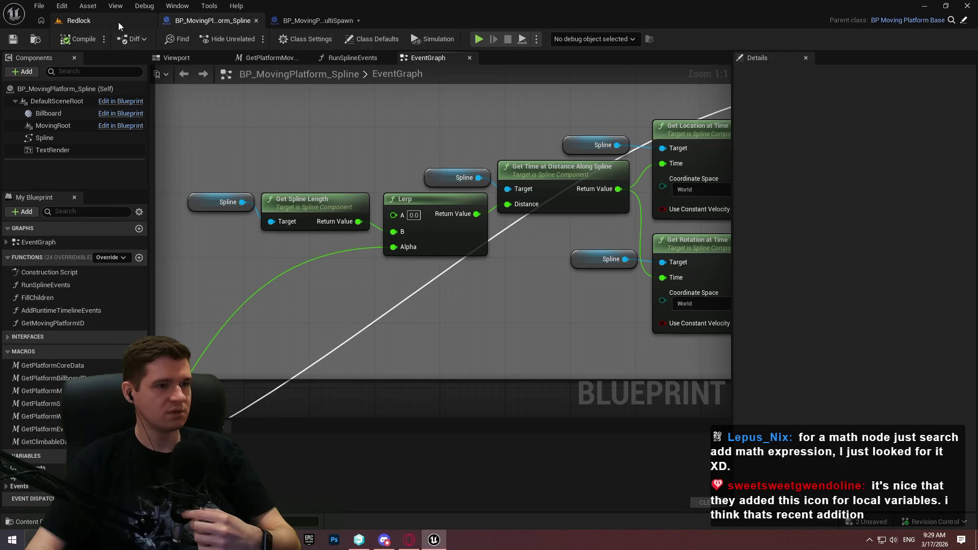
left_click(78, 21)
Save all, try a play test, cancel on compile errors, and recompile to list the Target error
left_click(38, 5)
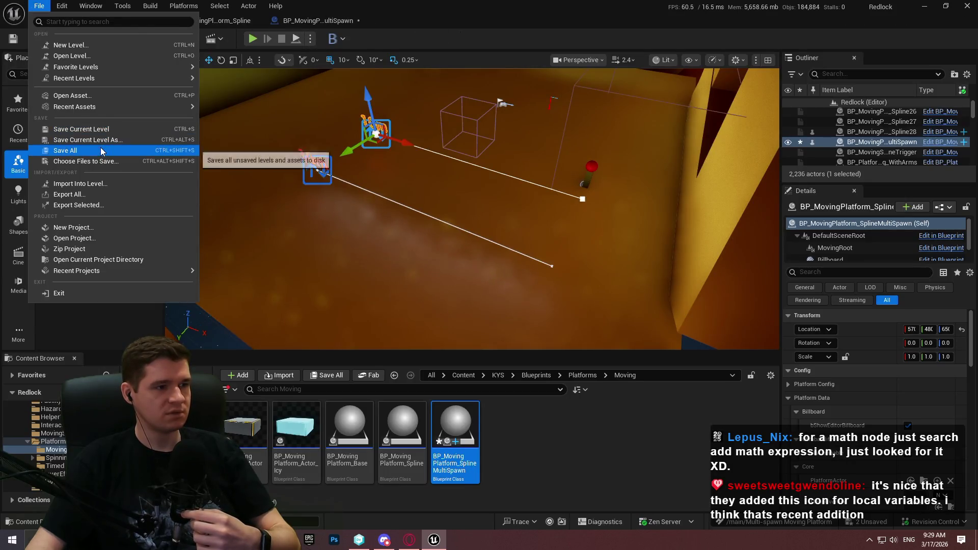
left_click(61, 146)
left_click(296, 39)
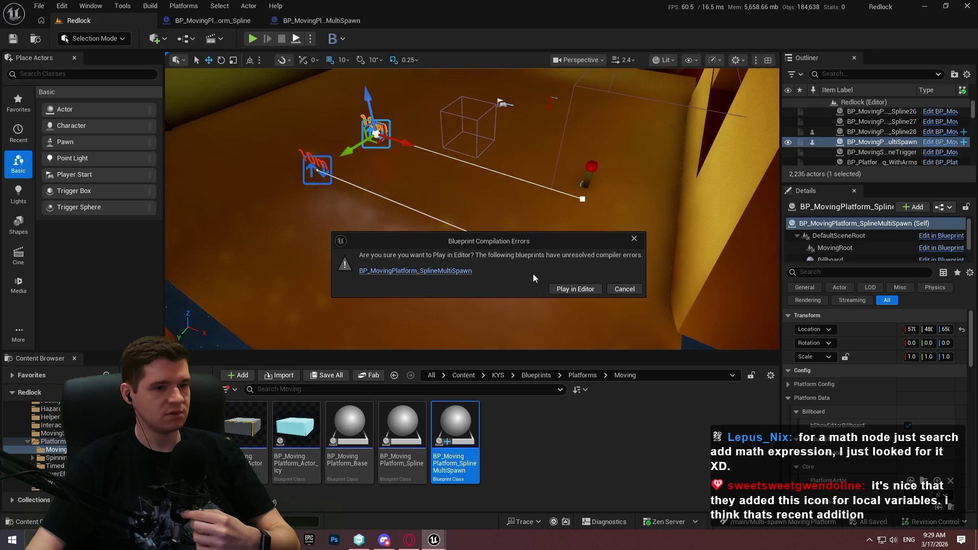
left_click(628, 291)
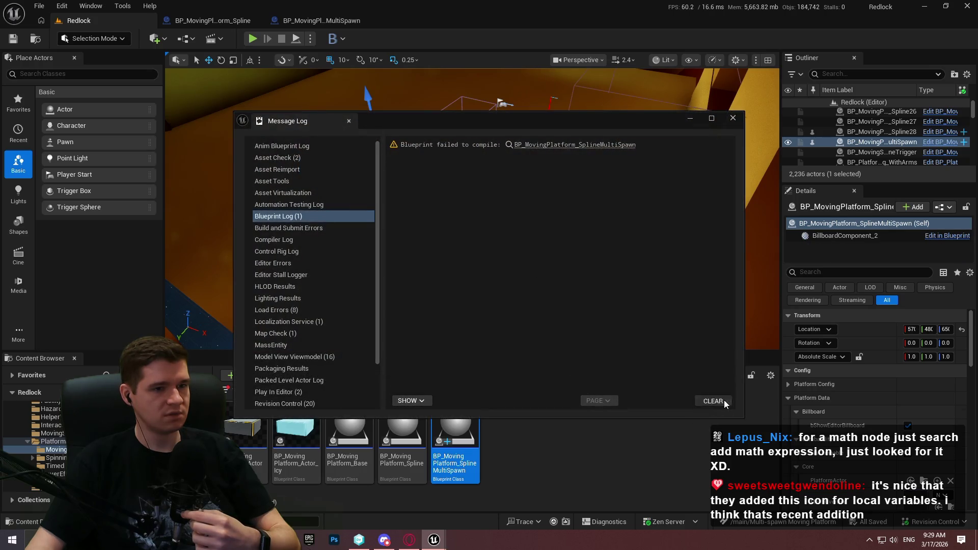
left_click(725, 403)
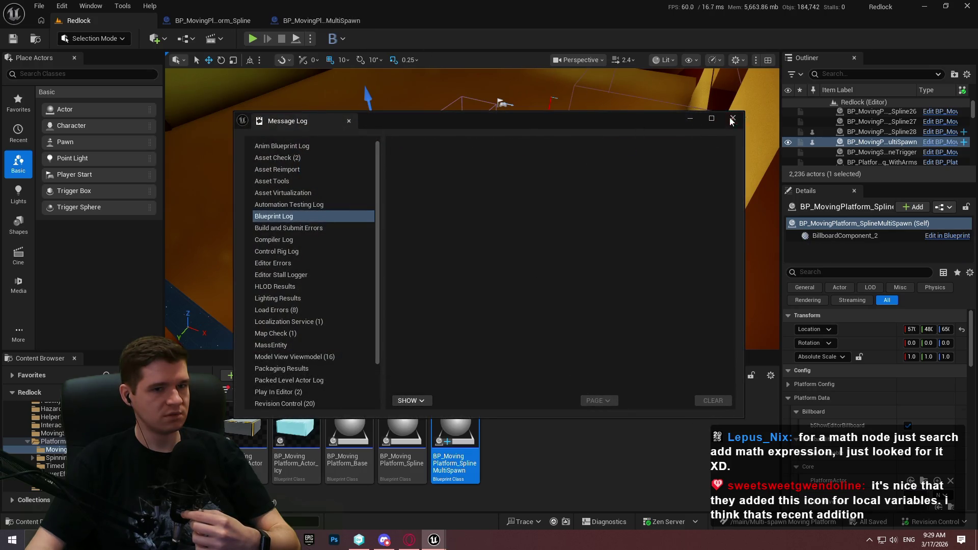
left_click(733, 118)
left_click(321, 20)
key("F7")
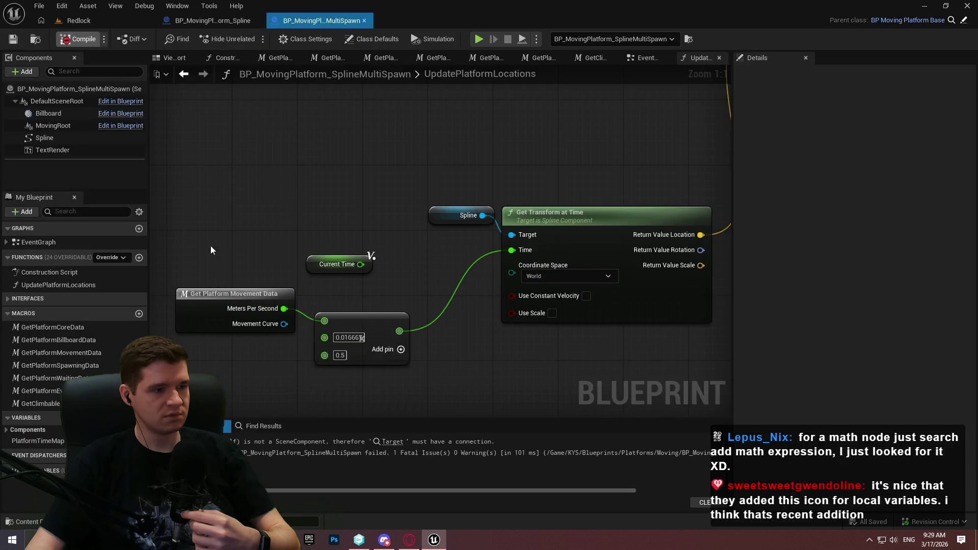
Wire a Current Actor getter into Set World Location And Rotation's Target and compile
left_click(391, 443)
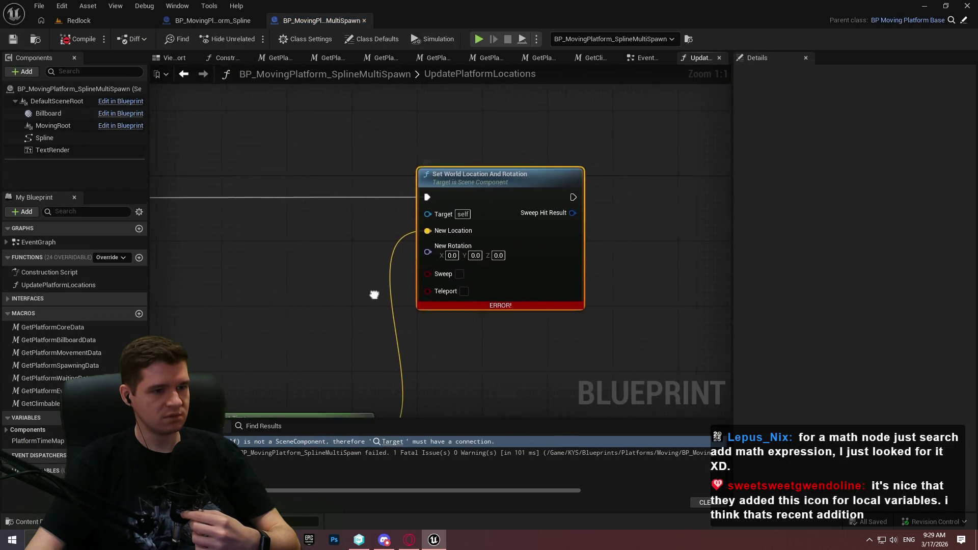
mouse_move(376, 291)
left_mouse_down()
mouse_move(712, 251)
mouse_move(474, 271)
mouse_move(526, 131)
mouse_move(383, 292)
mouse_move(483, 284)
left_mouse_up()
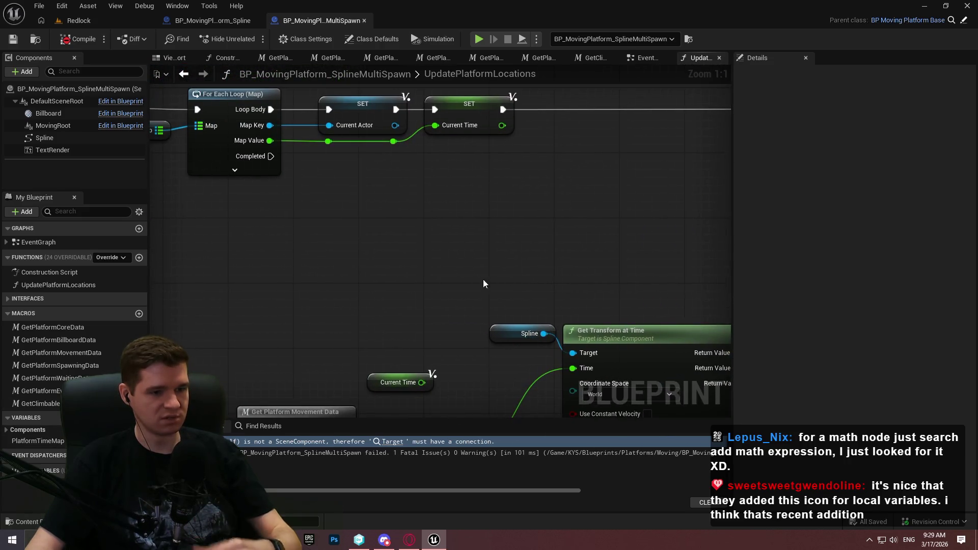
left_click(38, 441)
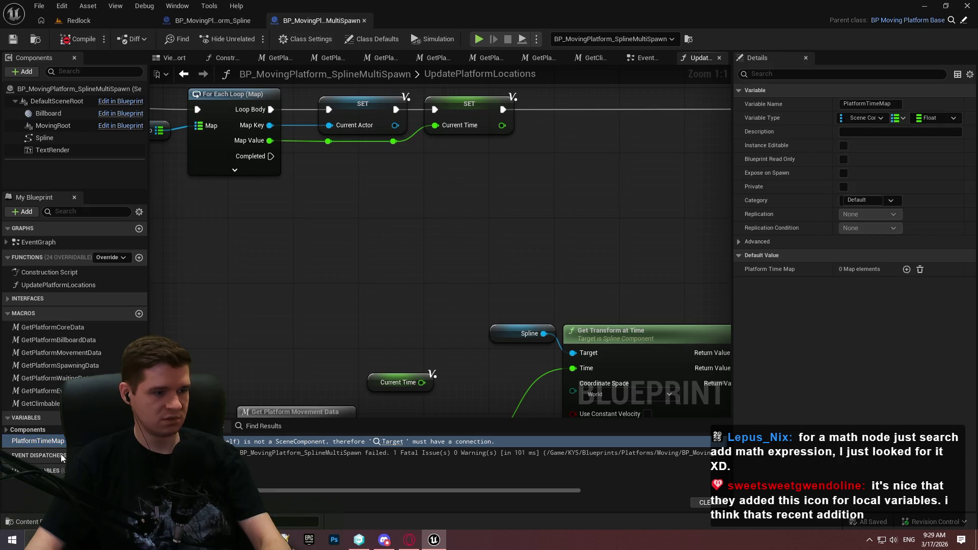
left_click(8, 478)
mouse_move(34, 487)
left_mouse_down()
mouse_move(524, 188)
mouse_move(466, 285)
mouse_move(612, 252)
mouse_move(668, 220)
left_mouse_up()
left_click(555, 198)
left_click(466, 290)
left_click(81, 40)
Recompile and save the blueprint, then briefly play-test the Redlock level
left_click_drag(700, 286, 476, 255)
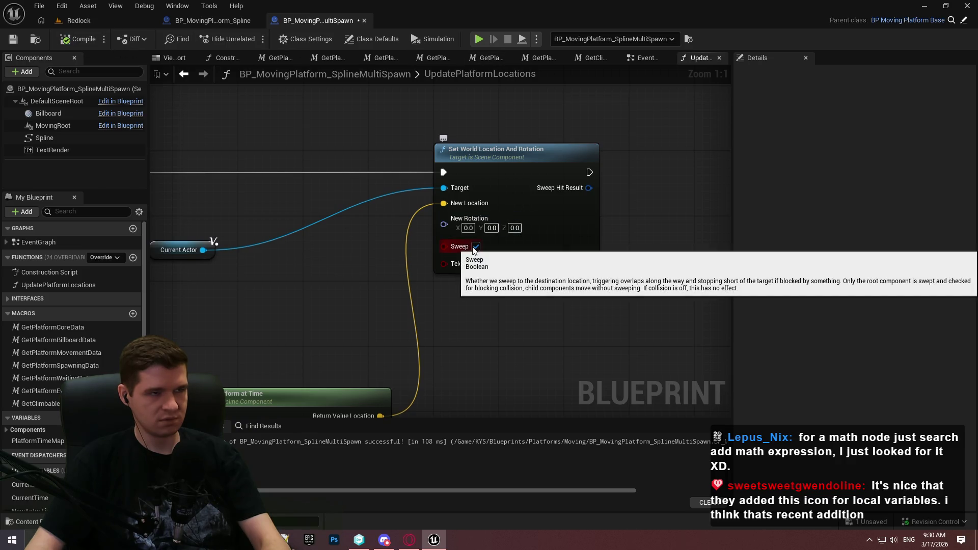
left_click(81, 38)
left_click(13, 39)
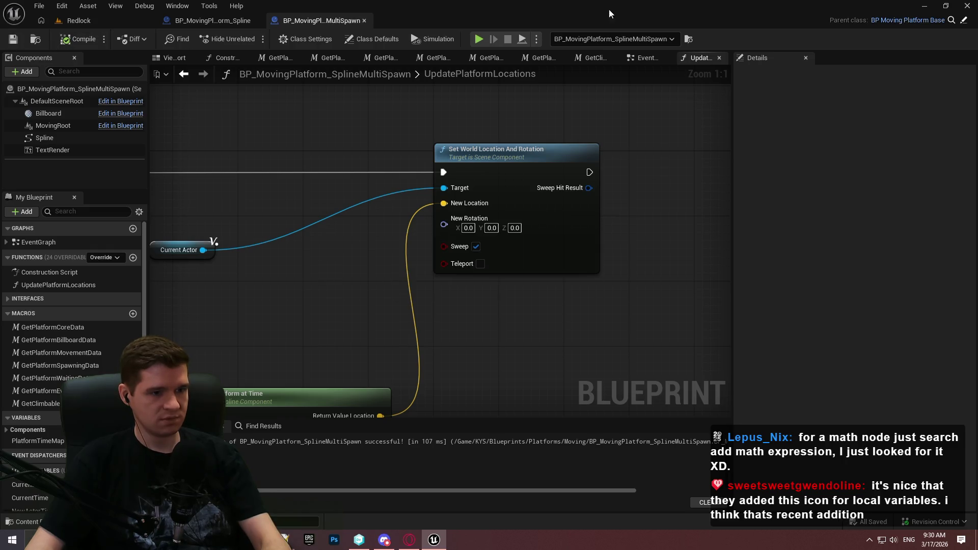
left_click(93, 22)
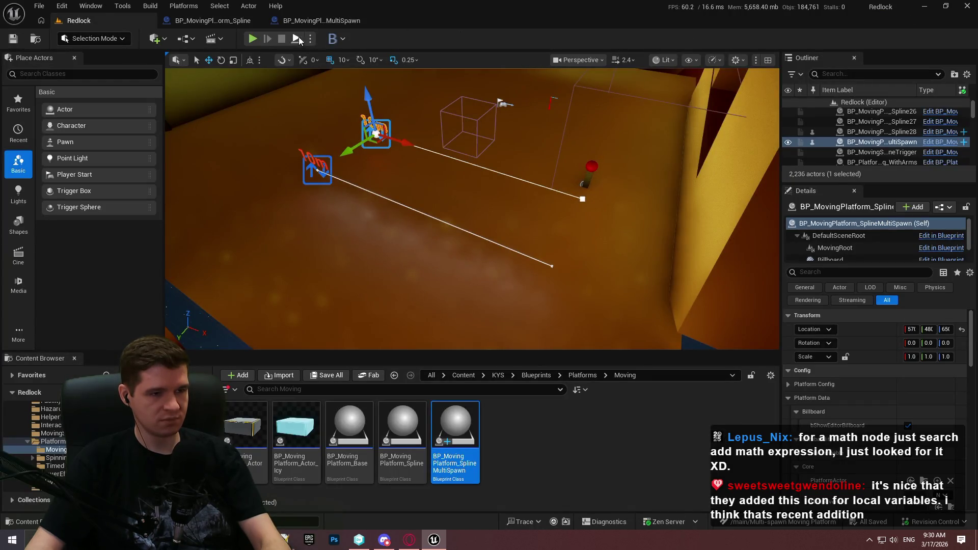
left_click(297, 39)
left_click(470, 300)
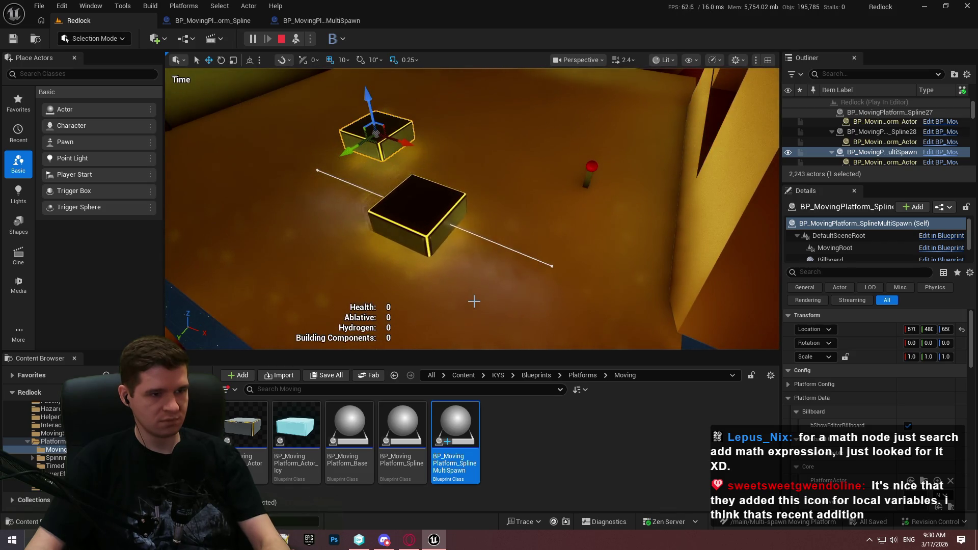
key("Escape")
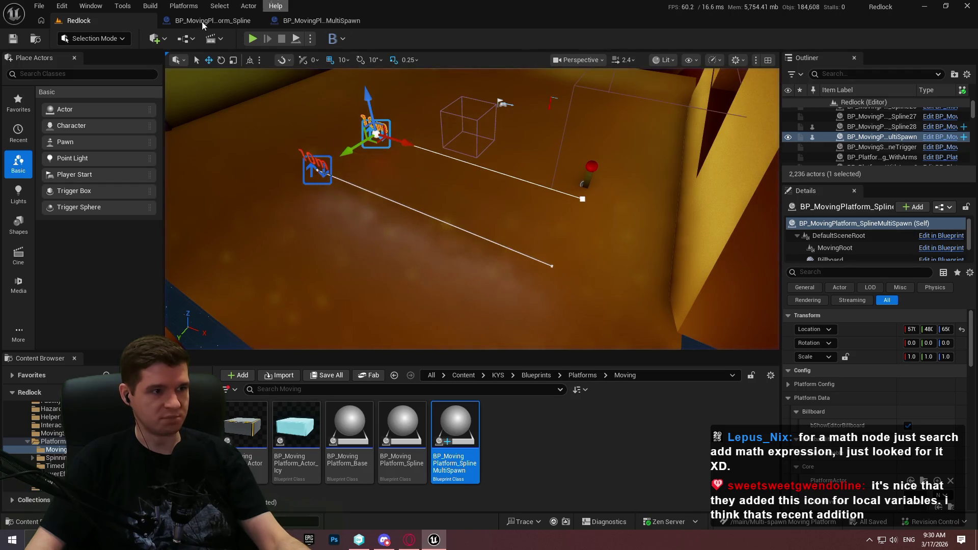
left_click(204, 21)
left_click(359, 21)
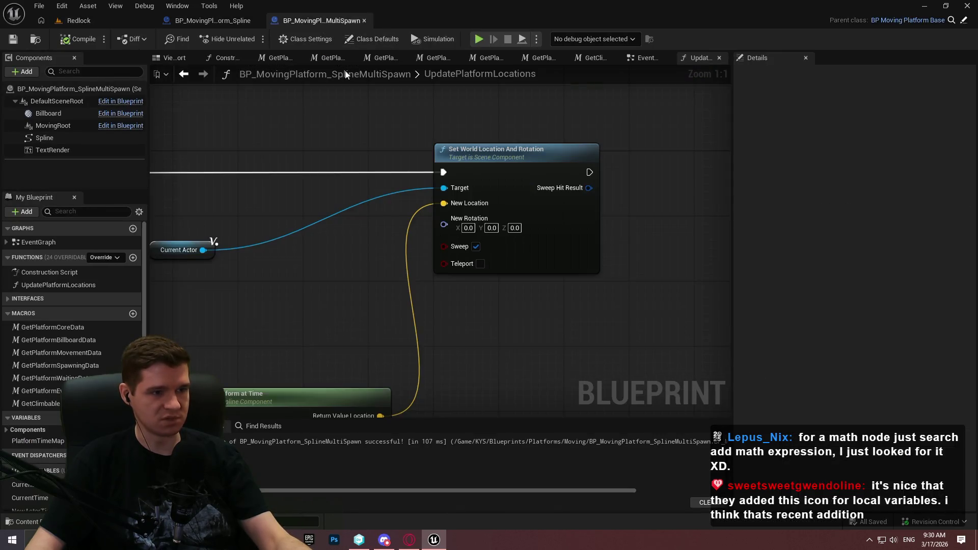
Select the speed and time calculation nodes, then switch to BP_MovingPlatform_Spline's EventGraph
scroll(549, 173, "down", 2)
scroll(381, 234, "up", 2)
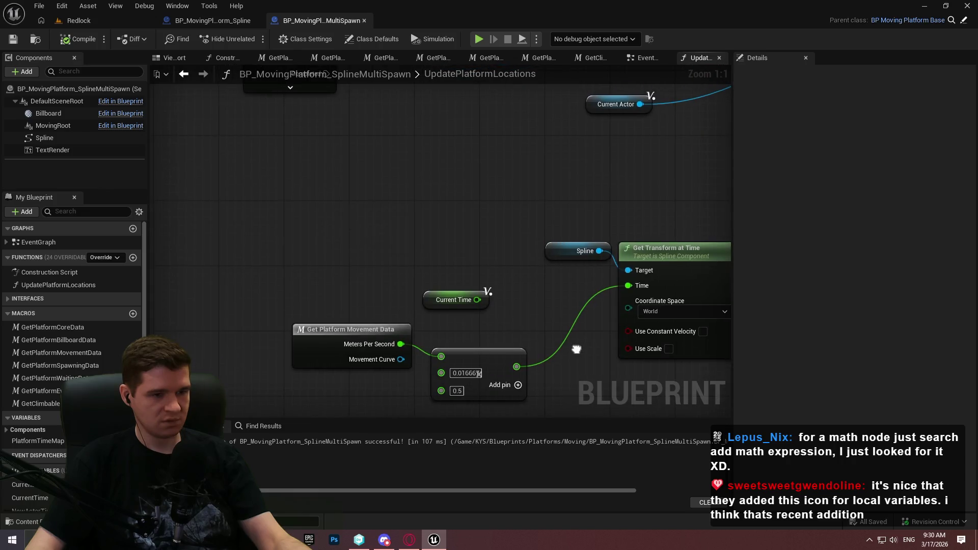
mouse_move(269, 197)
left_mouse_down()
mouse_move(551, 426)
mouse_move(587, 377)
mouse_move(585, 353)
left_mouse_up()
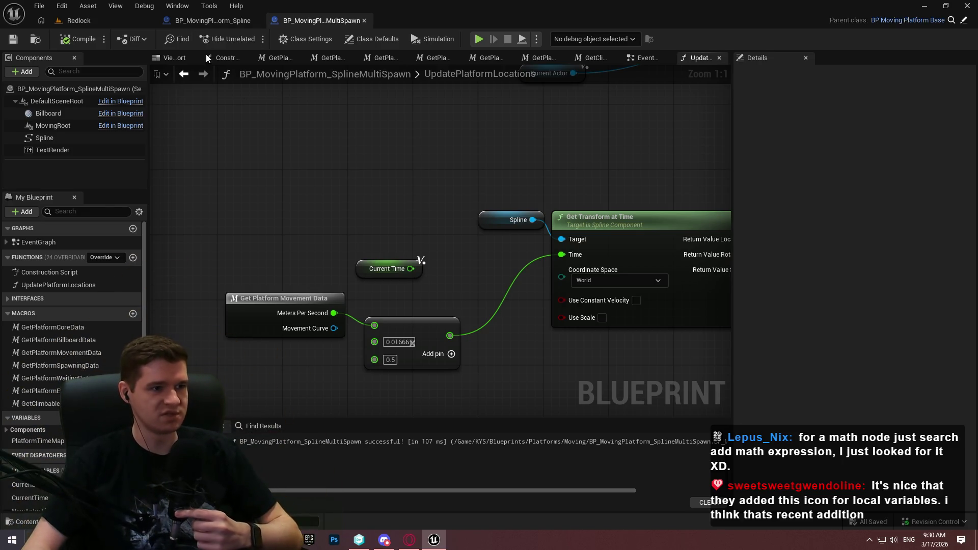
left_click(211, 20)
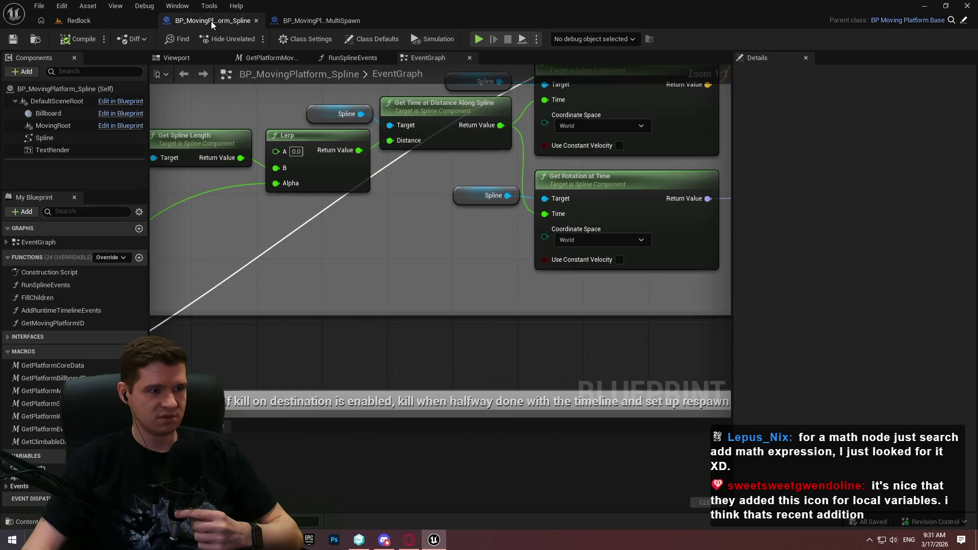
Add a Get Time at Distance Along Spline node to UpdatePlatformLocations via a 'get distance at time' search
scroll(490, 167, "up", 2)
left_click_drag(578, 274, 479, 213)
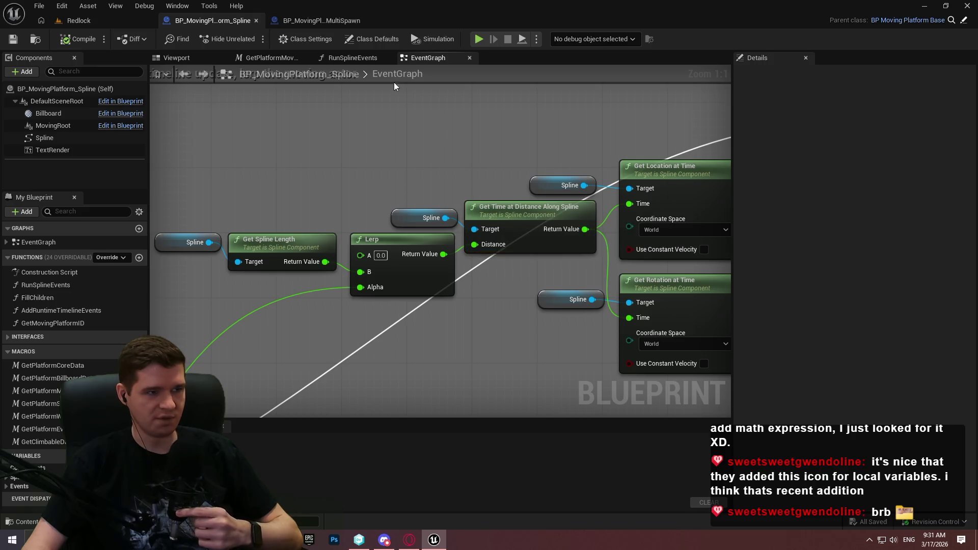
left_click(317, 21)
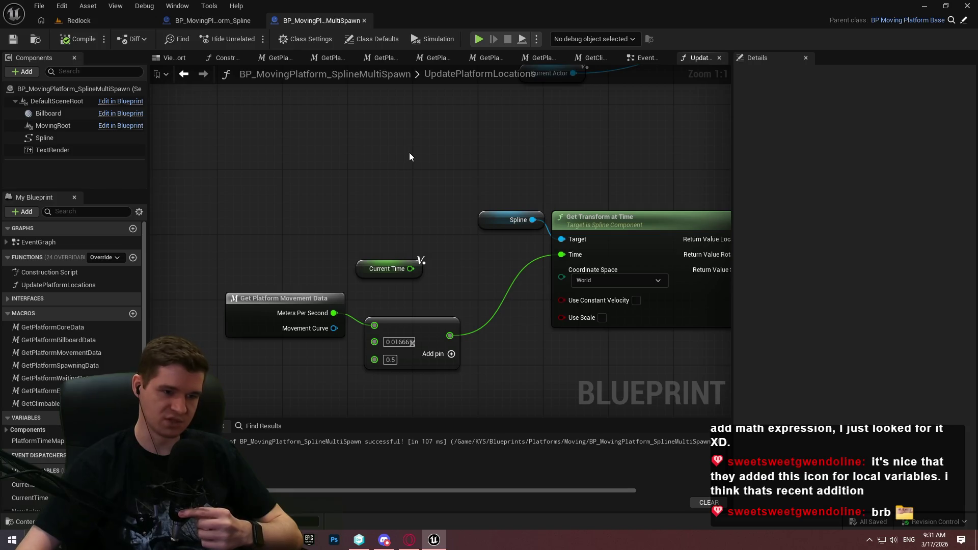
left_click_drag(521, 357, 494, 278)
right_click(494, 274)
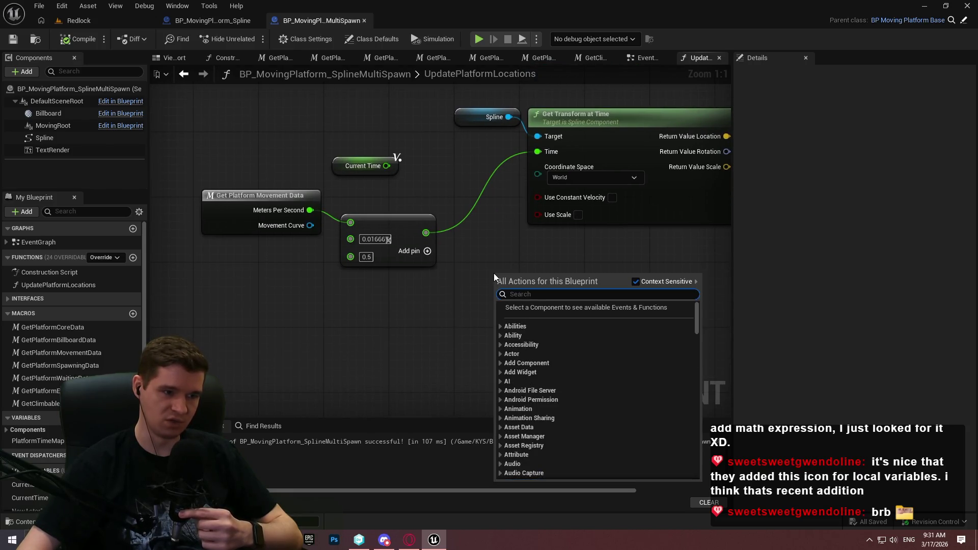
type("get distance at time")
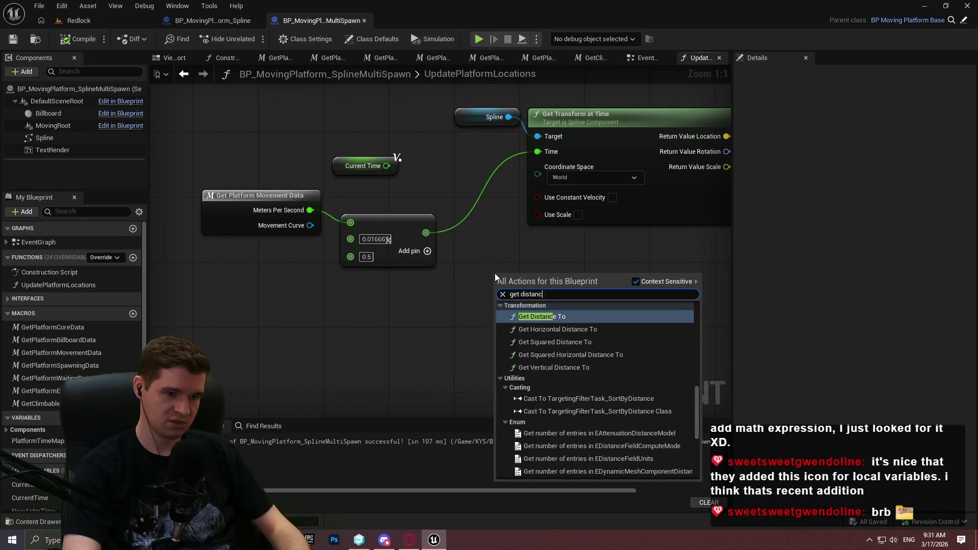
key("Return")
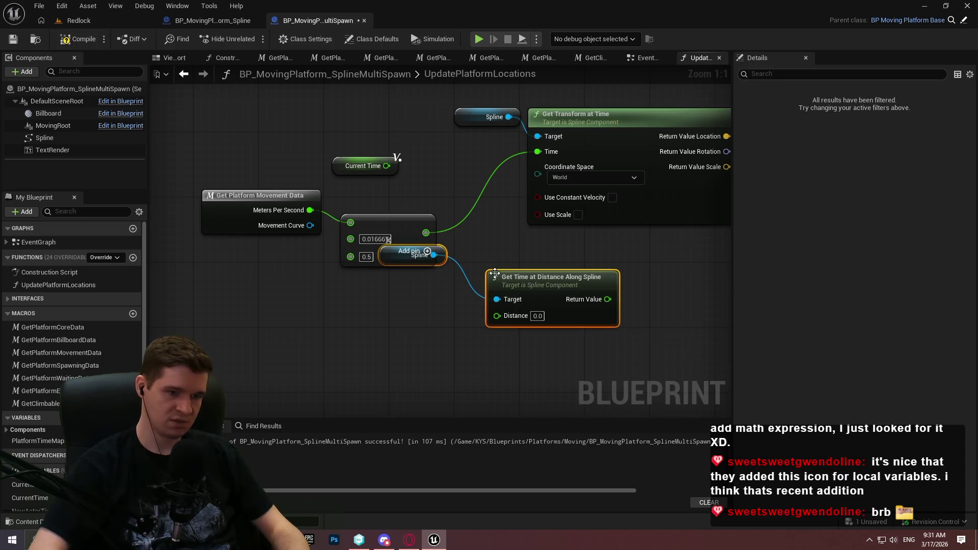
Delete the extra Spline getter, target the existing Spline, and feed the math result into Distance
left_click_drag(454, 257, 444, 268)
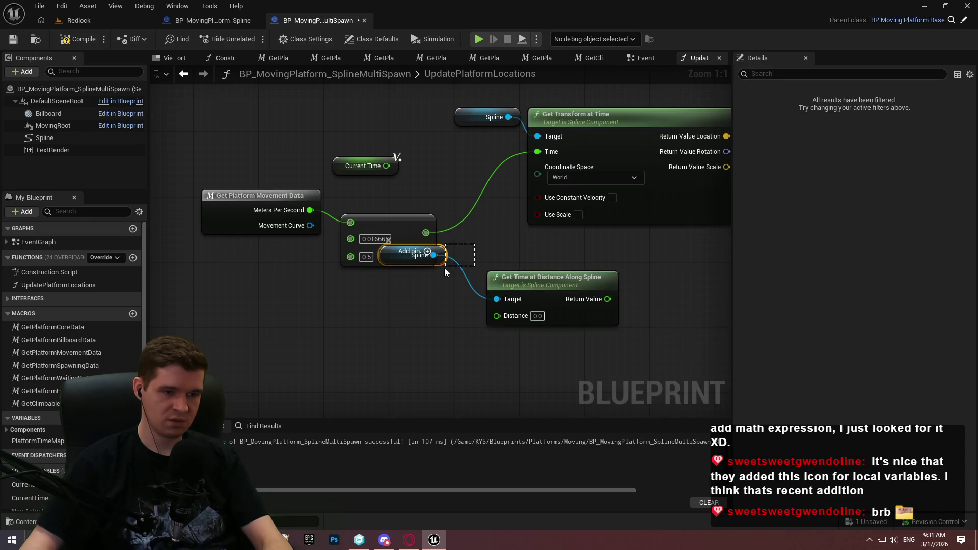
key("Delete")
mouse_move(497, 299)
left_mouse_down()
mouse_move(515, 114)
mouse_move(385, 85)
left_mouse_up()
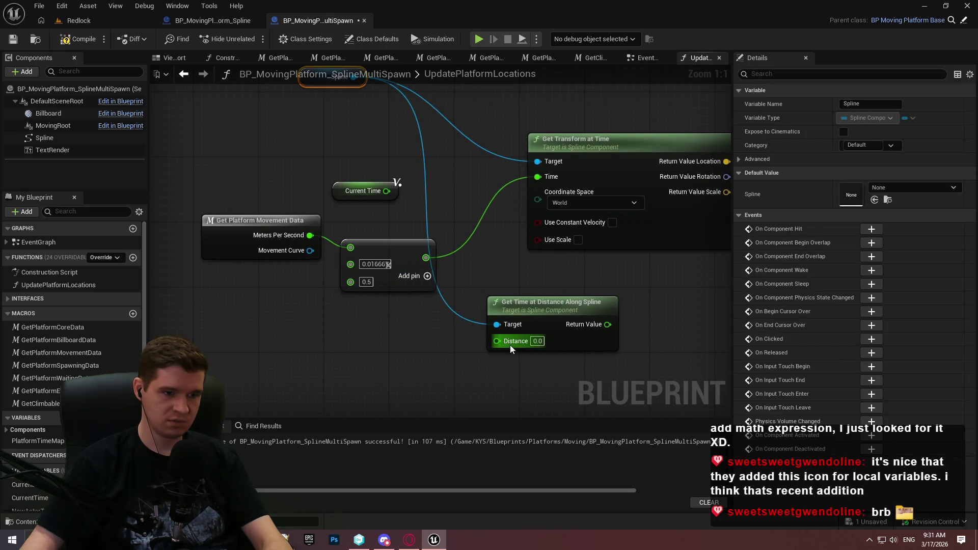
mouse_move(511, 346)
left_mouse_down()
mouse_move(418, 247)
mouse_move(430, 261)
left_mouse_up()
left_click(464, 203)
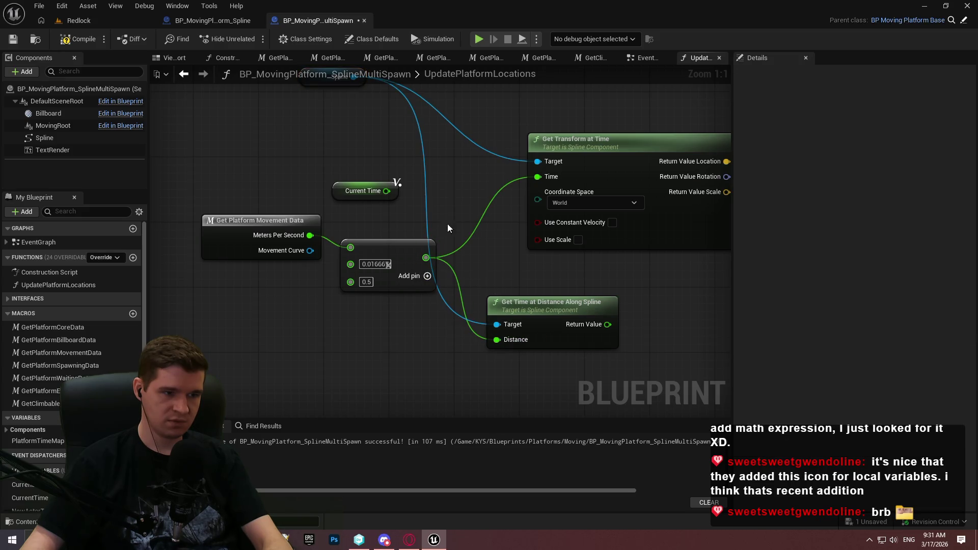
Remove the 0.5 input and wire the spline time into Get Transform at Time's Time
right_click(351, 284)
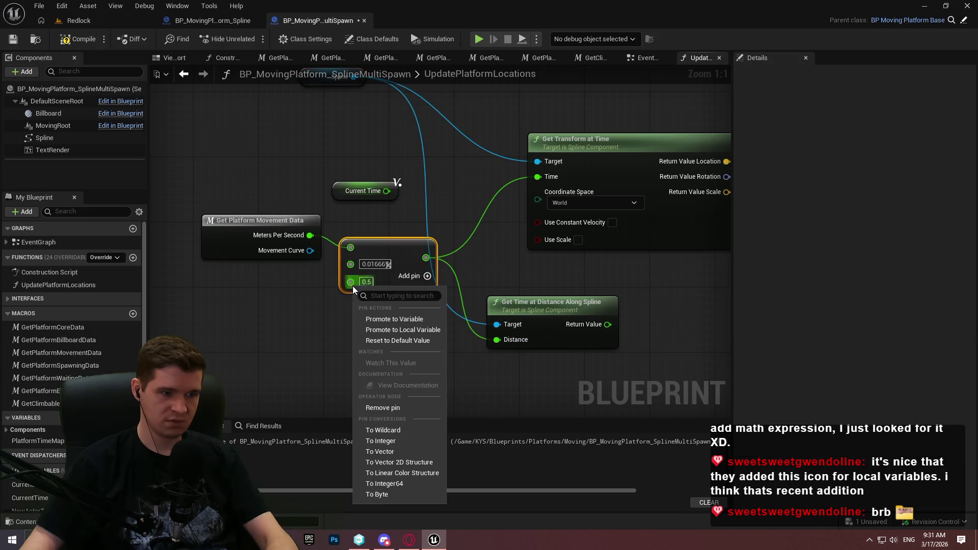
left_click(390, 408)
left_click_drag(608, 325, 537, 177)
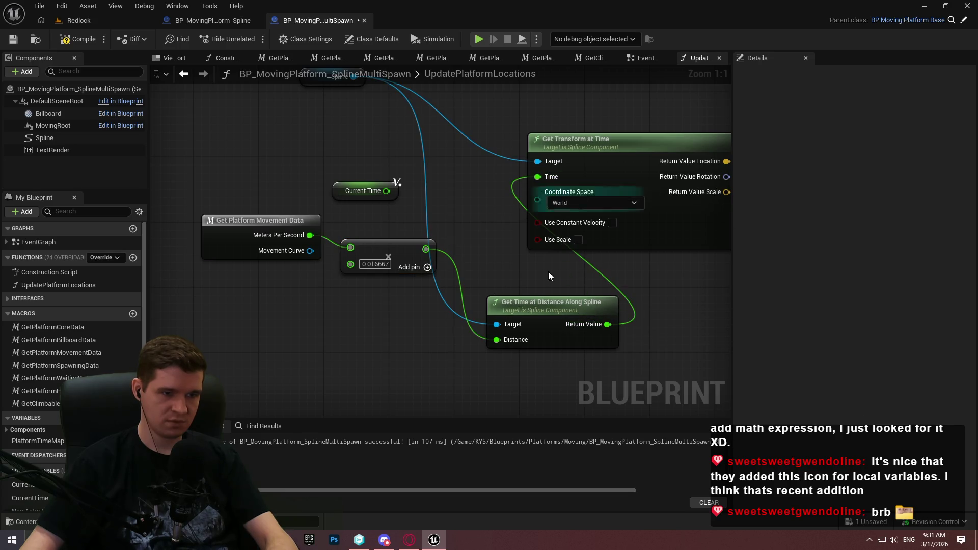
left_click_drag(571, 142, 667, 159)
left_click_drag(572, 294, 554, 163)
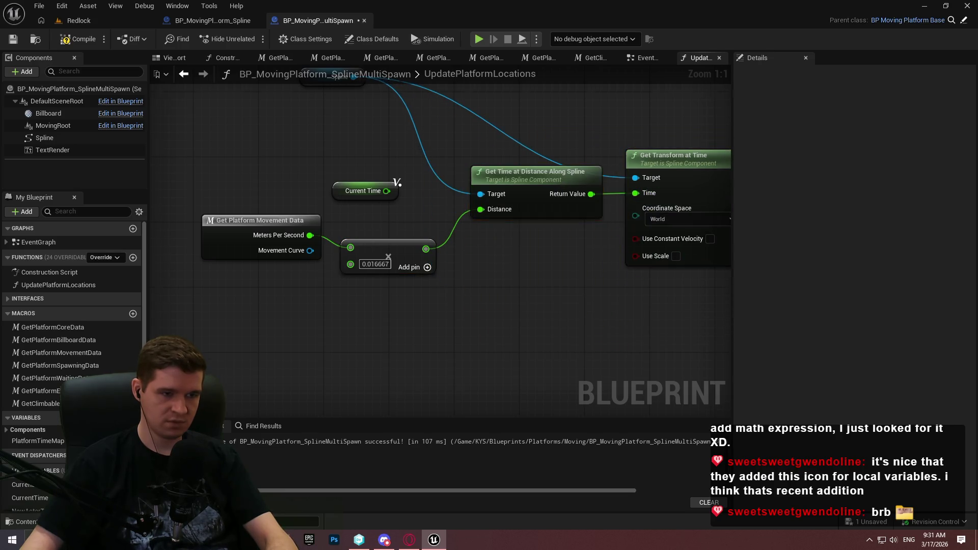
mouse_move(508, 130)
left_mouse_down()
mouse_move(475, 255)
mouse_move(451, 257)
mouse_move(388, 231)
mouse_move(395, 205)
mouse_move(439, 155)
left_mouse_up()
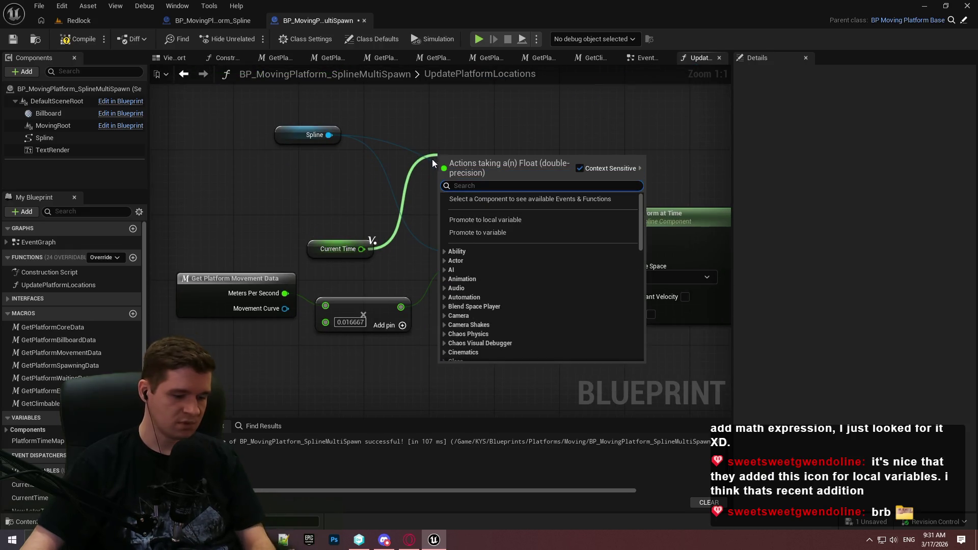
Delete the old Add node and the old Current Time node
type("add")
left_click(482, 247)
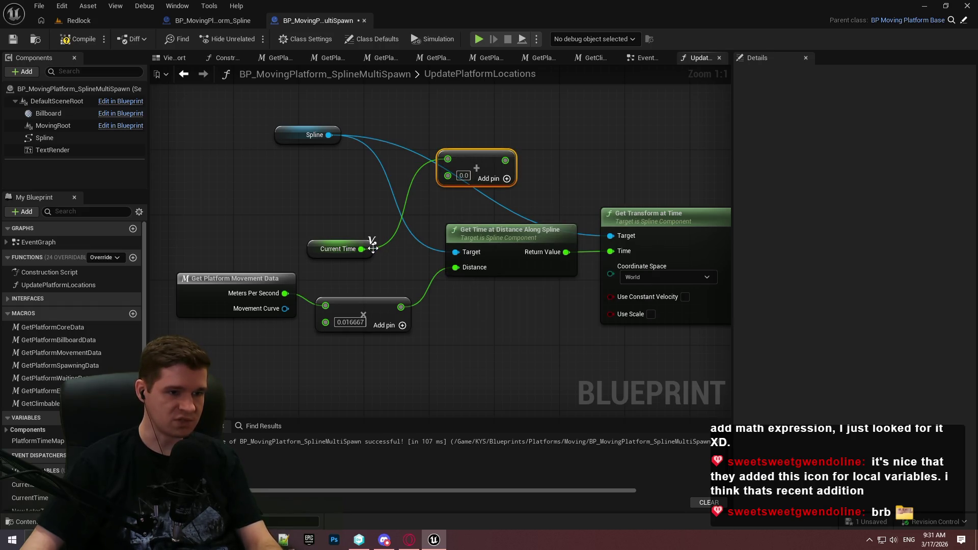
mouse_move(370, 252)
left_mouse_down()
mouse_move(408, 134)
mouse_move(422, 154)
mouse_move(410, 249)
left_mouse_up()
left_click(439, 257)
key("Delete")
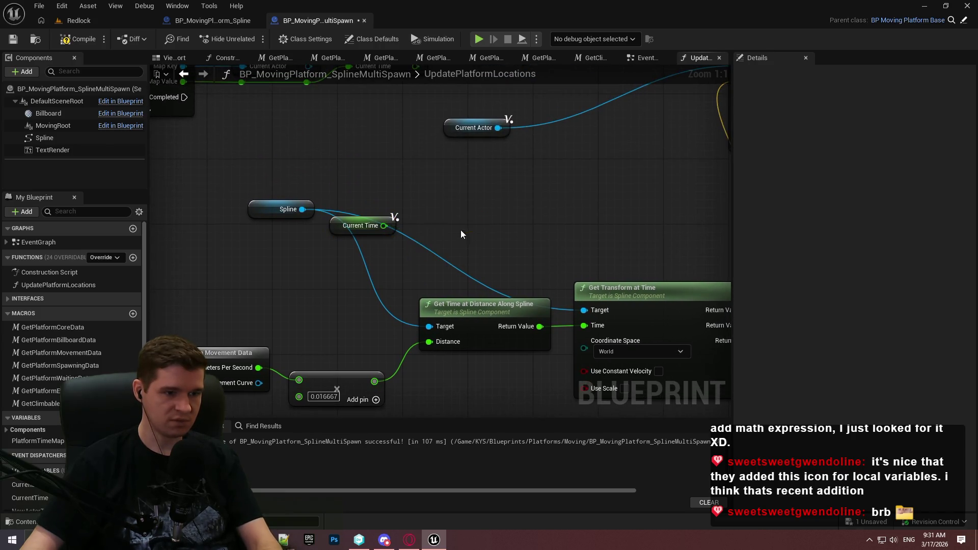
key("Delete")
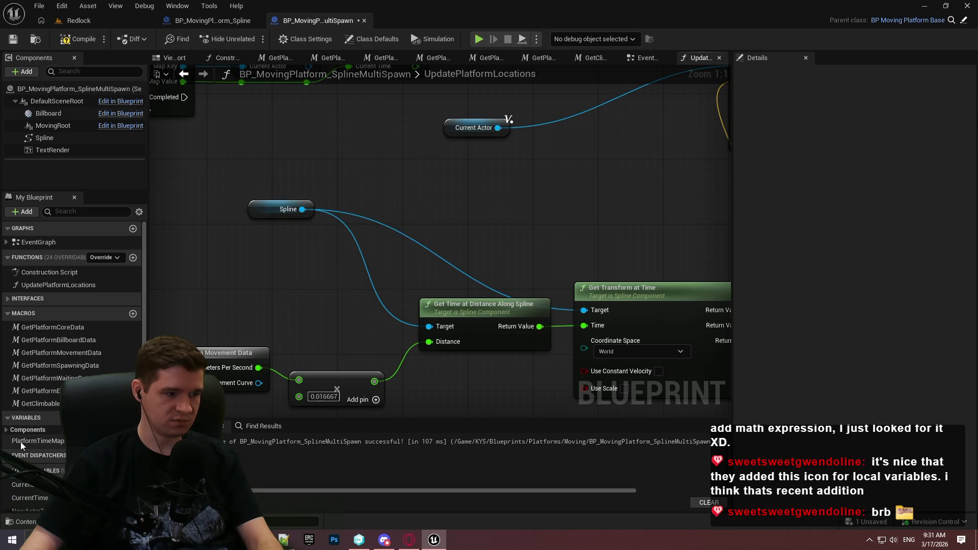
left_click_drag(273, 320, 285, 272)
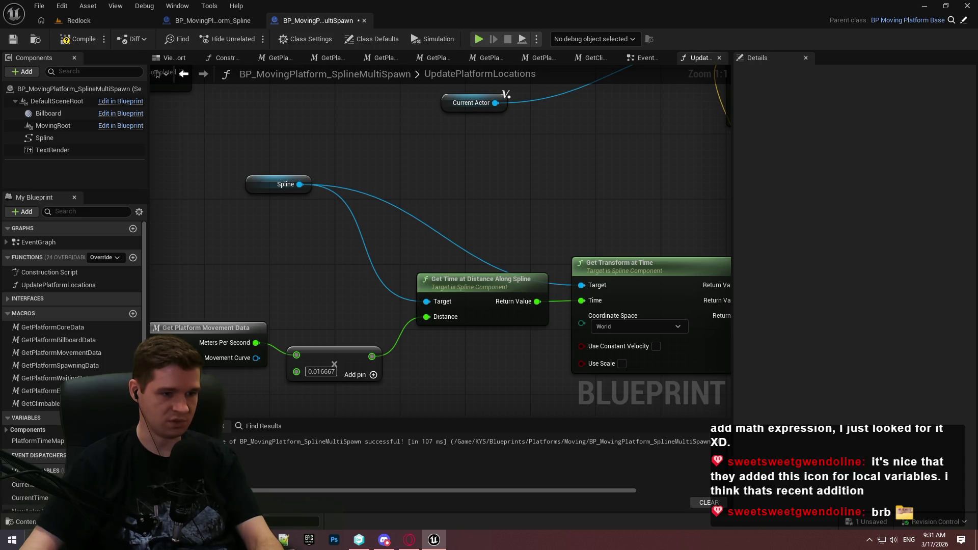
Add Current Time to the Get Time at Distance Along Spline result with a new Add node
mouse_move(28, 498)
left_mouse_down()
mouse_move(329, 205)
mouse_move(502, 179)
left_mouse_up()
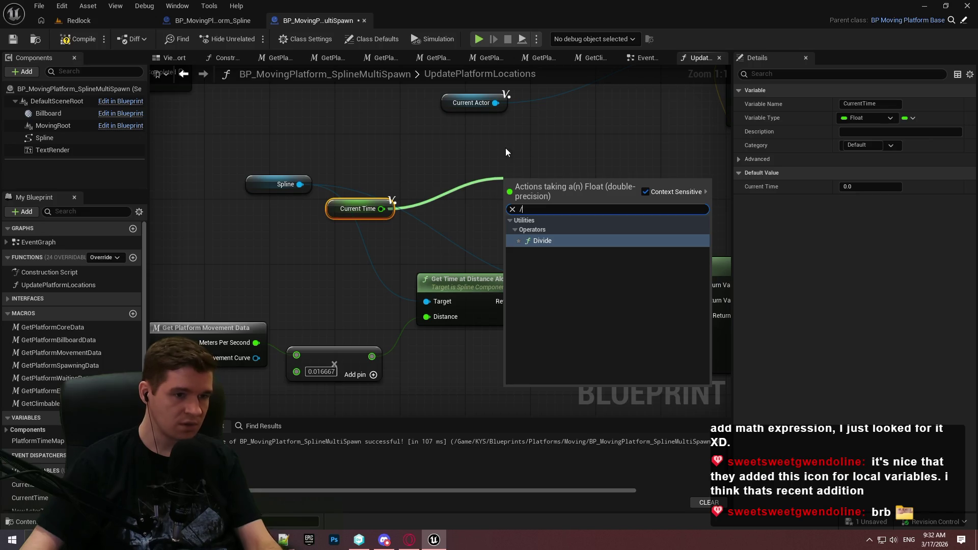
left_click(505, 148)
mouse_move(385, 210)
left_mouse_down()
mouse_move(444, 199)
mouse_move(533, 304)
left_mouse_up()
type("+")
left_click(491, 251)
left_click_drag(499, 194, 581, 300)
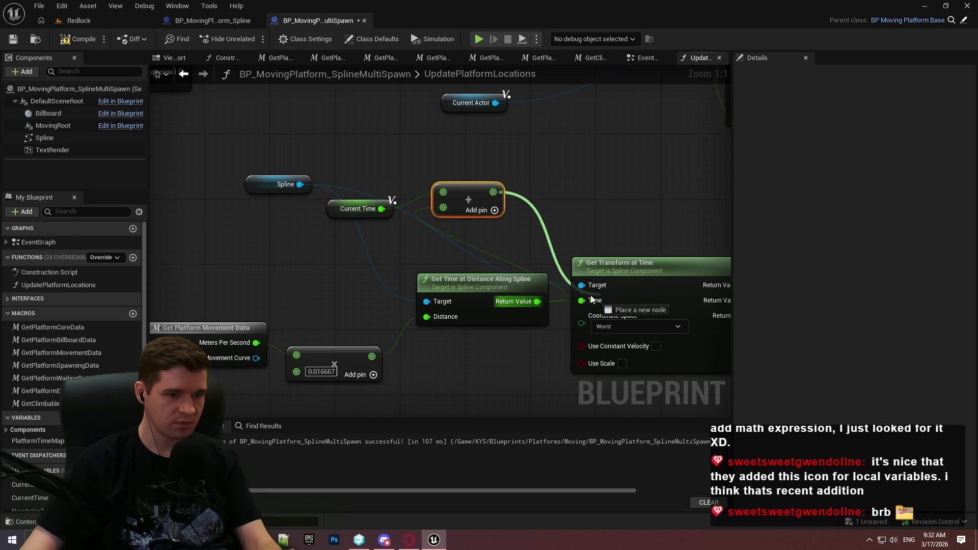
mouse_move(600, 182)
left_mouse_down()
mouse_move(440, 252)
mouse_move(383, 212)
left_mouse_up()
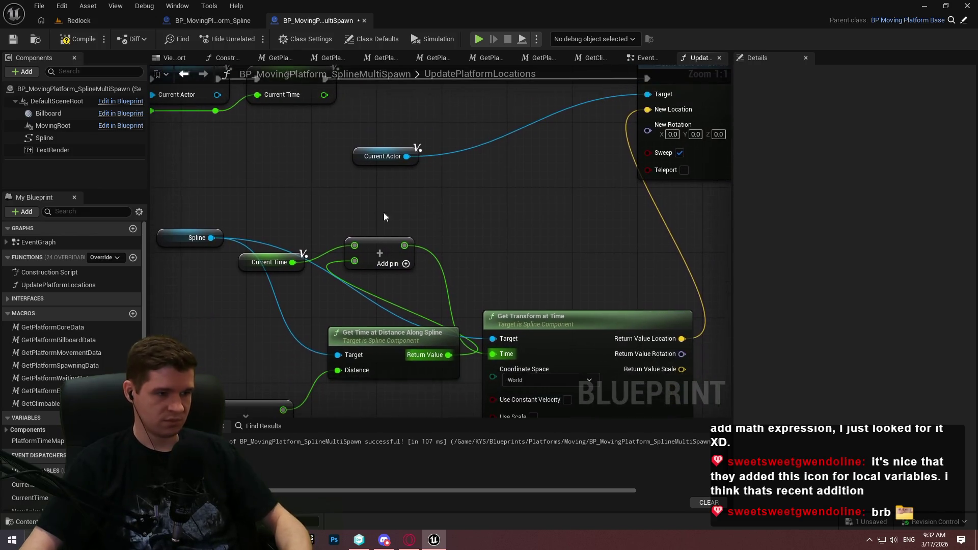
Store the Add result in a new SET New Actor Time node
mouse_move(30, 498)
left_mouse_down()
mouse_move(389, 210)
mouse_move(488, 258)
left_mouse_up()
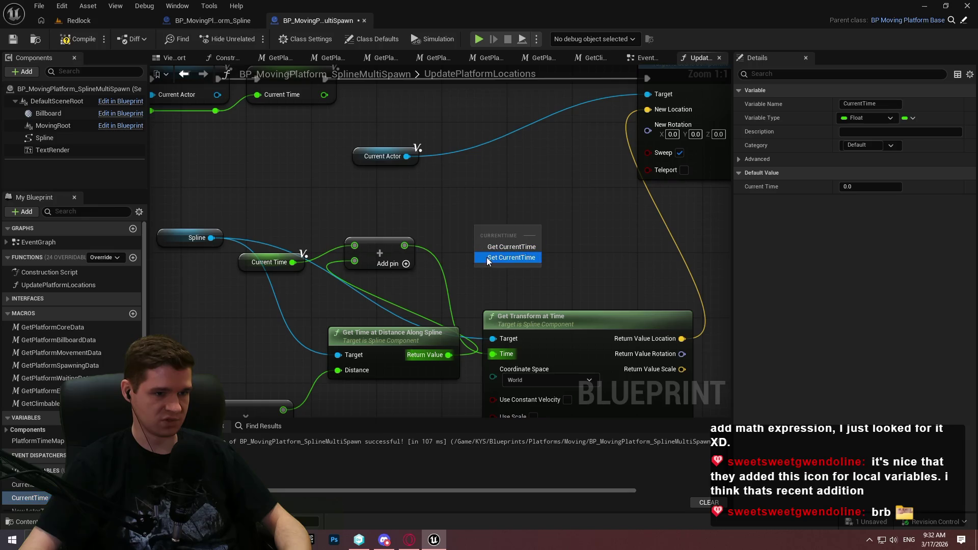
left_click(489, 258)
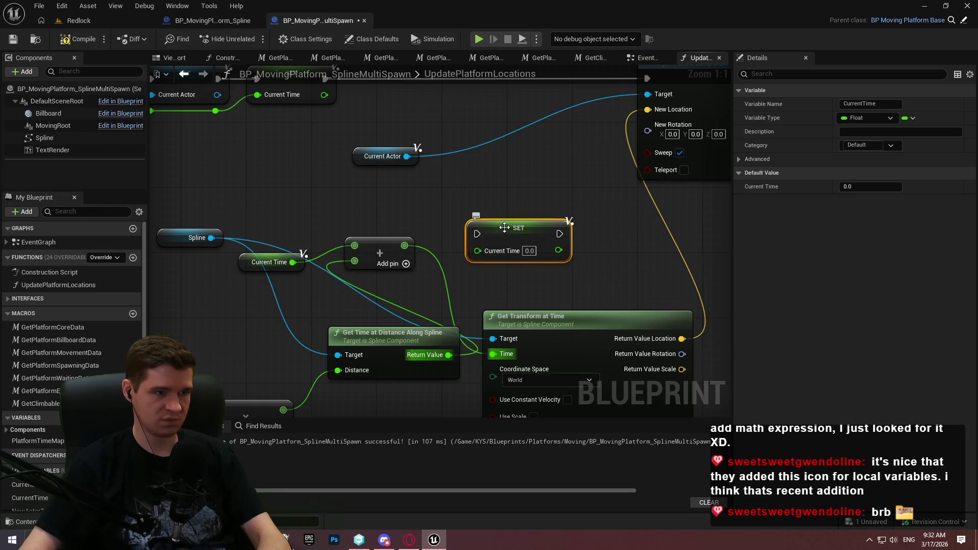
left_click_drag(508, 193, 572, 188)
key("Delete")
left_click_drag(530, 276, 393, 300)
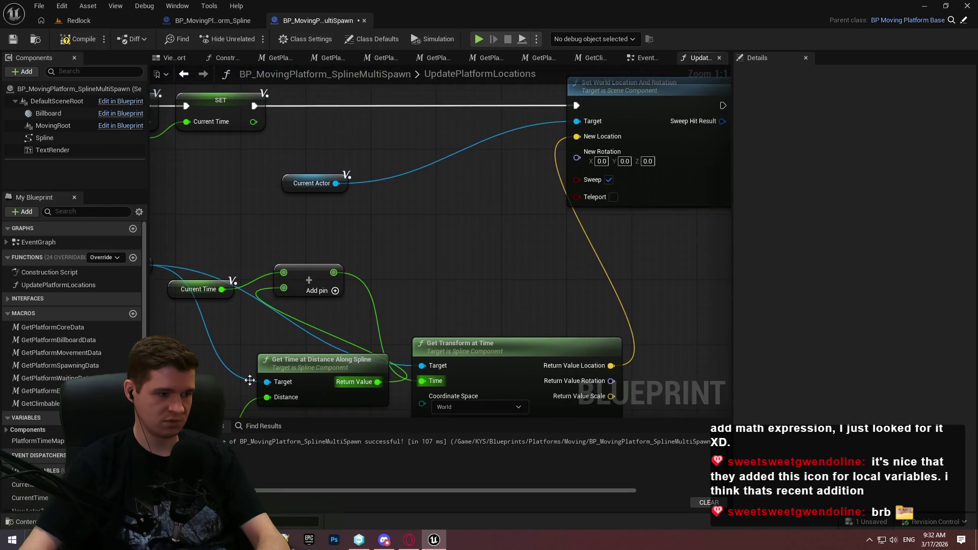
scroll(36, 495, "down", 1)
mouse_move(37, 496)
left_mouse_down()
mouse_move(429, 256)
mouse_move(469, 283)
mouse_move(333, 274)
left_mouse_up()
left_click(469, 283)
mouse_move(439, 261)
left_mouse_down()
mouse_move(560, 228)
mouse_move(467, 223)
mouse_move(619, 113)
mouse_move(350, 226)
mouse_move(417, 133)
mouse_move(378, 106)
left_mouse_up()
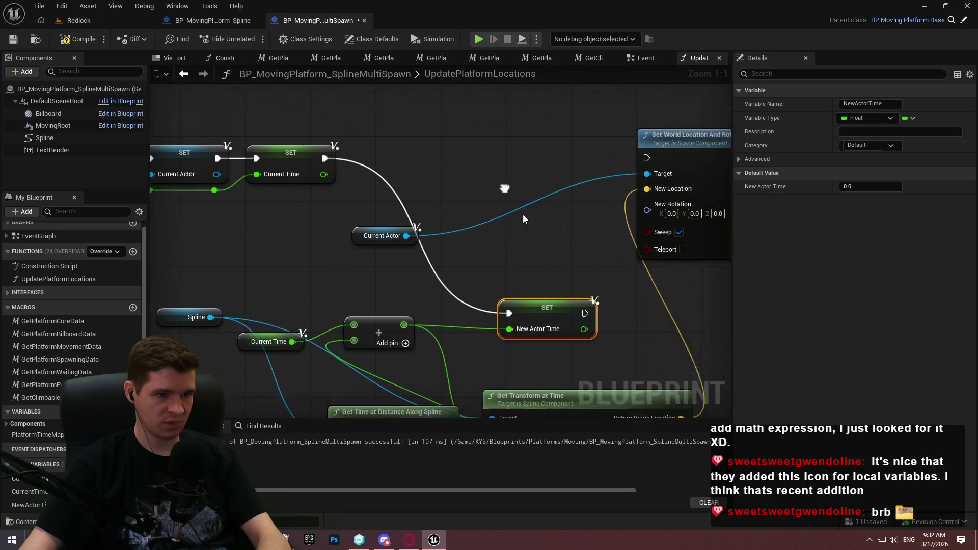
Run the location update after SET New Actor Time, feed it into Get Transform at Time, and compile
mouse_move(587, 323)
left_mouse_down()
mouse_move(628, 161)
mouse_move(639, 175)
left_mouse_up()
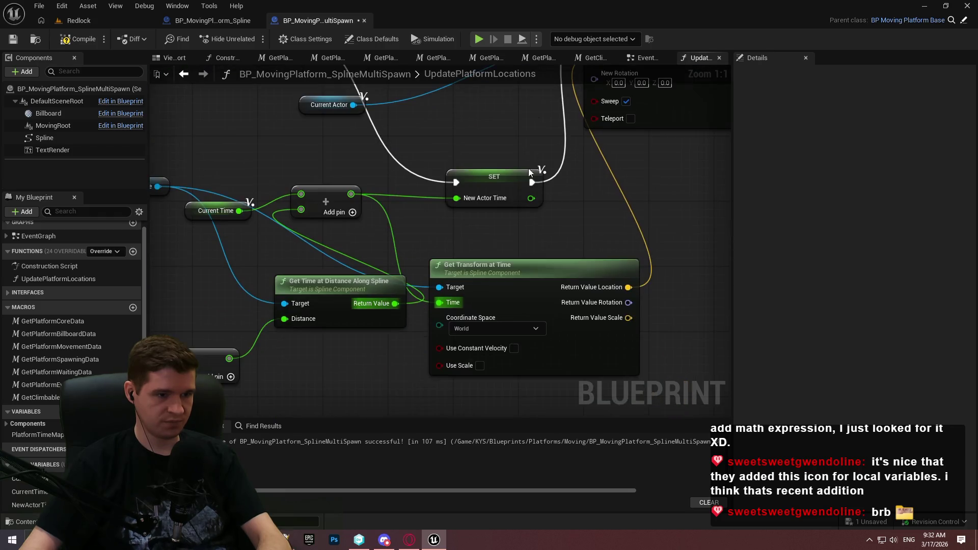
left_click_drag(509, 264, 616, 265)
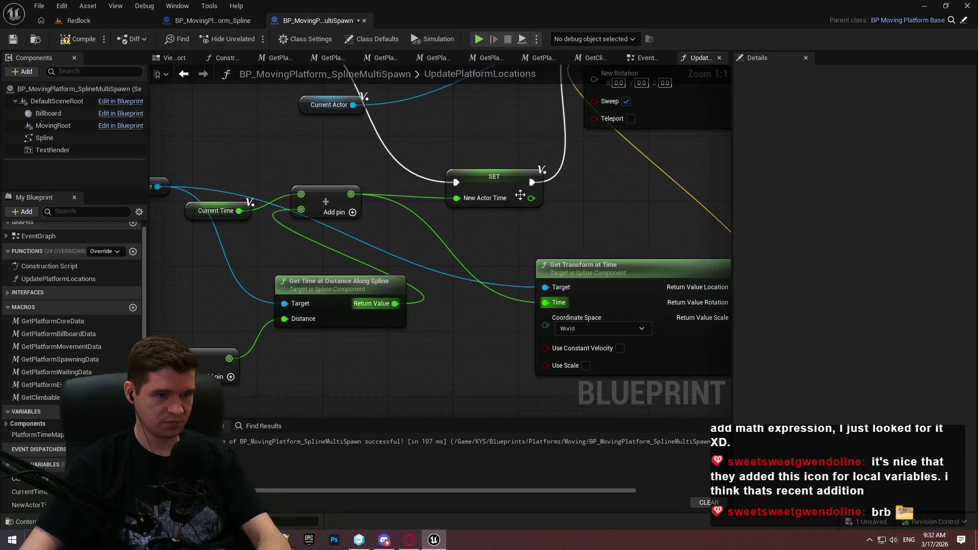
mouse_move(531, 198)
left_mouse_down()
mouse_move(552, 310)
mouse_move(549, 303)
left_mouse_up()
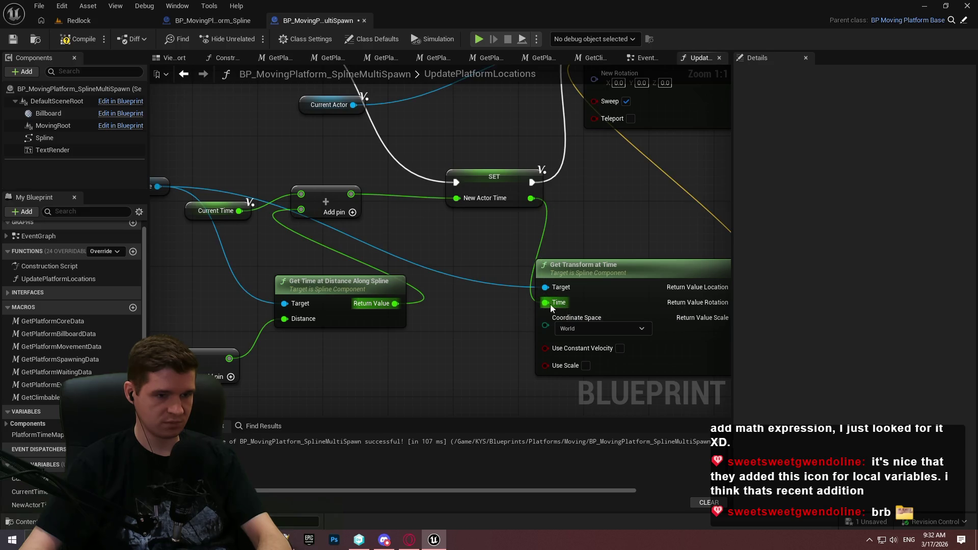
left_click(62, 39)
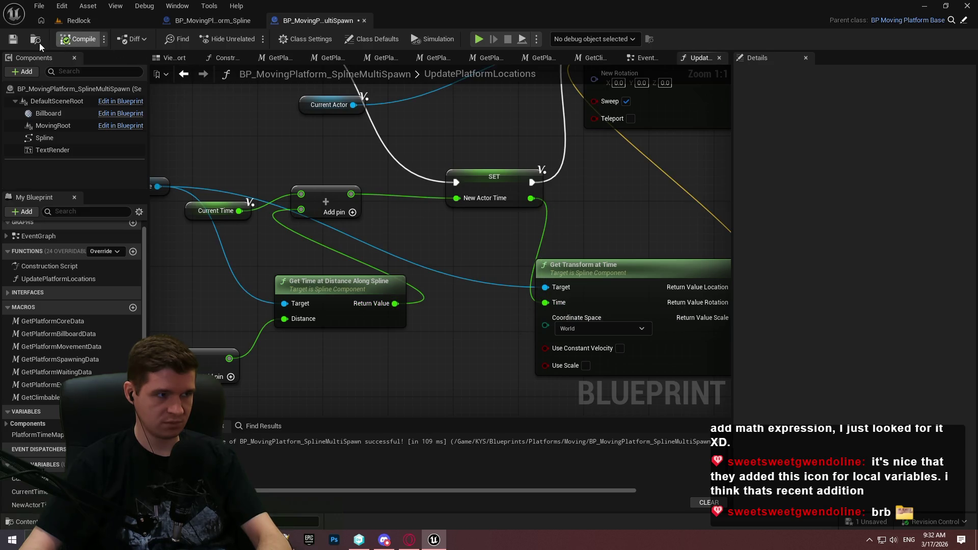
Save the blueprint and move the Spline node down and to the right
key("ctrl+s")
left_click_drag(576, 178, 611, 281)
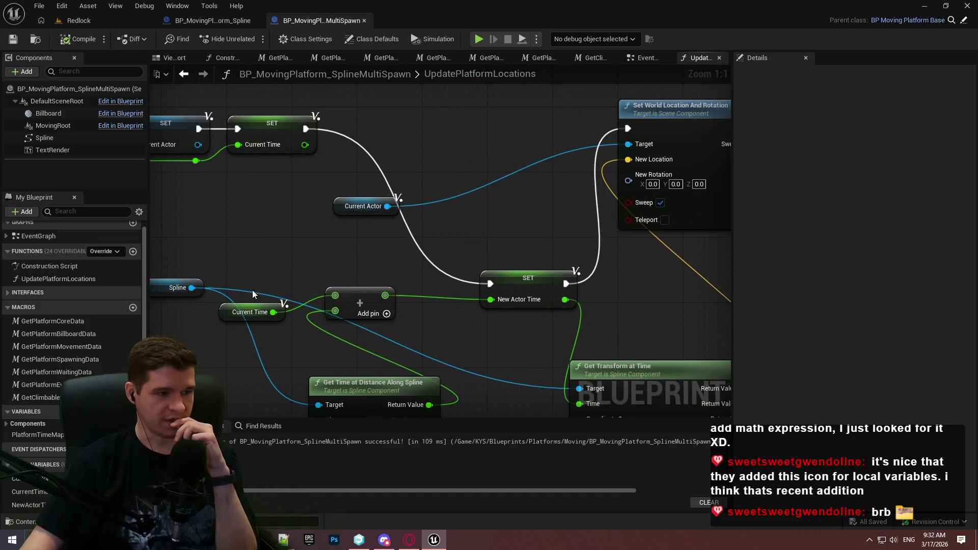
left_click_drag(196, 287, 252, 360)
mouse_move(490, 348)
left_mouse_down()
mouse_move(560, 285)
mouse_move(667, 218)
mouse_move(389, 344)
mouse_move(32, 466)
mouse_move(363, 341)
mouse_move(365, 286)
left_mouse_up()
Add a Platform Time Map Add node keyed by Current Actor with New Actor Time as value
left_click(368, 295)
left_click_drag(425, 282, 467, 258)
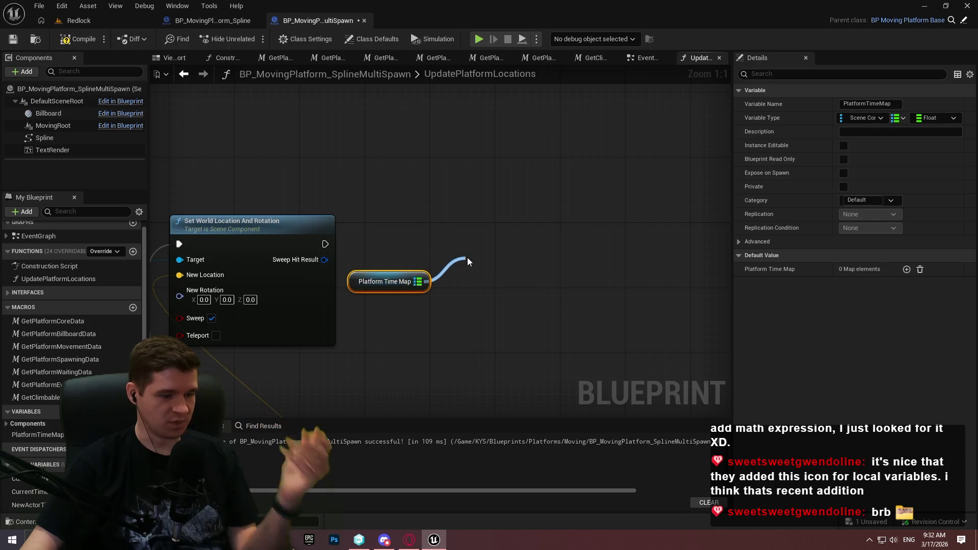
type("ad")
key("Return")
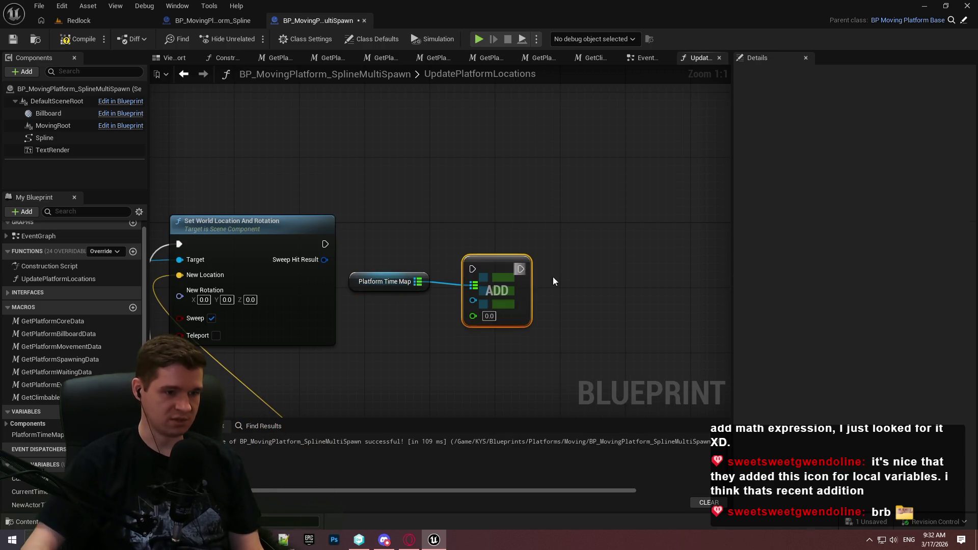
mouse_move(18, 479)
left_mouse_down()
mouse_move(466, 291)
mouse_move(473, 301)
left_mouse_up()
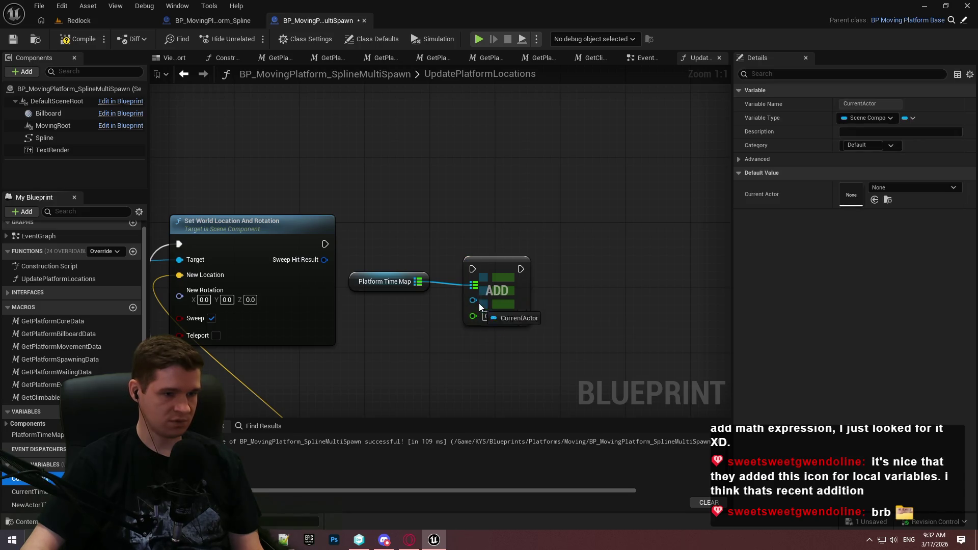
mouse_move(28, 505)
left_mouse_down()
mouse_move(488, 317)
mouse_move(473, 315)
left_mouse_up()
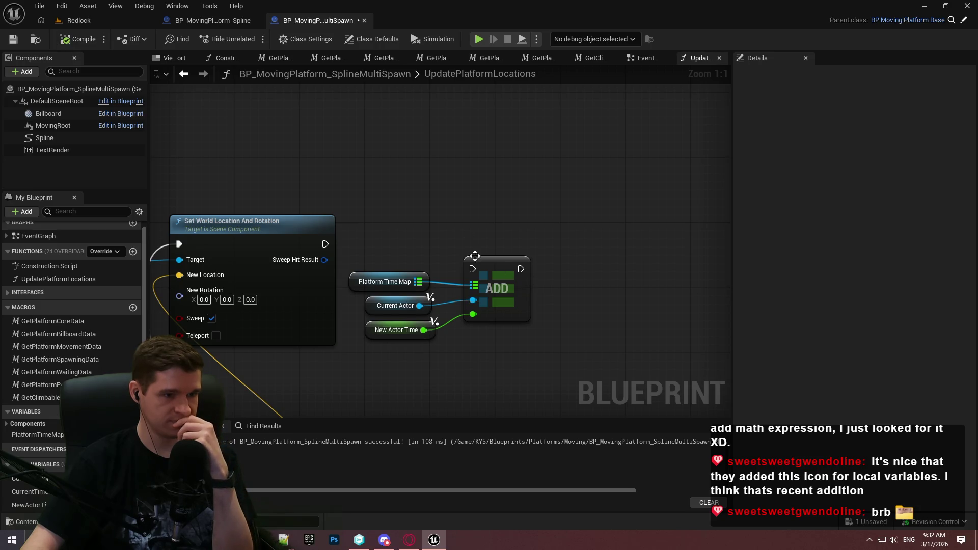
mouse_move(472, 269)
left_mouse_down()
mouse_move(304, 235)
mouse_move(325, 244)
left_mouse_up()
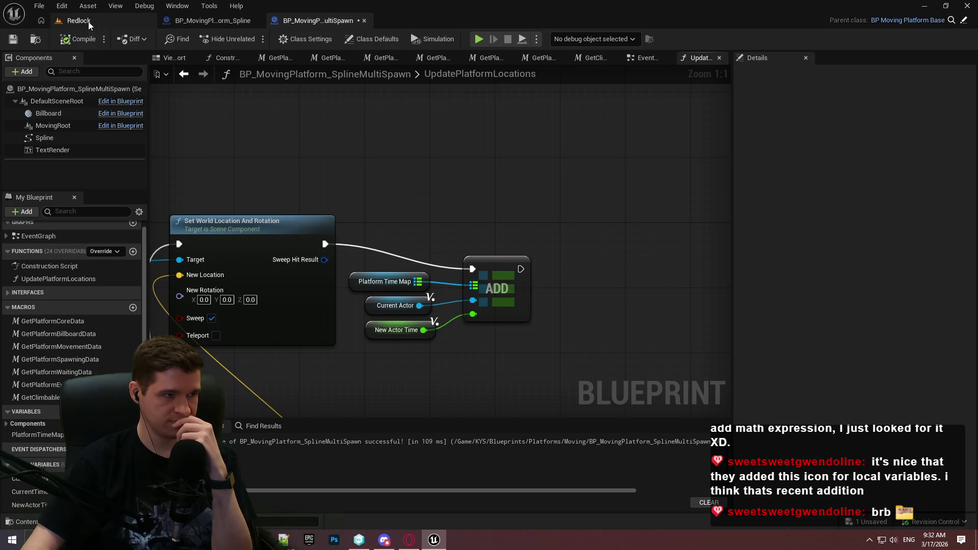
left_click(76, 21)
left_click(253, 38)
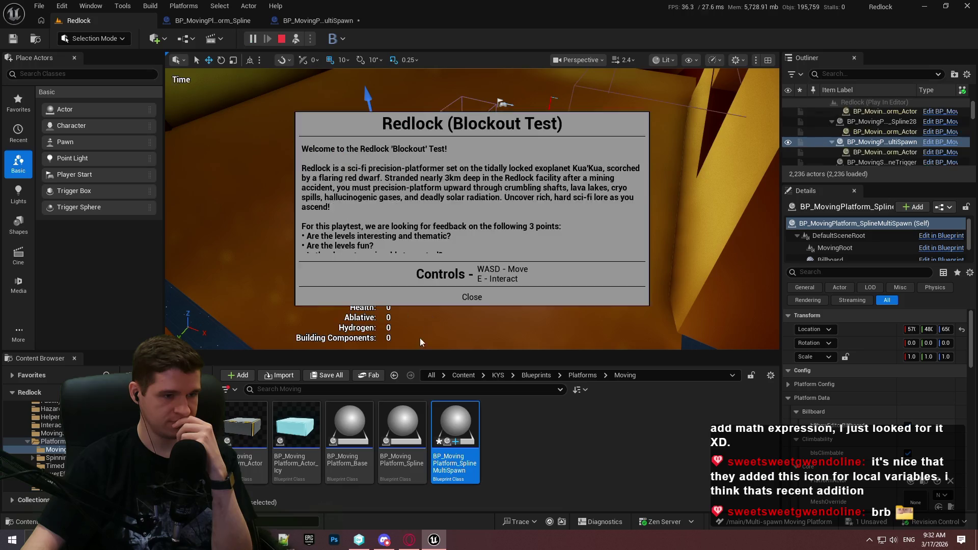
left_click(474, 295)
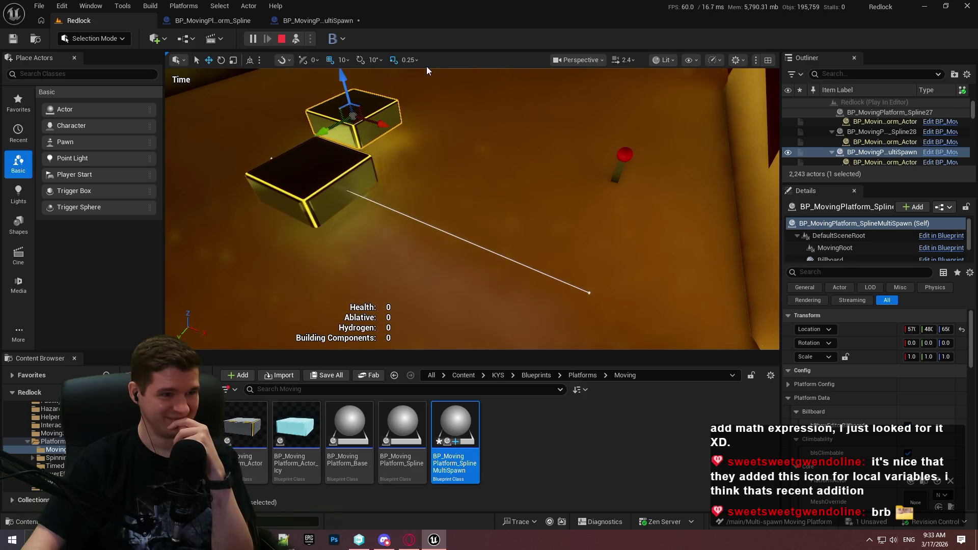
left_click(281, 38)
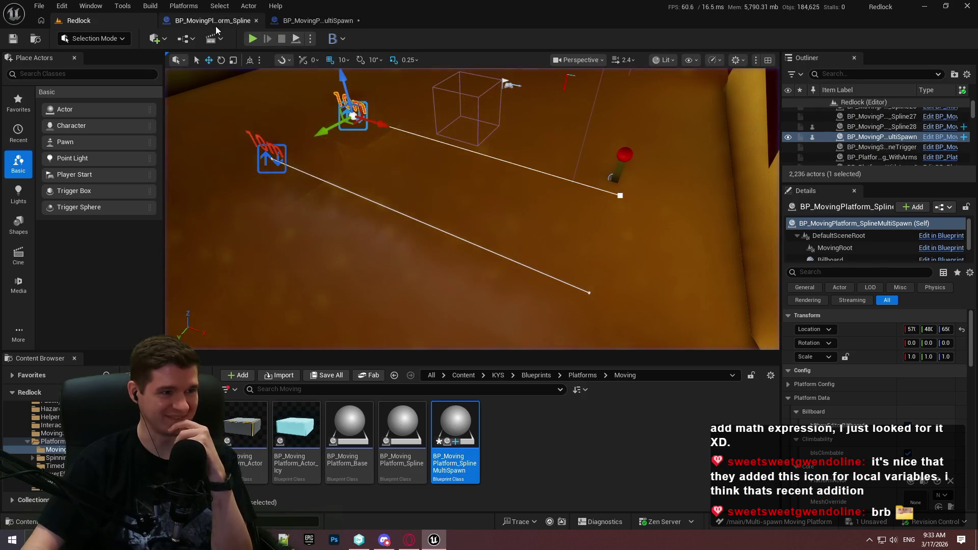
left_click(213, 20)
left_click(306, 21)
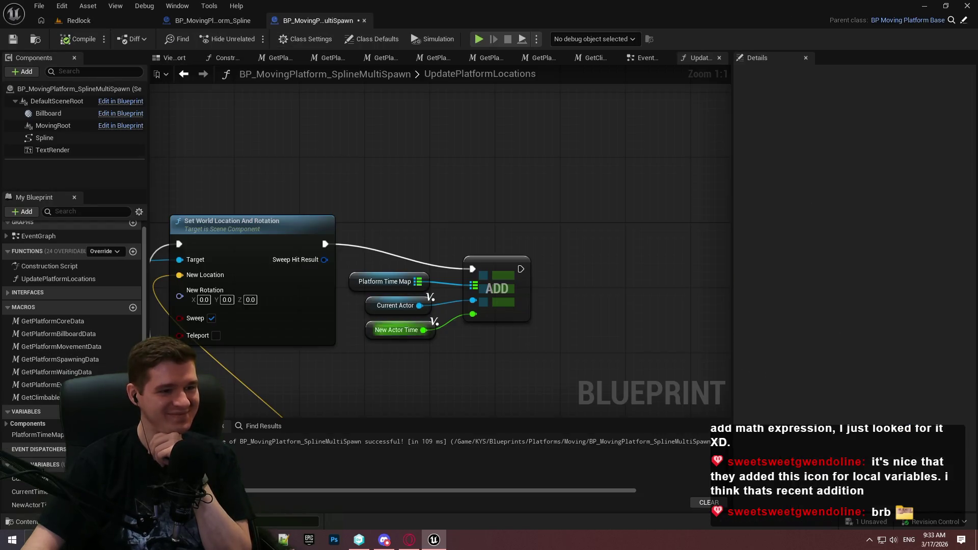
Wire Meters Per Second directly into Get Time at Distance Along Spline's Distance pin
left_click_drag(484, 190, 559, 304)
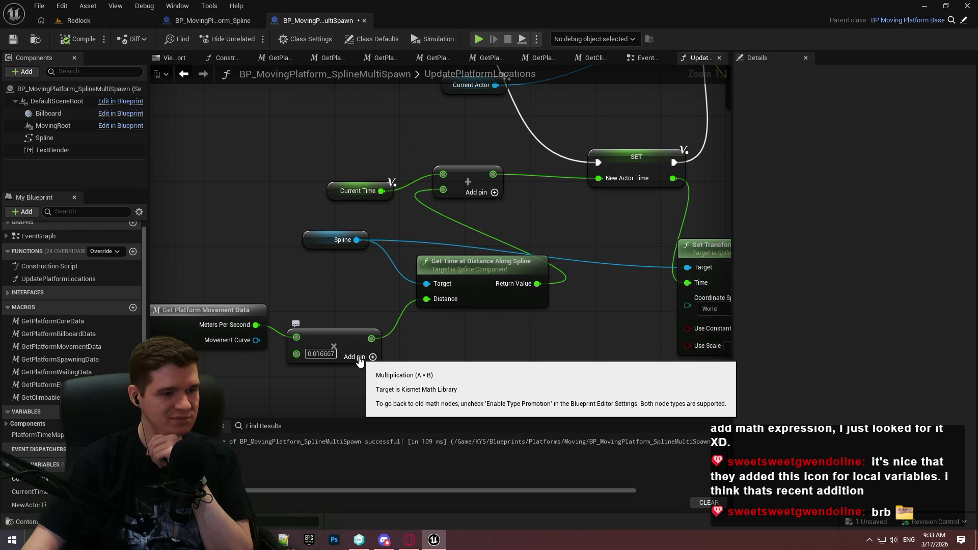
mouse_move(256, 325)
left_mouse_down()
mouse_move(439, 301)
mouse_move(431, 299)
left_mouse_up()
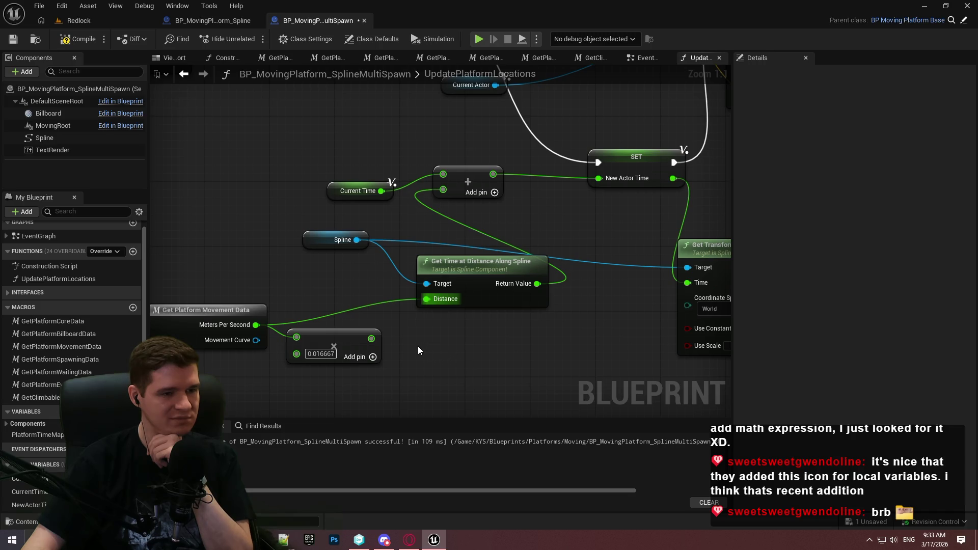
left_click(509, 39)
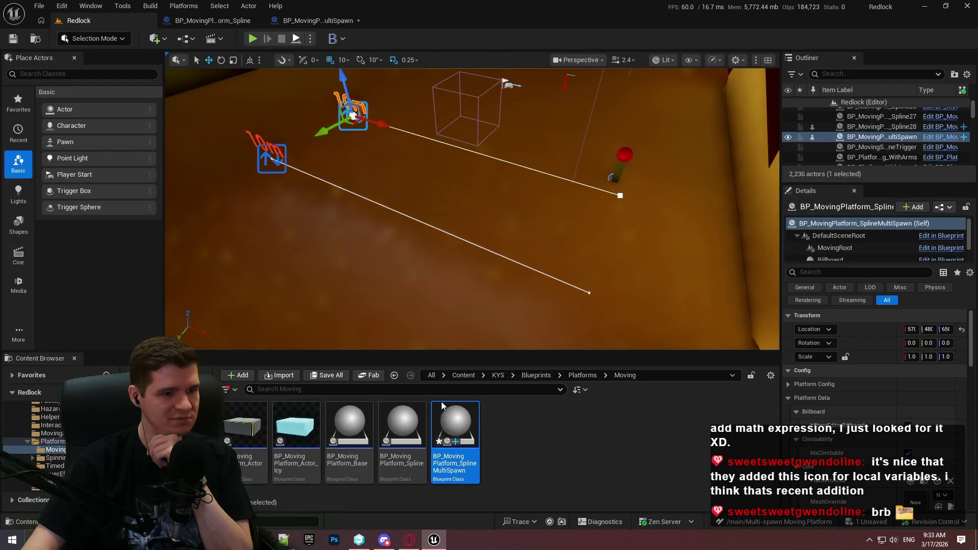
Run two play-in-editor sessions, watching the spawned platforms slide along the spline
key("alt+p")
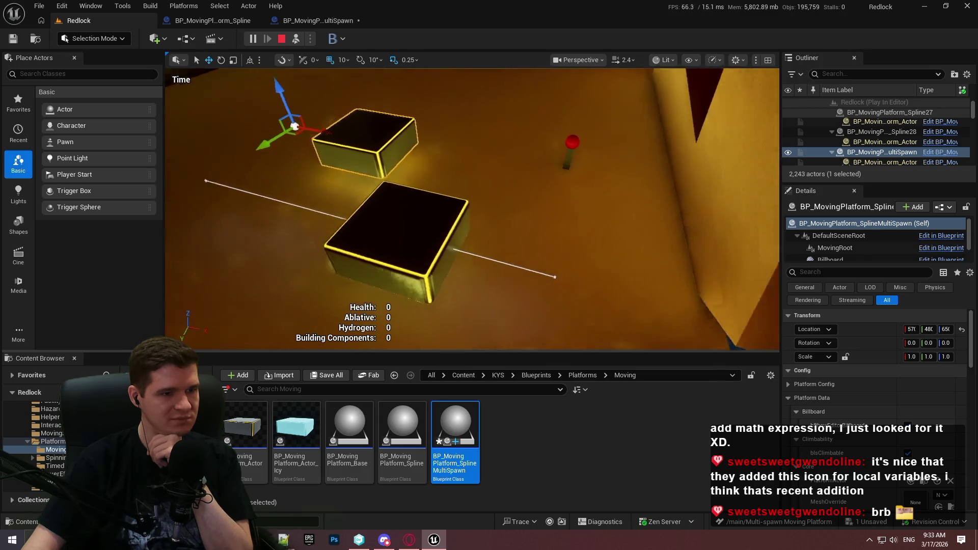
left_click_drag(542, 221, 504, 198)
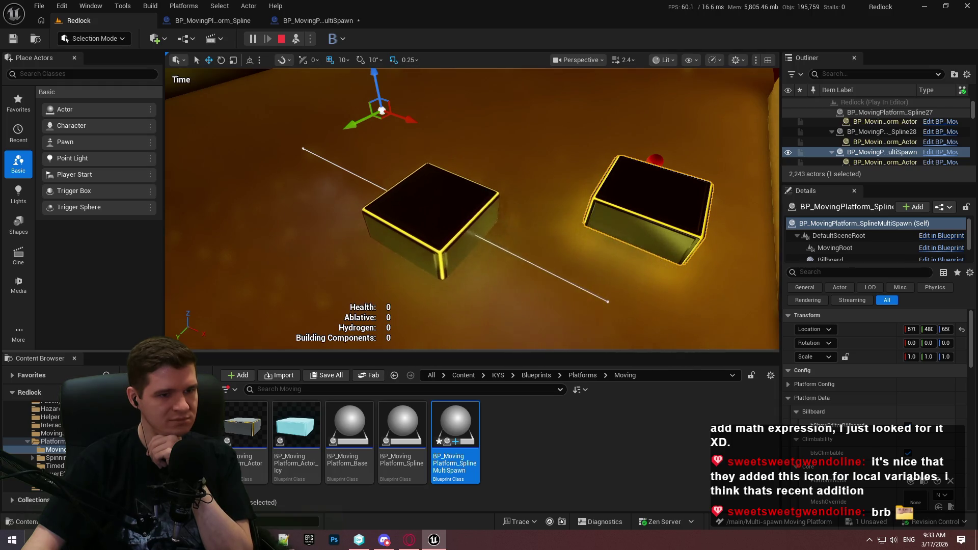
left_click_drag(530, 224, 530, 214)
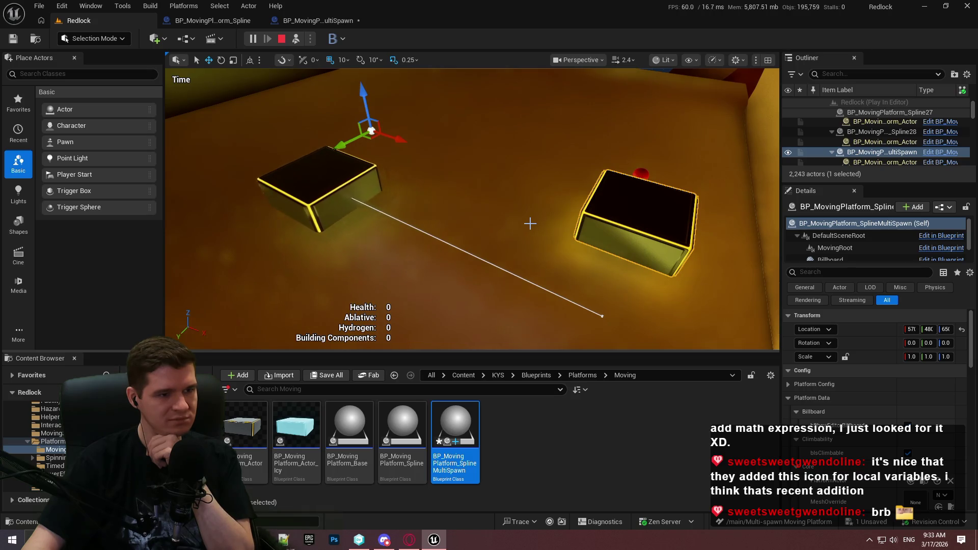
left_click(286, 38)
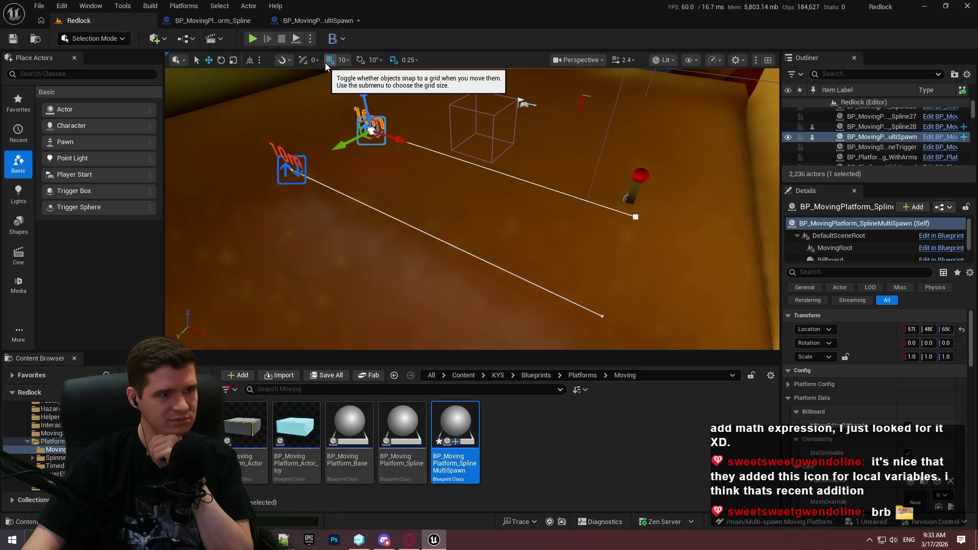
key("alt+p")
left_click(484, 295)
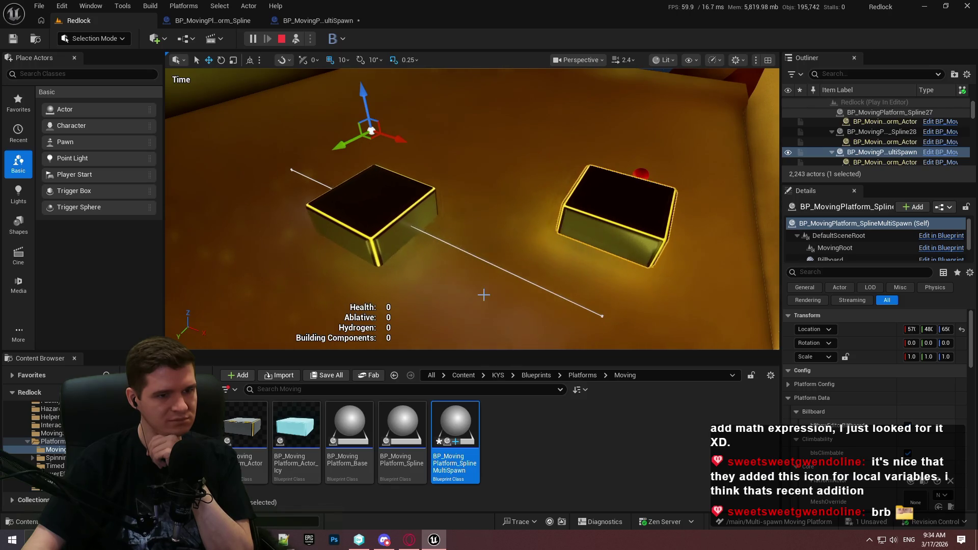
left_click(281, 39)
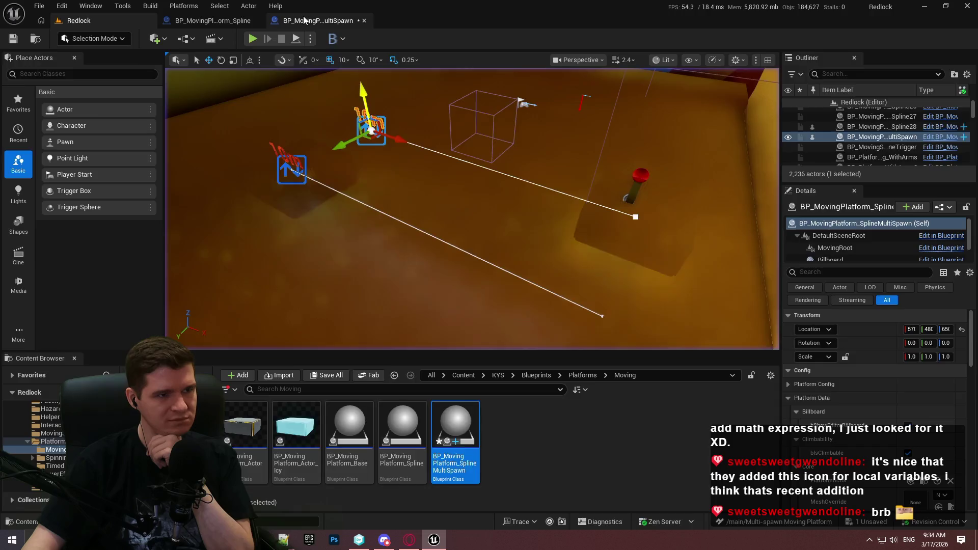
In the multi-spawn Blueprint, connect the ×0.016667 Multiply output to the Distance pin
left_click(304, 22)
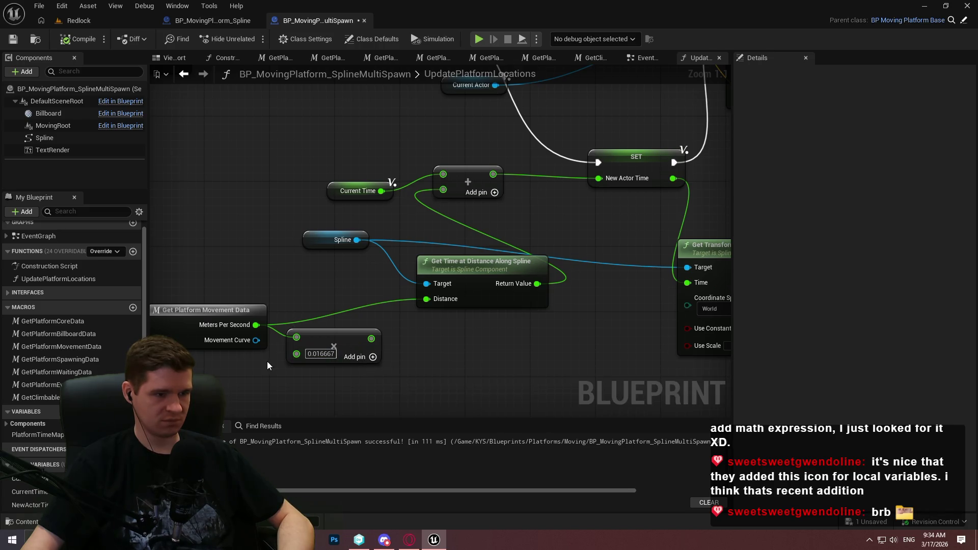
left_click_drag(372, 338, 429, 295)
key("Escape")
left_click_drag(371, 338, 427, 299)
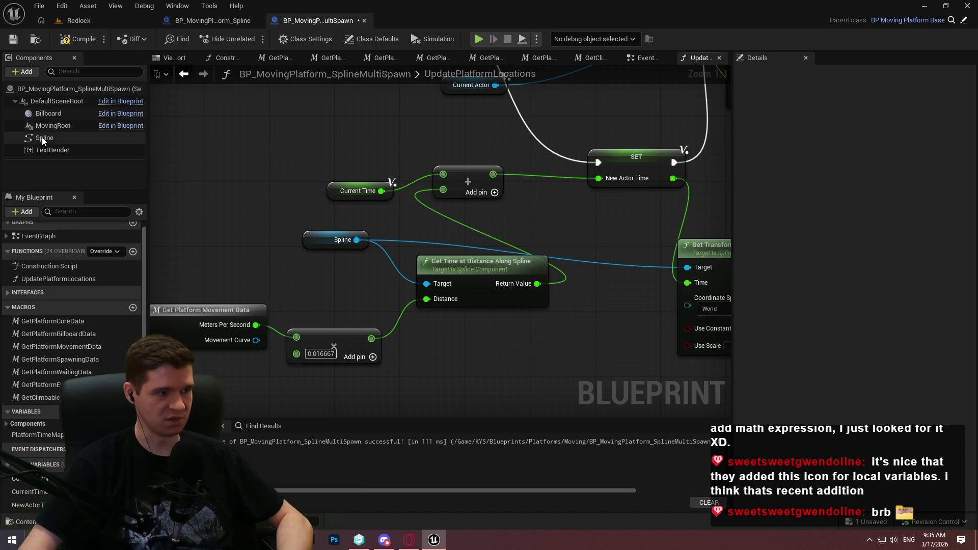
Place a Spline reference in the graph and search for 'distance' actions
mouse_move(43, 137)
left_mouse_down()
mouse_move(210, 198)
mouse_move(297, 212)
left_mouse_up()
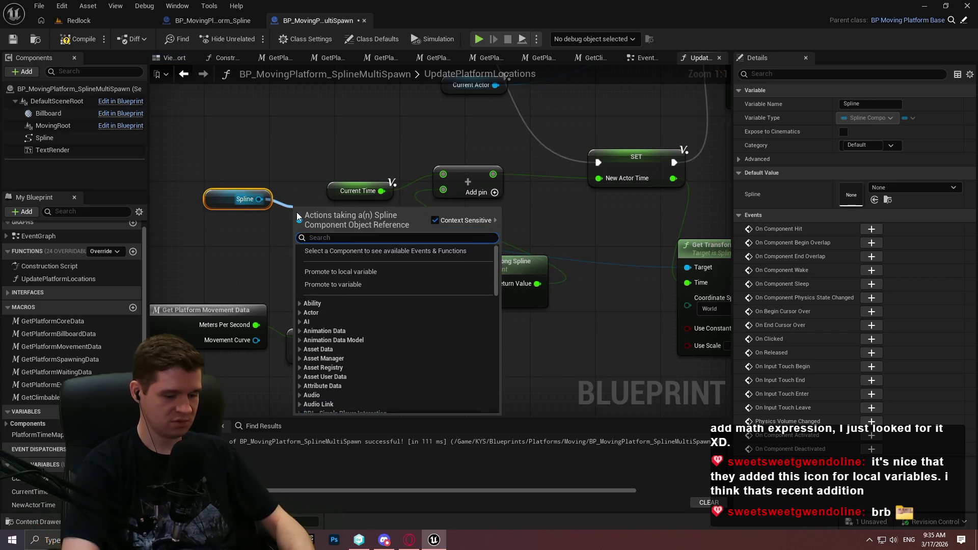
type("distance")
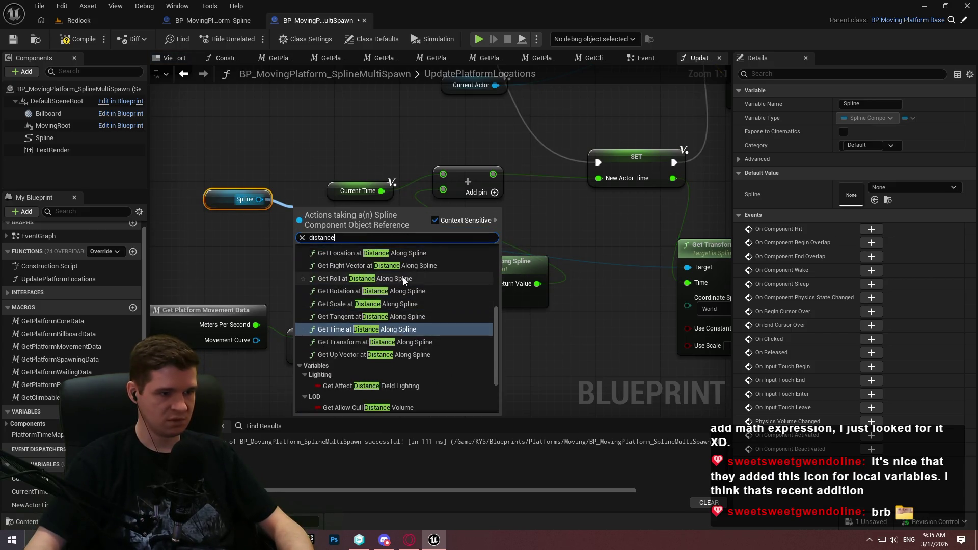
scroll(433, 264, "up", 3)
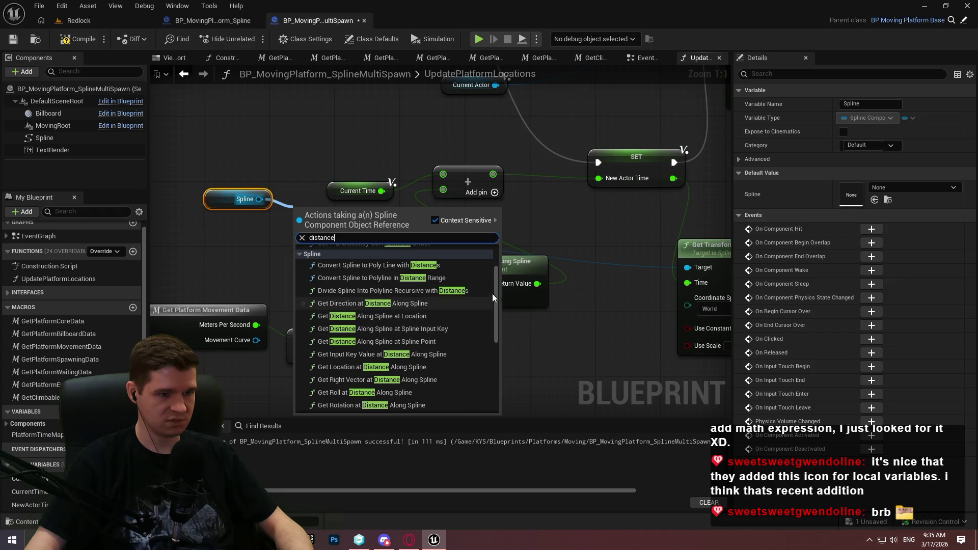
mouse_move(497, 274)
left_mouse_down()
mouse_move(497, 262)
mouse_move(490, 426)
left_mouse_up()
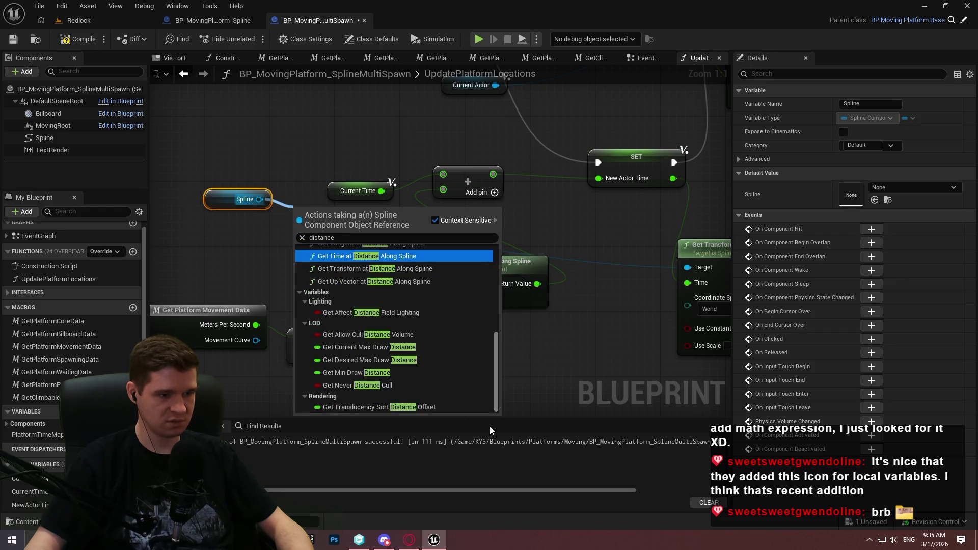
left_click_drag(495, 359, 496, 319)
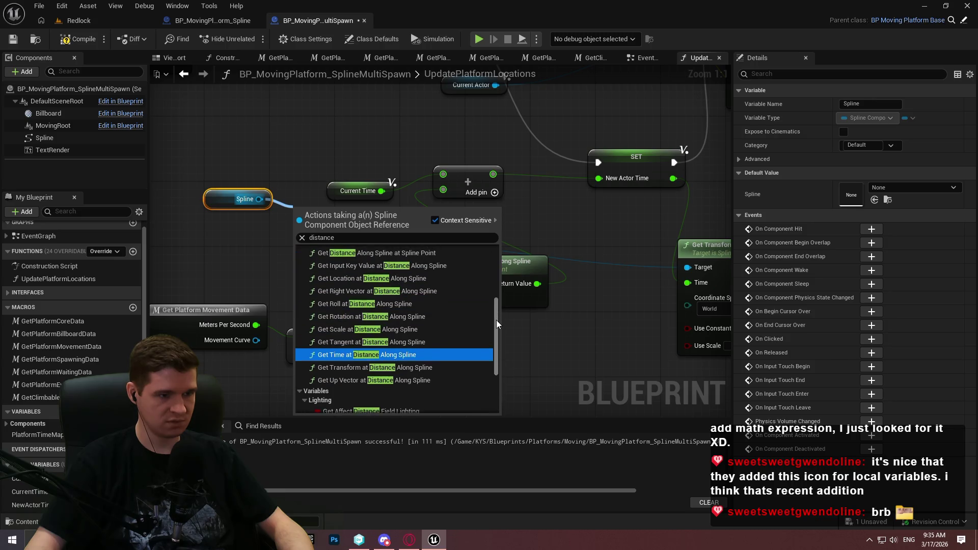
left_click(506, 332)
Copy Get Spline Length from BP_MovingPlatform_Spline and paste it beside Get Platform Movement Data
left_click(225, 25)
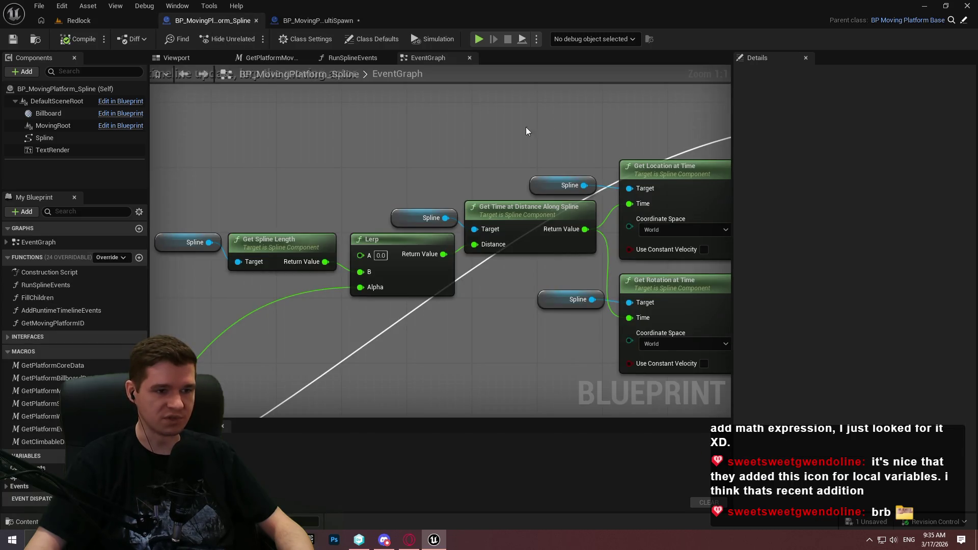
left_click_drag(298, 172, 259, 292)
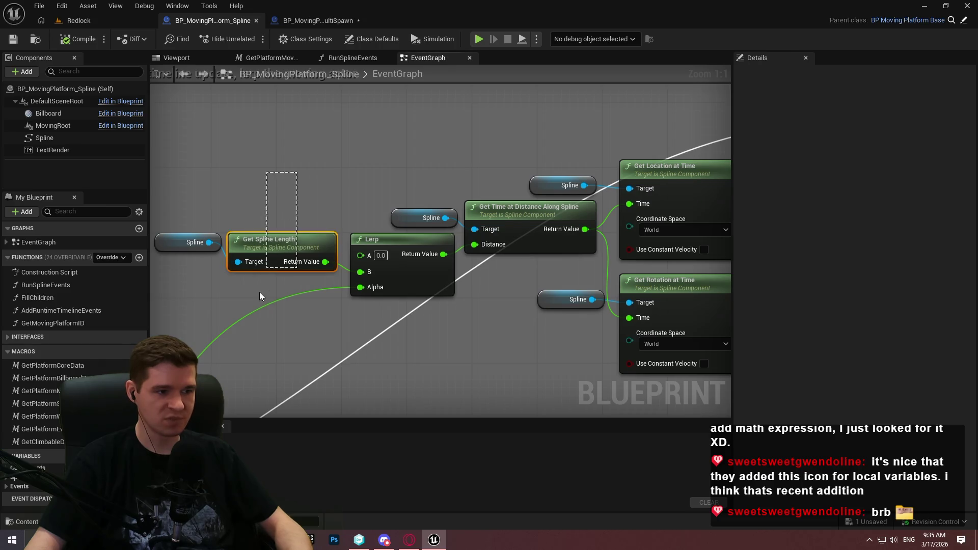
left_click(316, 20)
left_click_drag(179, 132, 255, 96)
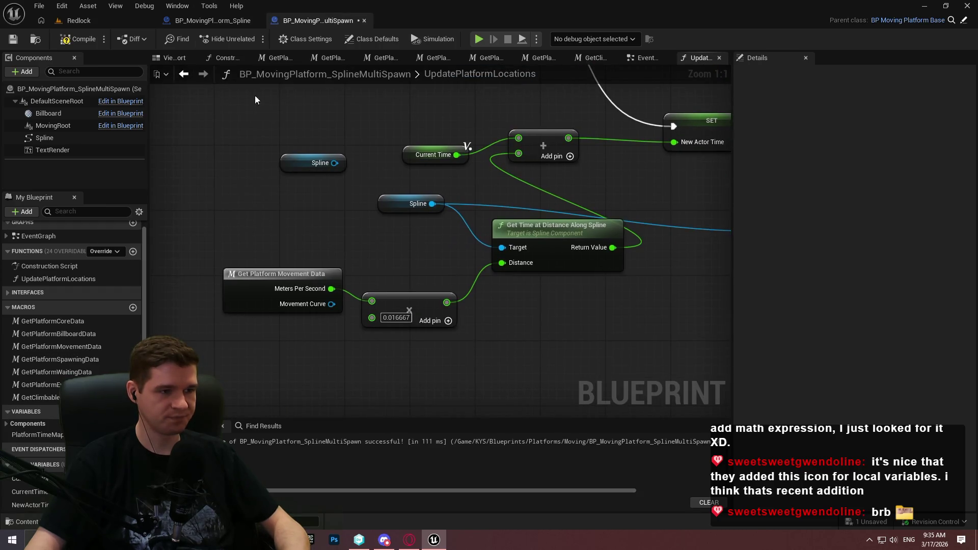
key("ctrl+v")
mouse_move(306, 163)
left_mouse_down()
mouse_move(233, 137)
mouse_move(212, 116)
left_mouse_up()
left_click(303, 103, "ctrl")
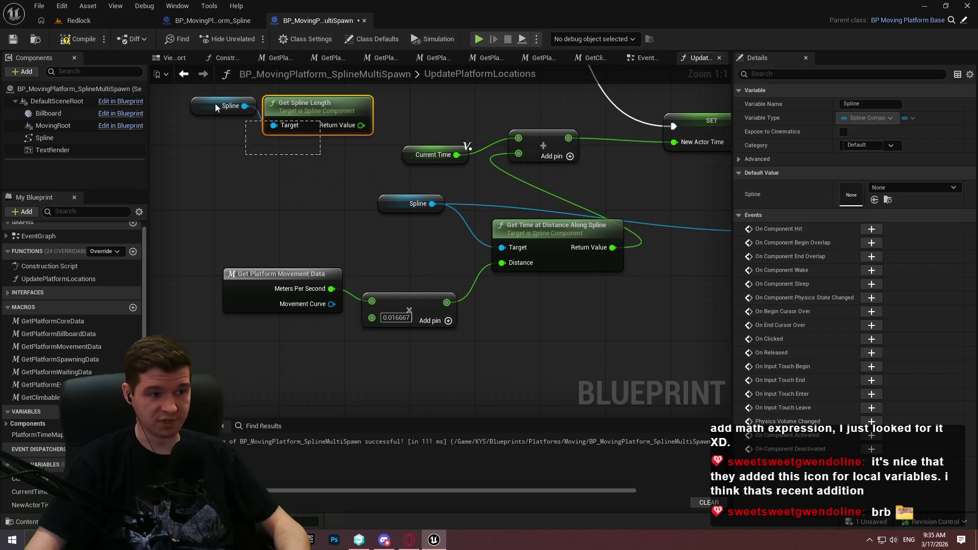
mouse_move(304, 103)
left_mouse_down()
mouse_move(462, 333)
mouse_move(461, 379)
left_mouse_up()
left_click_drag(563, 392, 496, 369)
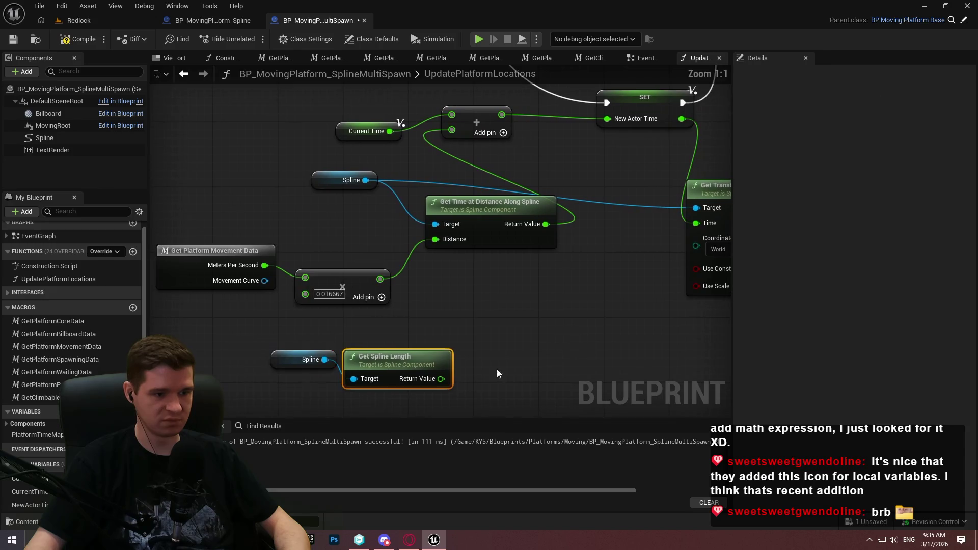
mouse_move(393, 365)
left_mouse_down()
mouse_move(206, 180)
mouse_move(226, 194)
left_mouse_up()
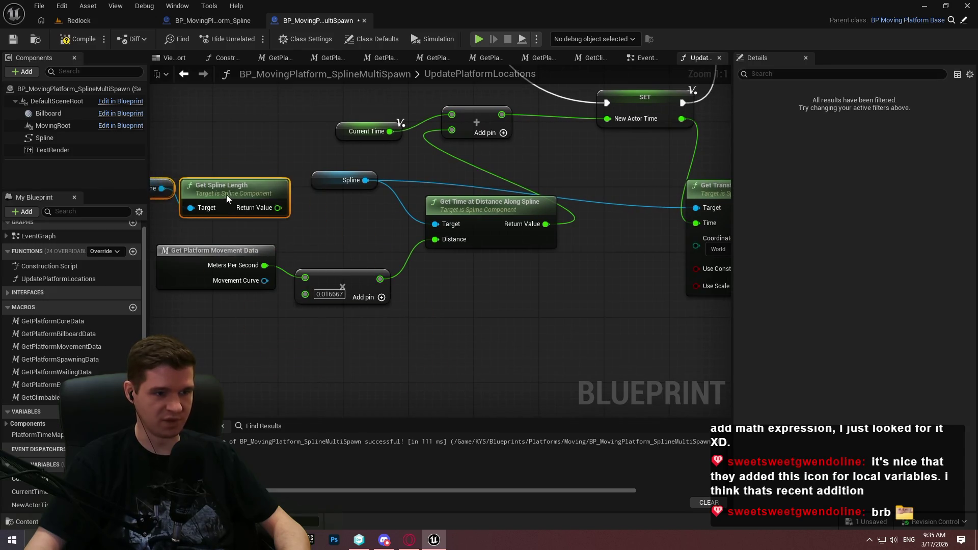
Divide the spline length by Meters Per Second with a Divide node, then compile and save
mouse_move(384, 290)
left_mouse_down()
mouse_move(452, 310)
mouse_move(438, 309)
left_mouse_up()
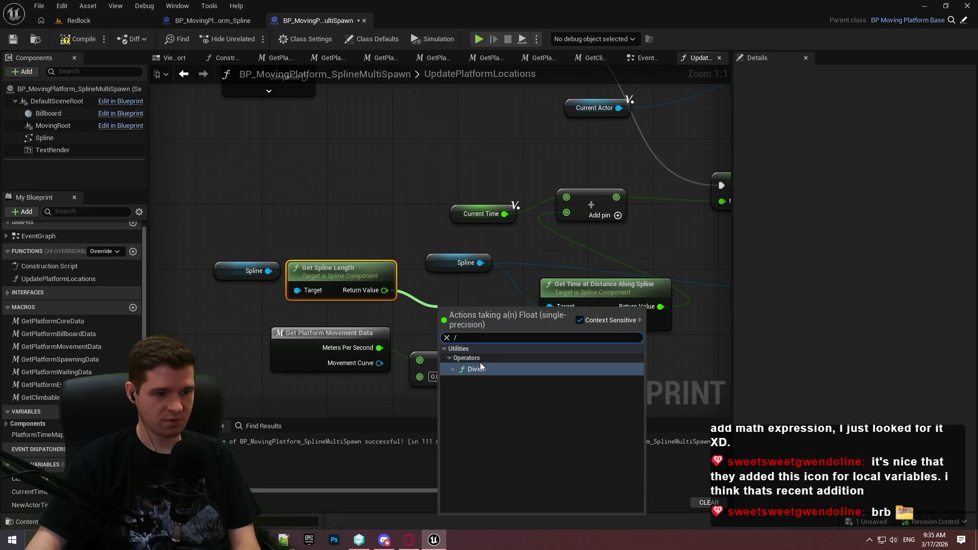
left_click(480, 368)
mouse_move(470, 316)
left_mouse_down()
mouse_move(441, 312)
mouse_move(451, 315)
left_mouse_up()
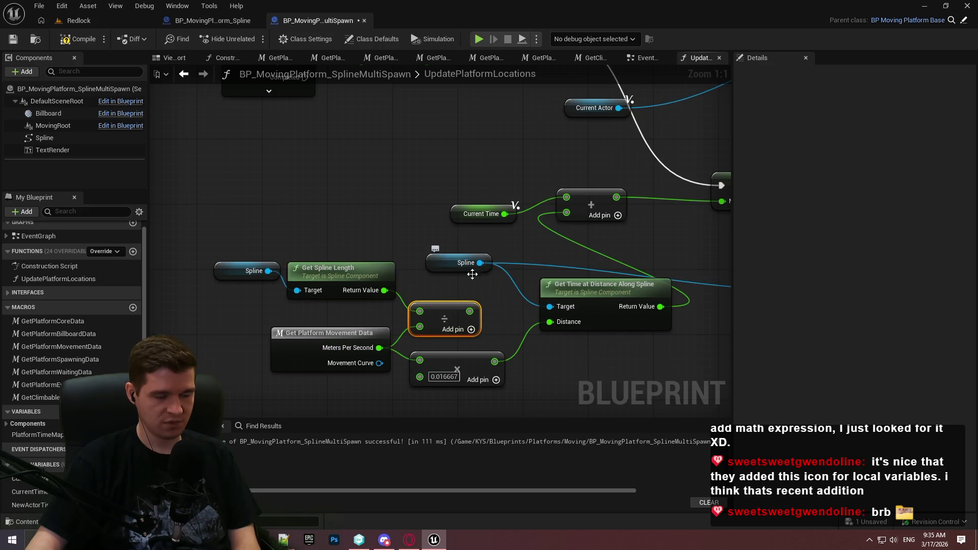
left_click(484, 298)
left_click(76, 39)
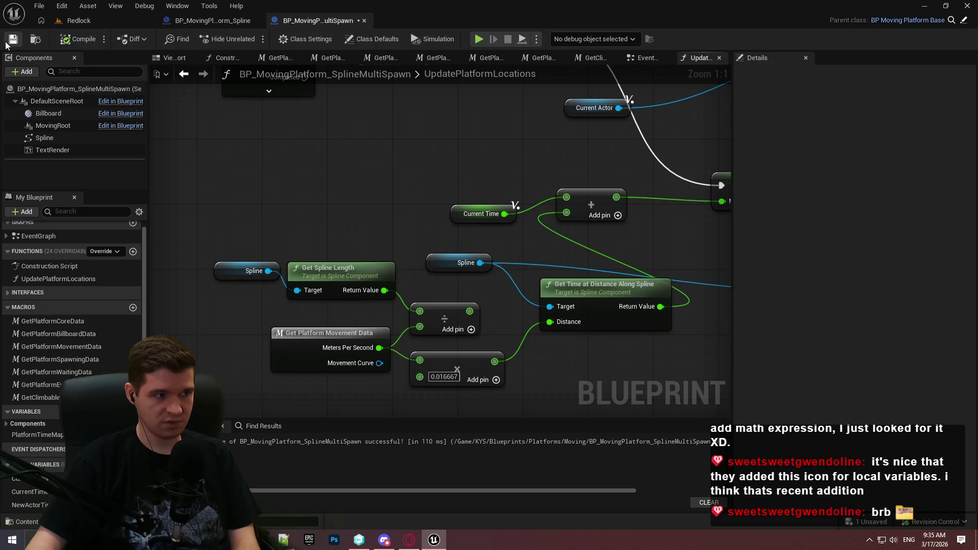
left_click(13, 39)
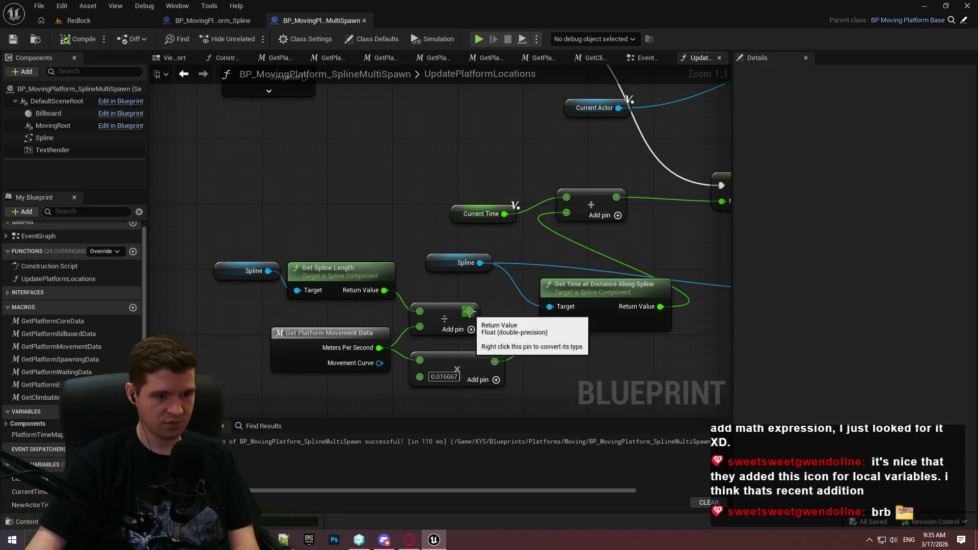
Feed the divide result into the 0.016667 multiply and tidy the node layout
mouse_move(469, 310)
left_mouse_down()
mouse_move(427, 359)
mouse_move(535, 365)
mouse_move(539, 320)
mouse_move(563, 363)
mouse_move(537, 376)
left_mouse_up()
left_click_drag(615, 361, 527, 338)
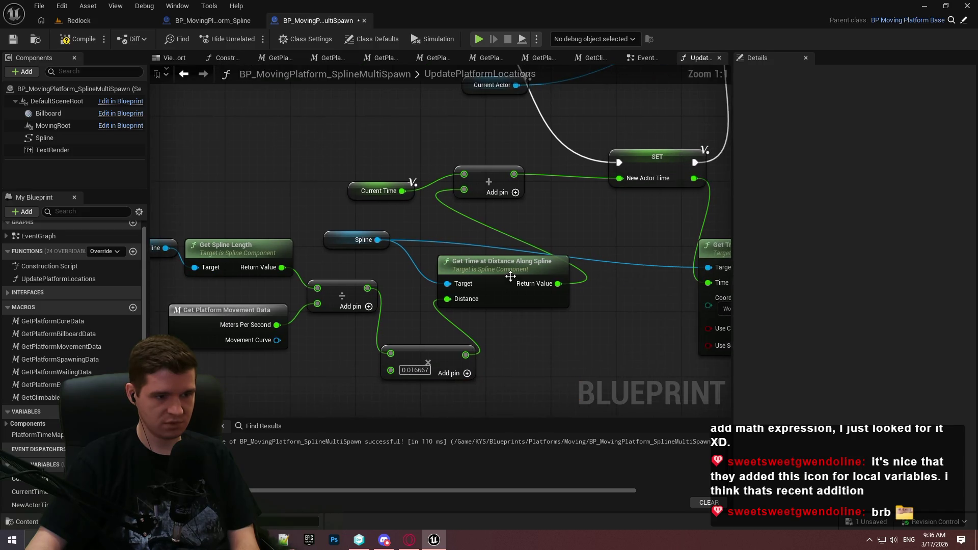
left_click_drag(361, 209, 494, 264)
left_click_drag(331, 155, 530, 214)
mouse_move(496, 263)
left_mouse_down()
mouse_move(536, 258)
mouse_move(540, 282)
left_mouse_up()
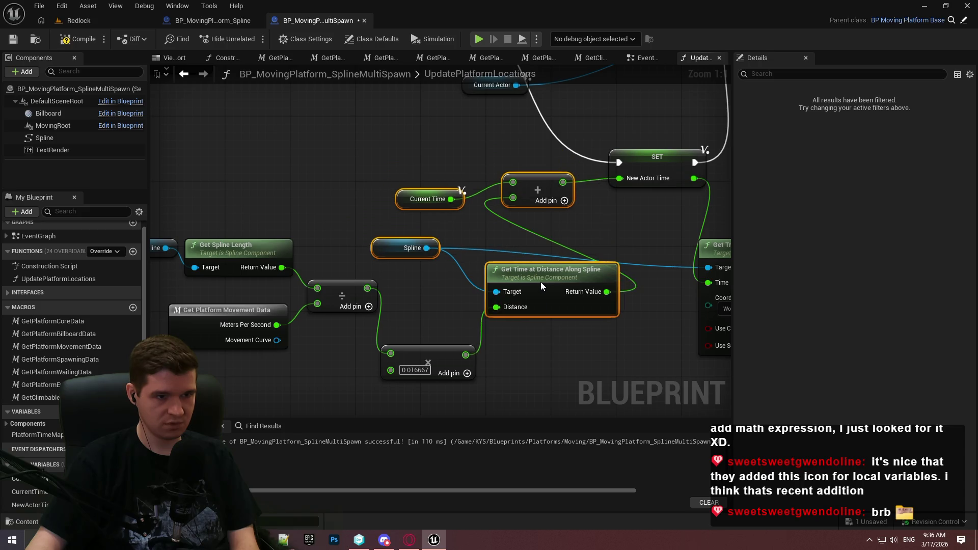
left_click(421, 182)
left_click_drag(448, 351, 445, 294)
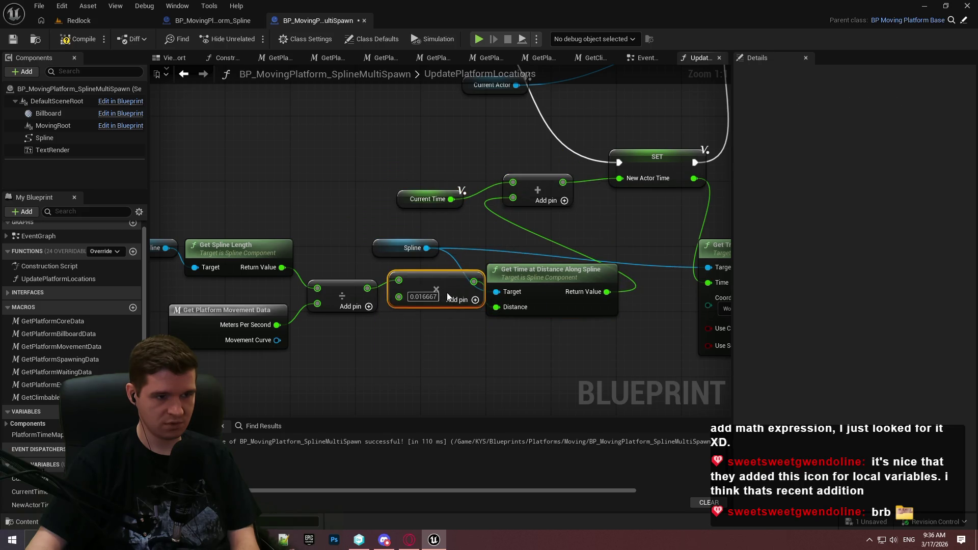
left_click_drag(573, 377, 277, 268)
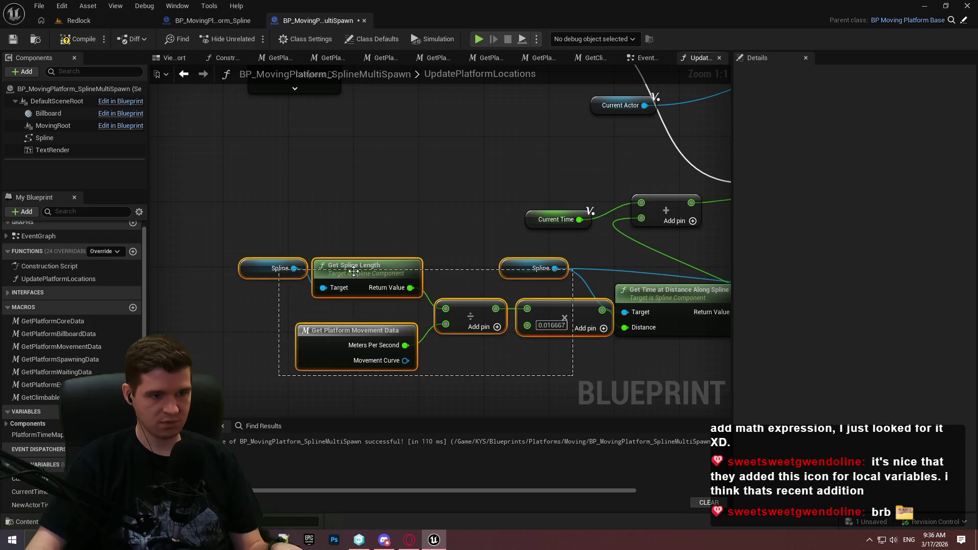
left_click_drag(524, 318, 483, 360)
left_click(563, 291)
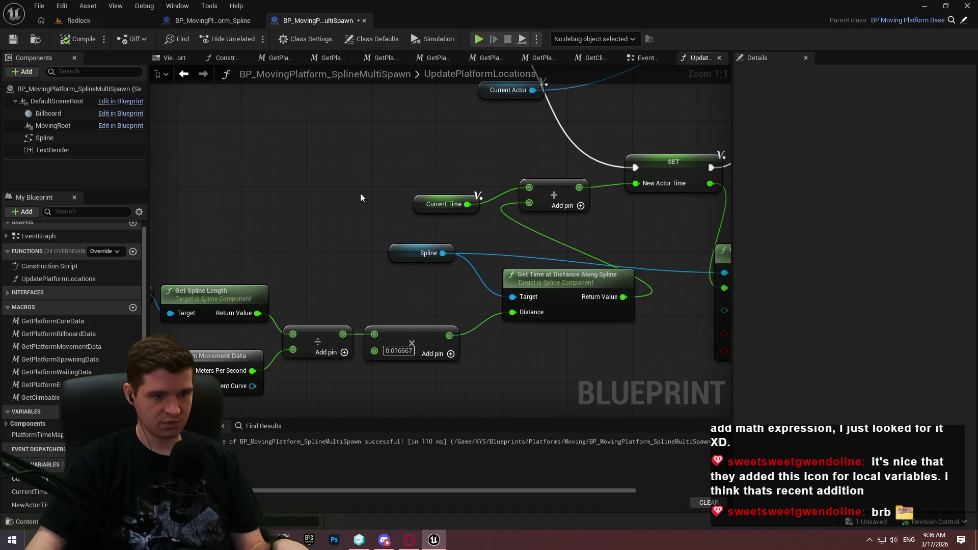
mouse_move(359, 194)
left_mouse_down()
mouse_move(502, 175)
mouse_move(480, 191)
mouse_move(421, 199)
mouse_move(474, 162)
mouse_move(461, 181)
mouse_move(564, 219)
left_mouse_up()
key("ctrl+c")
key("ctrl+v")
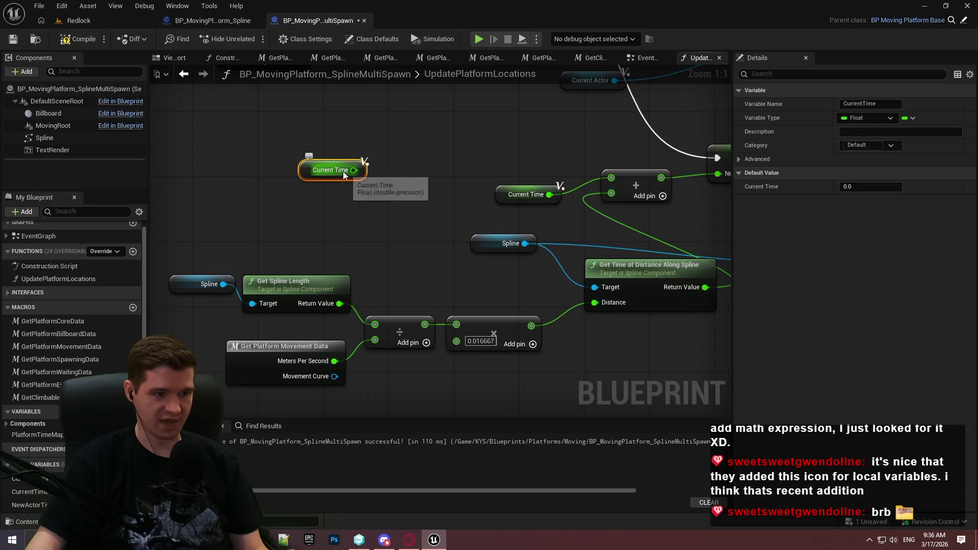
left_click_drag(353, 170, 410, 149)
type("get diosta")
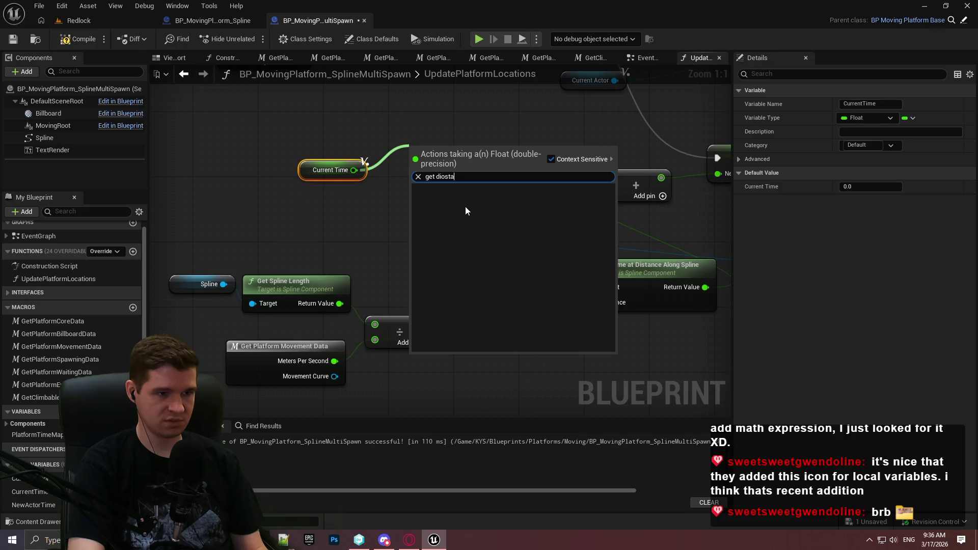
key("BackSpace")
key("BackSpace")
key("BackSpace")
key("BackSpace")
type("stance at time")
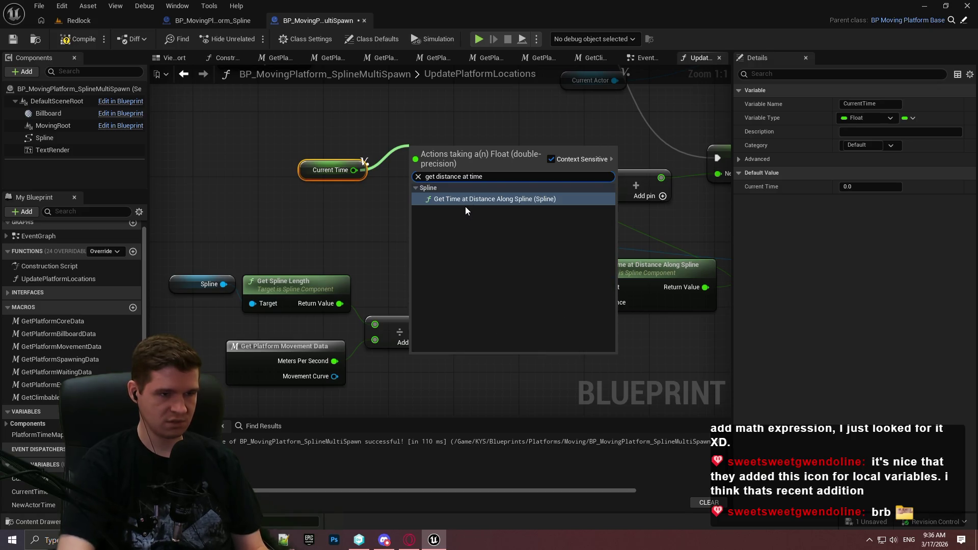
left_click(344, 212)
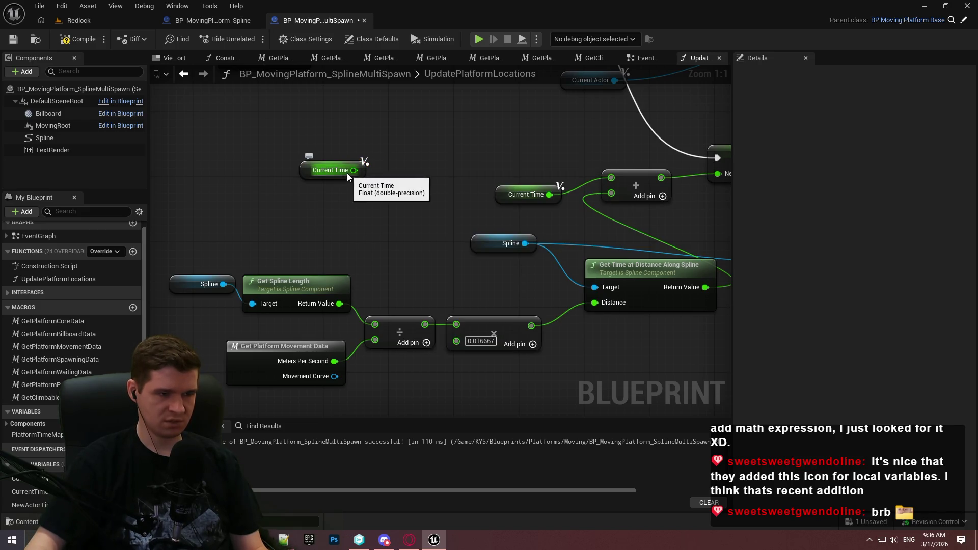
left_click_drag(348, 173, 384, 150)
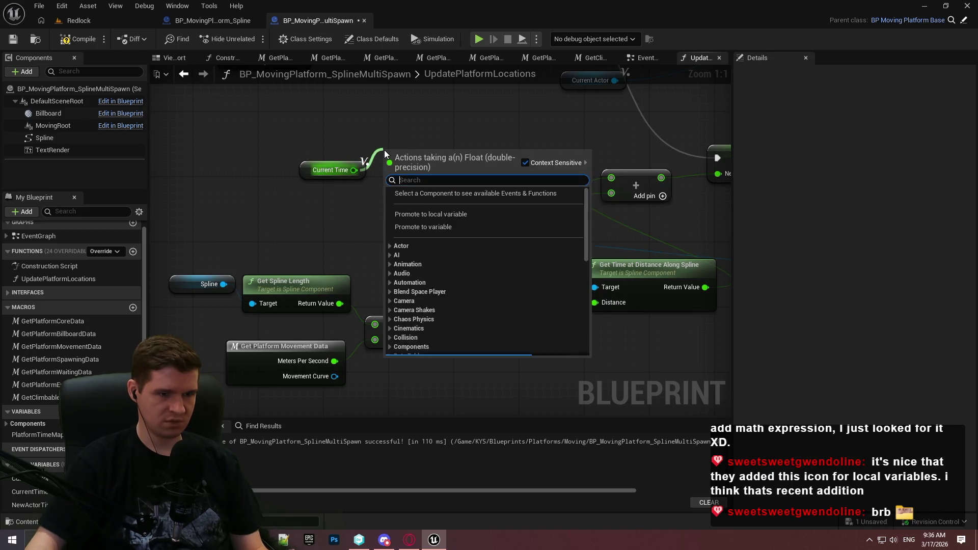
type("time")
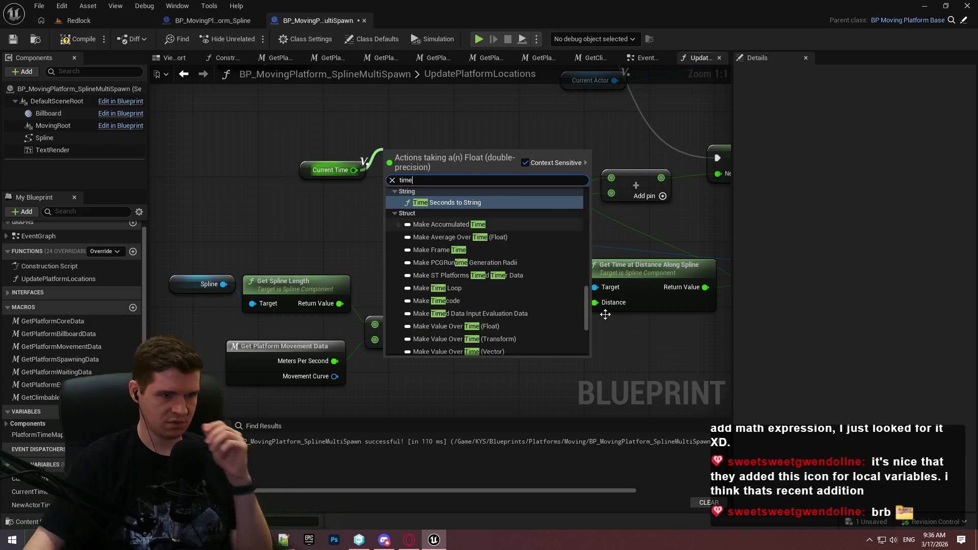
left_click(243, 211)
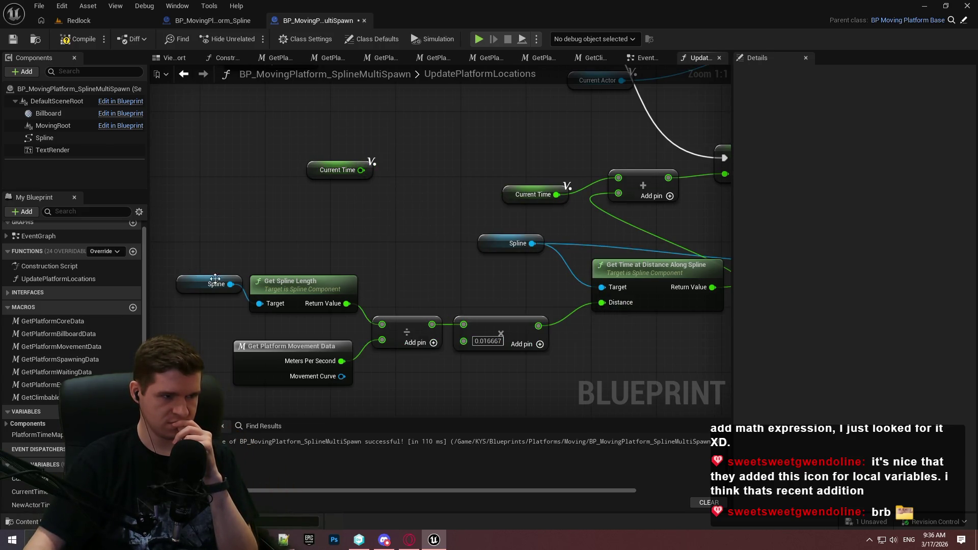
left_click_drag(230, 283, 296, 209)
type("time")
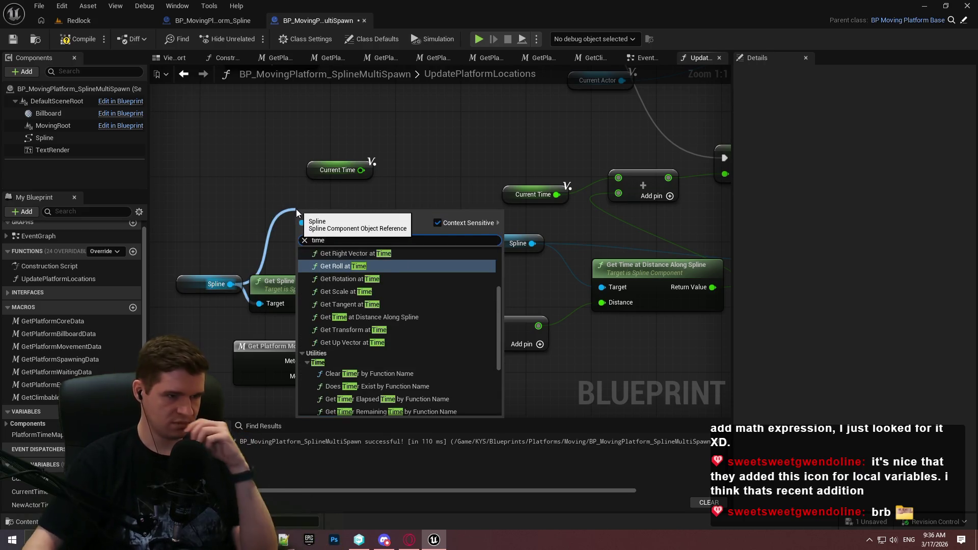
left_click(499, 313)
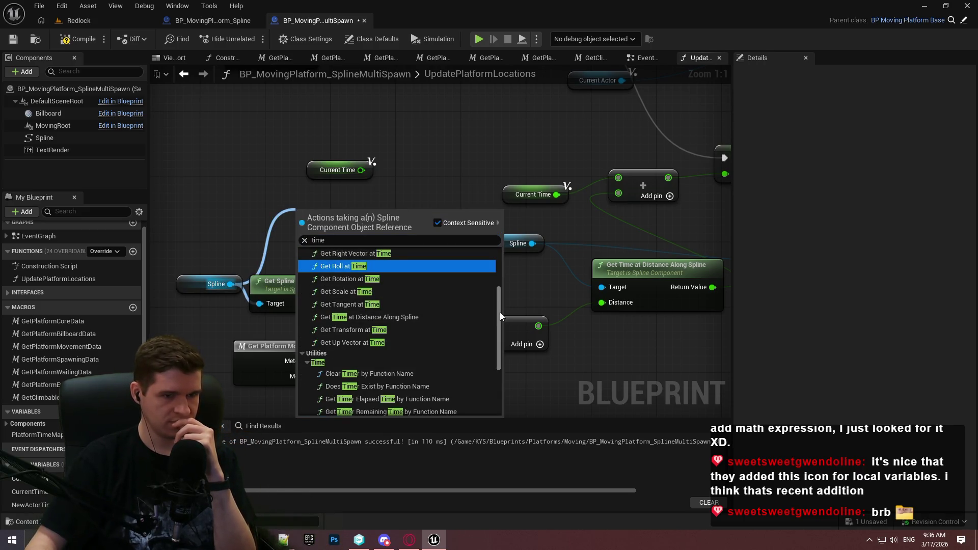
mouse_move(500, 312)
left_mouse_down()
mouse_move(494, 246)
mouse_move(505, 291)
mouse_move(503, 382)
left_mouse_up()
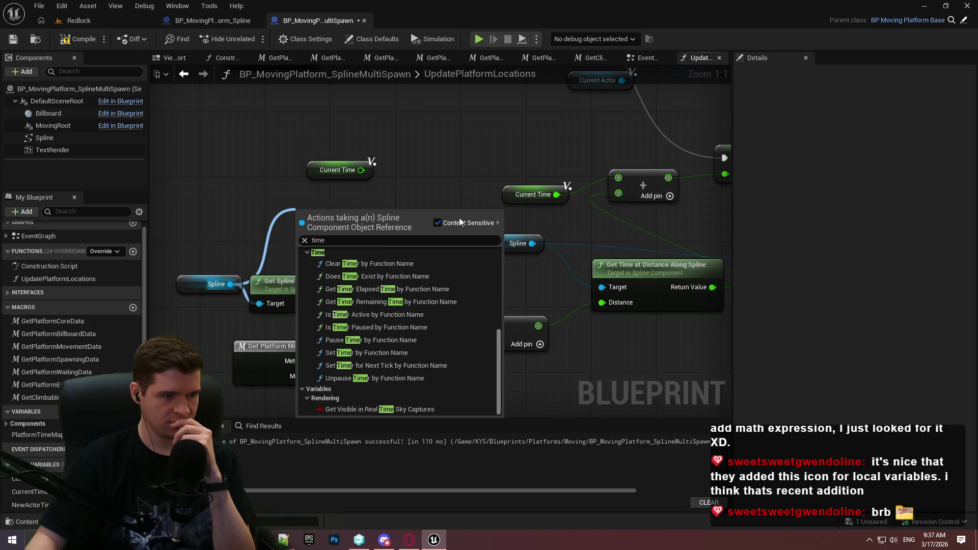
left_click(443, 155)
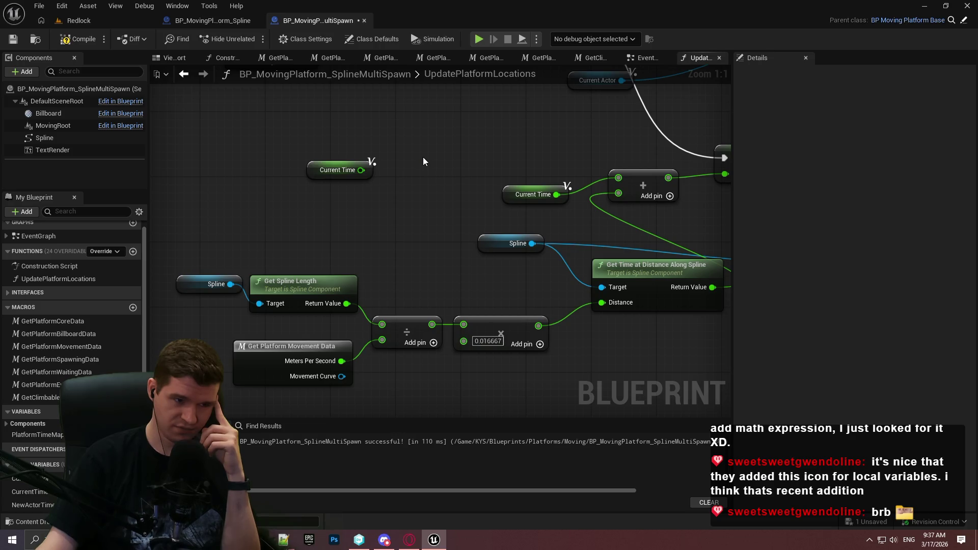
mouse_move(215, 249)
left_mouse_down()
mouse_move(411, 414)
mouse_move(428, 402)
left_mouse_up()
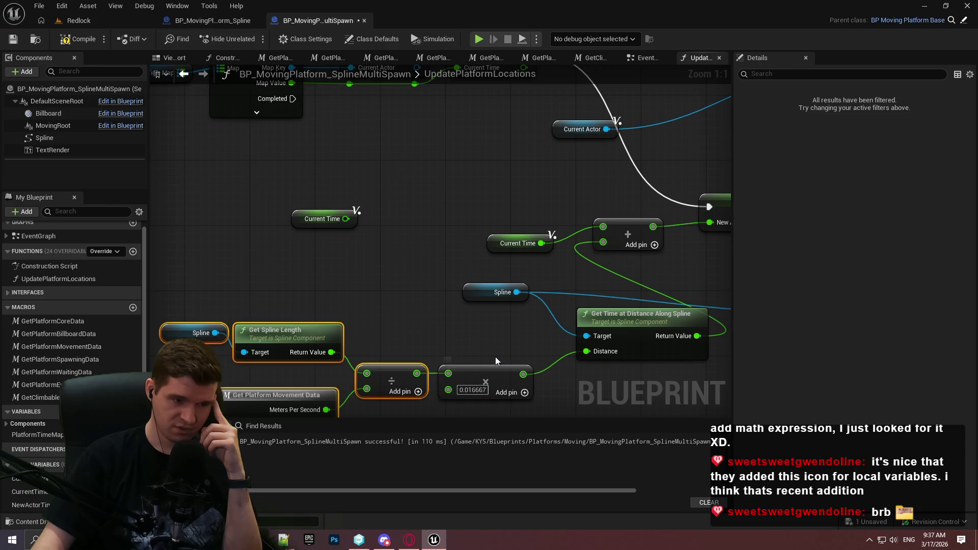
mouse_move(522, 330)
left_mouse_down()
mouse_move(460, 405)
mouse_move(448, 307)
left_mouse_up()
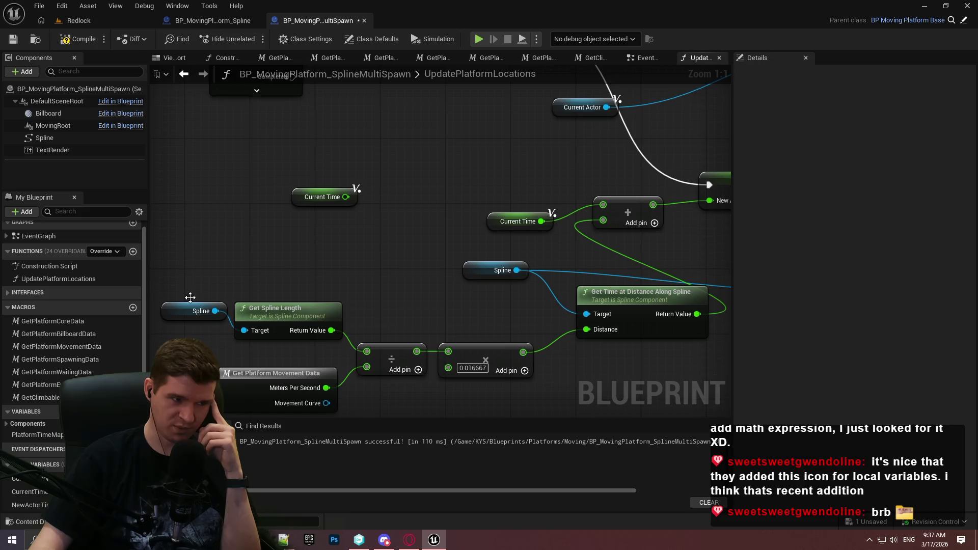
mouse_move(181, 265)
left_mouse_down()
mouse_move(387, 400)
mouse_move(401, 190)
left_mouse_up()
left_click_drag(428, 384, 436, 410)
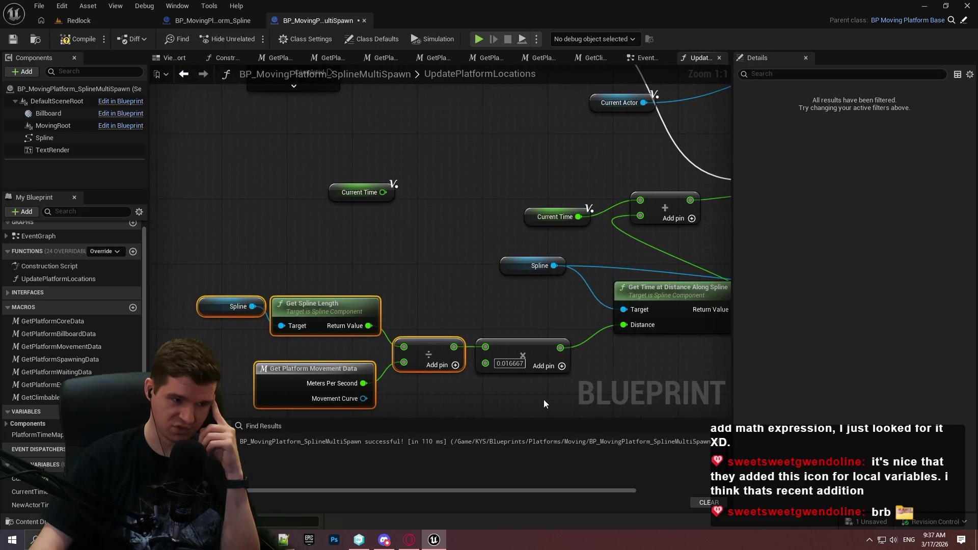
mouse_move(586, 392)
left_mouse_down()
mouse_move(504, 344)
mouse_move(481, 307)
left_mouse_up()
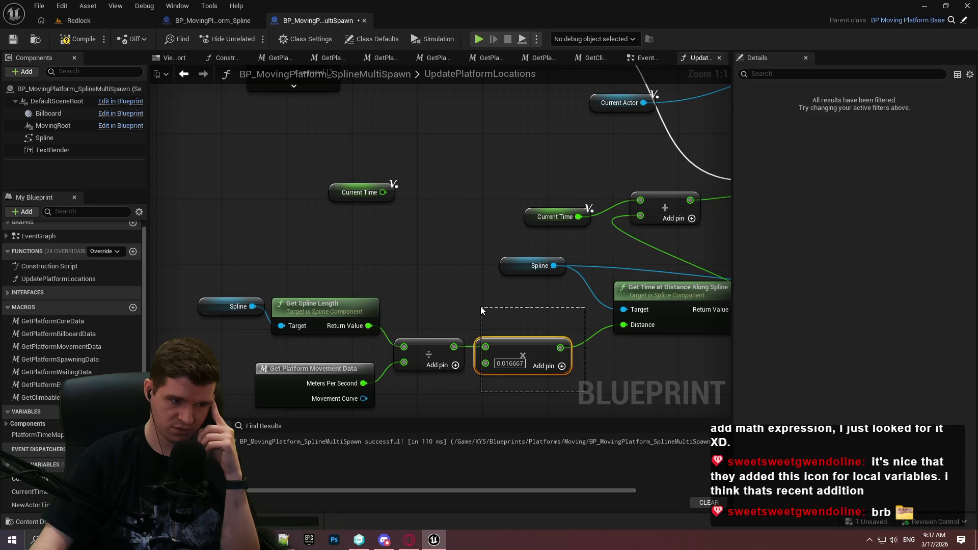
left_click_drag(481, 307, 481, 307)
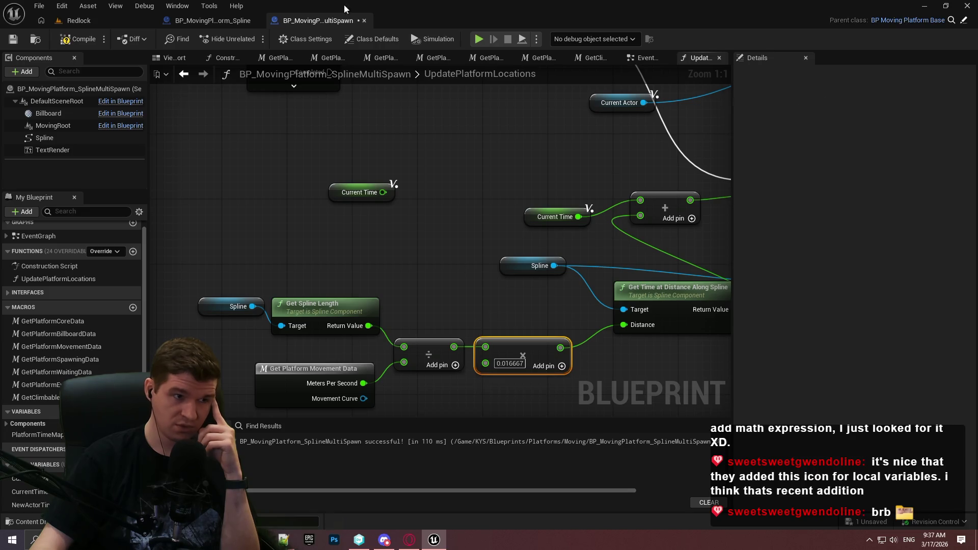
left_click(222, 20)
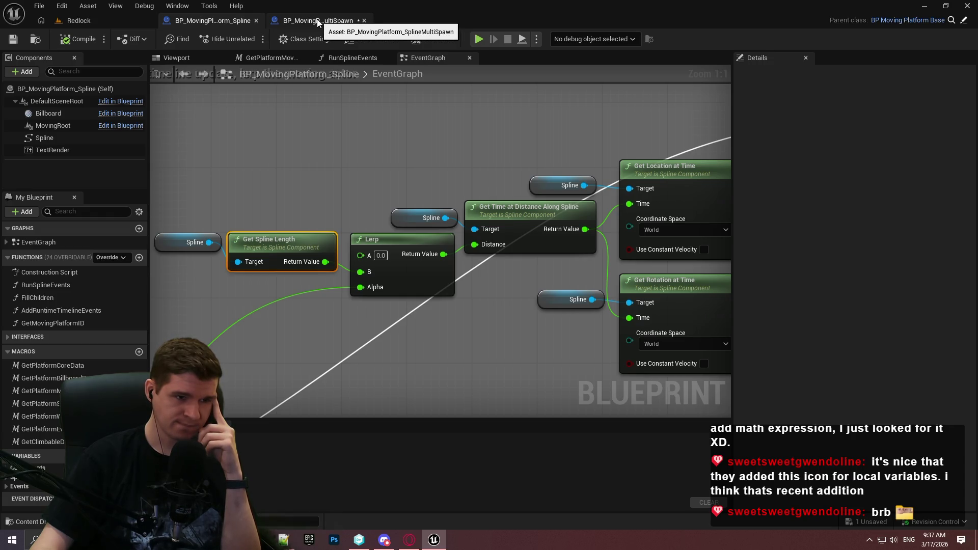
left_click(317, 23)
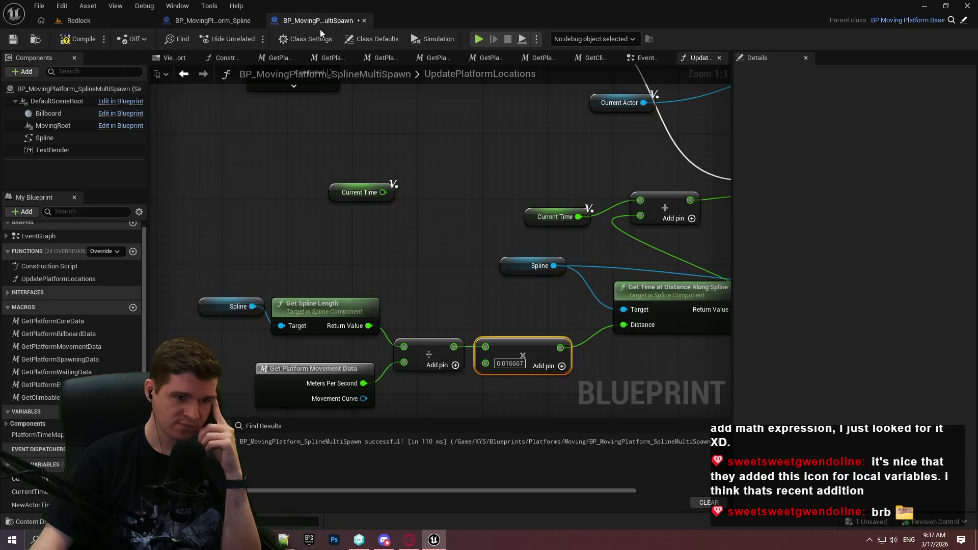
mouse_move(460, 289)
left_mouse_down()
mouse_move(473, 142)
mouse_move(432, 245)
left_mouse_up()
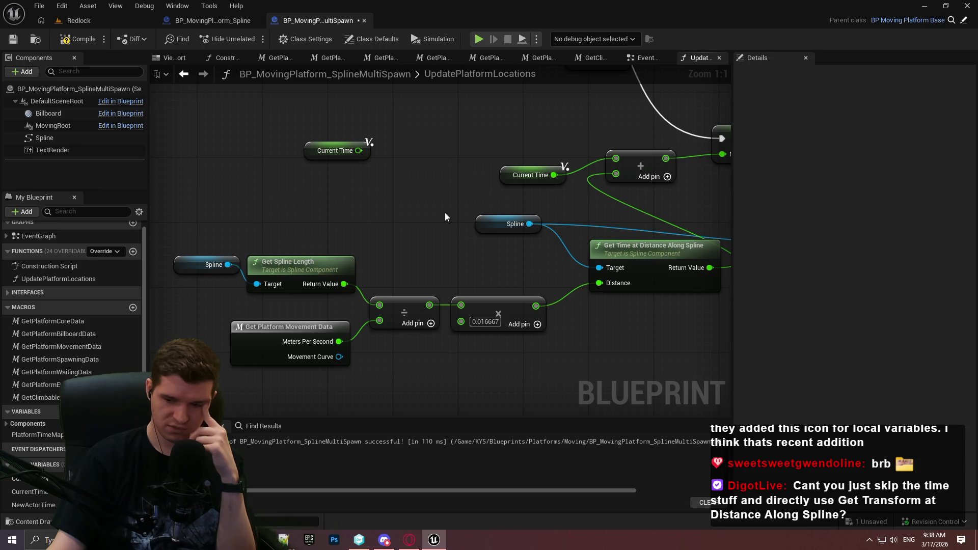
mouse_move(421, 219)
left_mouse_down()
mouse_move(266, 202)
mouse_move(47, 317)
left_mouse_up()
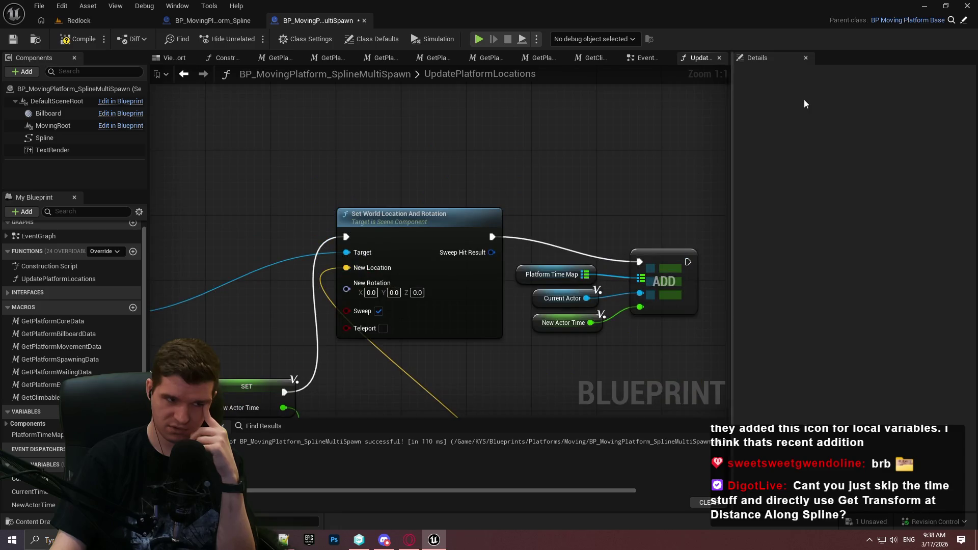
mouse_move(561, 357)
left_mouse_down()
mouse_move(560, 30)
mouse_move(505, 204)
mouse_move(637, 154)
left_mouse_up()
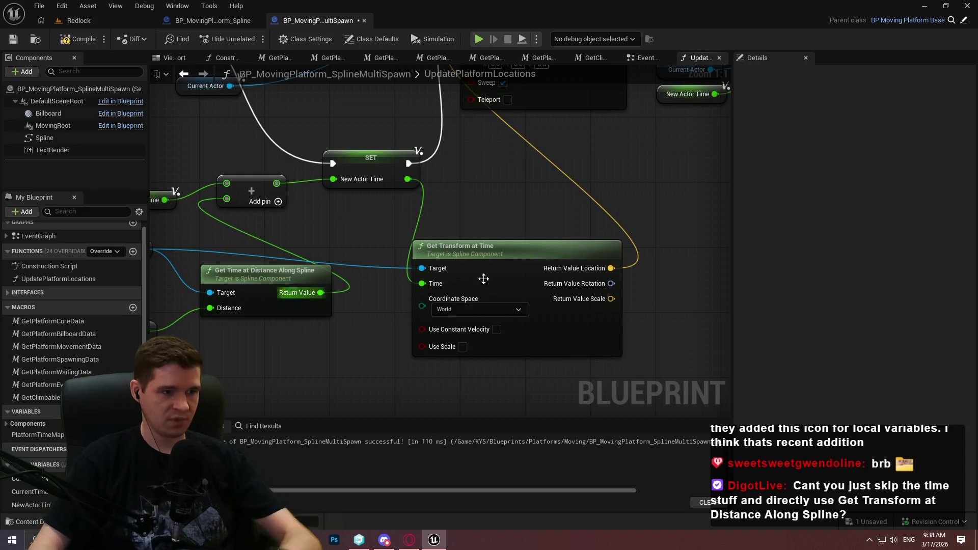
mouse_move(483, 278)
left_mouse_down()
mouse_move(933, 280)
mouse_move(893, 267)
left_mouse_up()
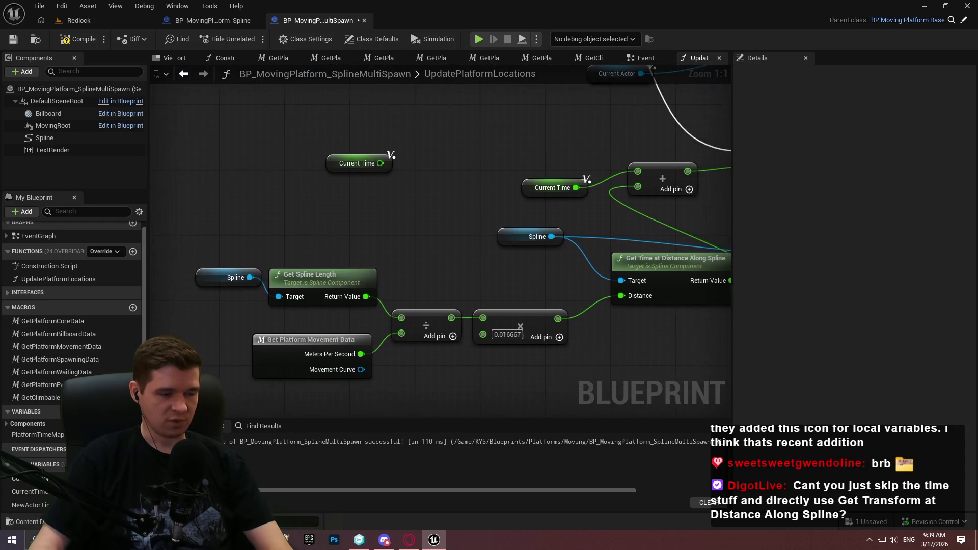
left_click_drag(508, 401, 492, 378)
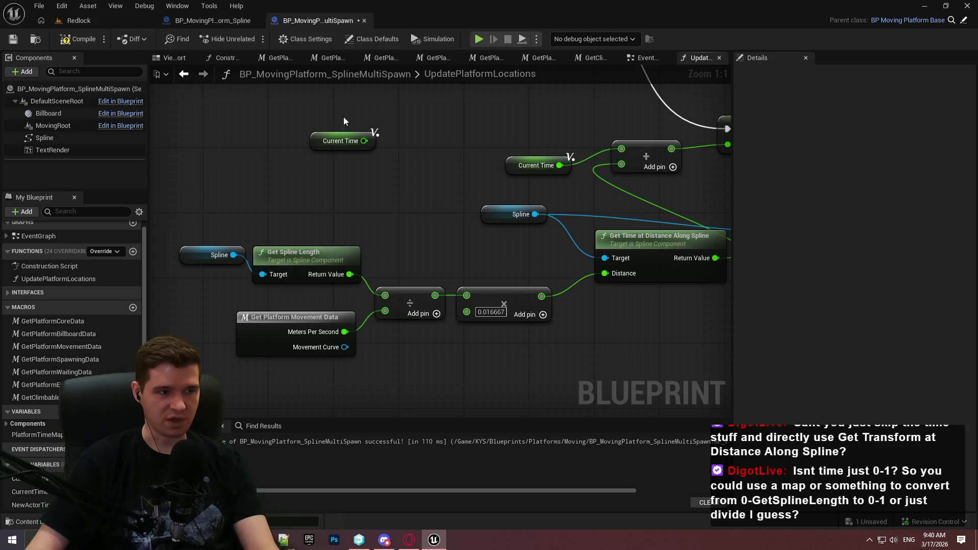
left_click(209, 17)
left_click(472, 348)
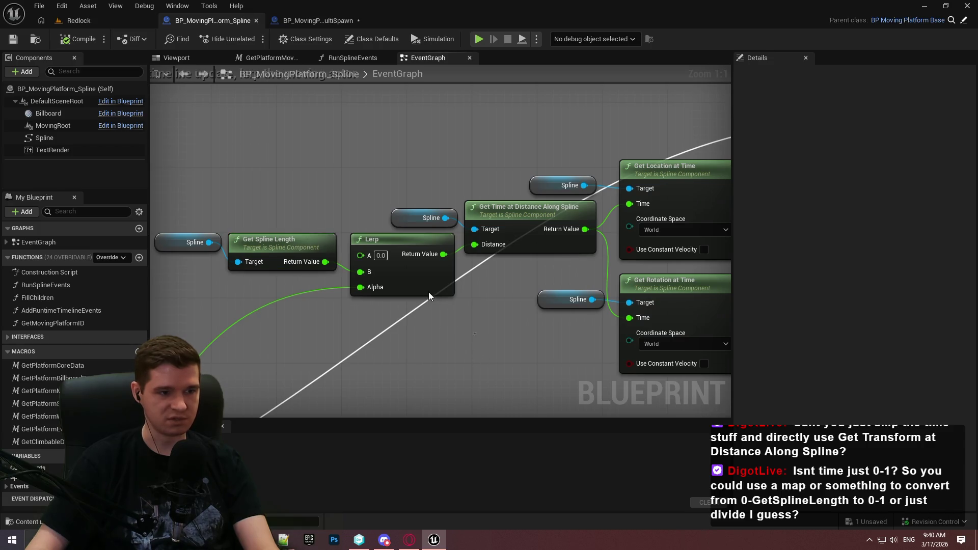
mouse_move(426, 294)
left_mouse_down()
mouse_move(622, 377)
mouse_move(494, 302)
left_mouse_up()
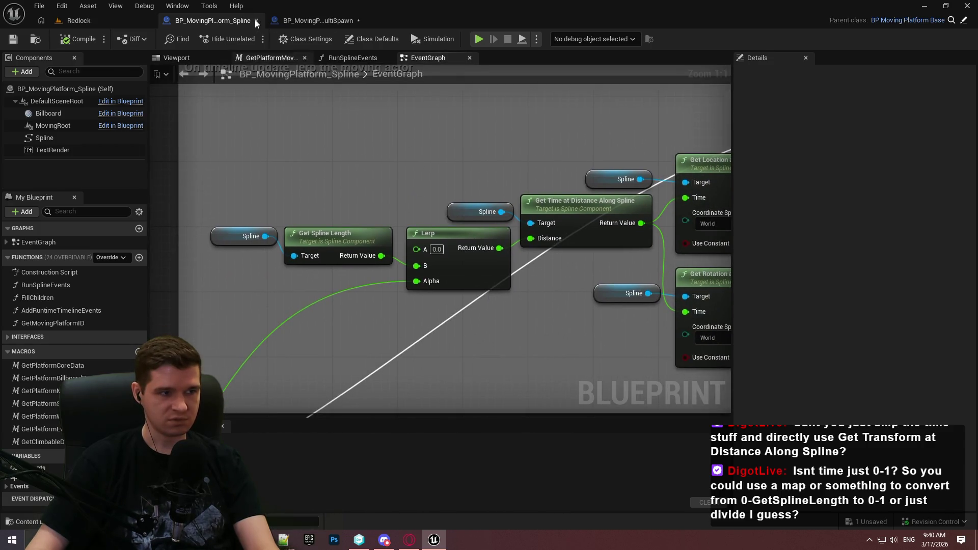
mouse_move(619, 240)
left_mouse_down()
mouse_move(398, 192)
mouse_move(699, 224)
left_mouse_up()
mouse_move(662, 356)
left_mouse_down()
mouse_move(532, 74)
mouse_move(545, 191)
mouse_move(397, 286)
left_mouse_up()
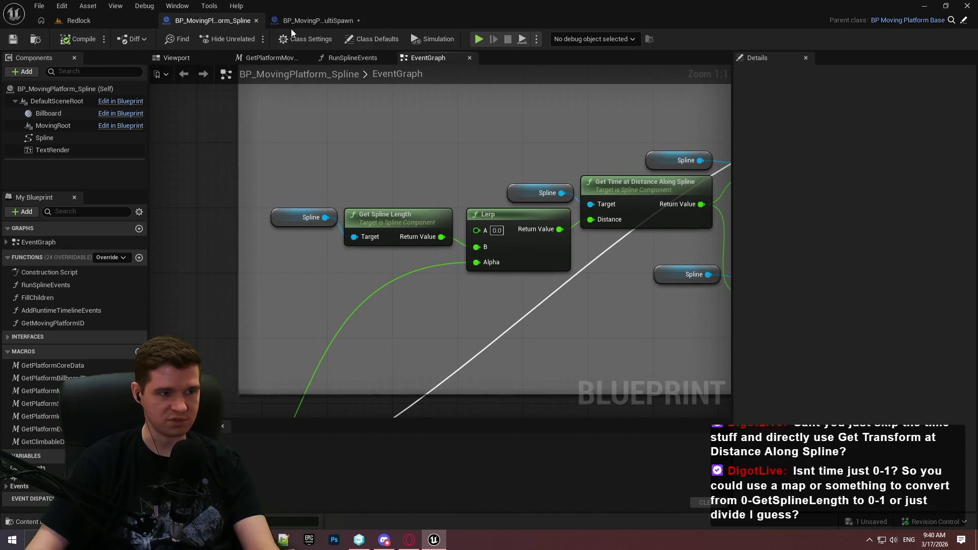
left_click(292, 24)
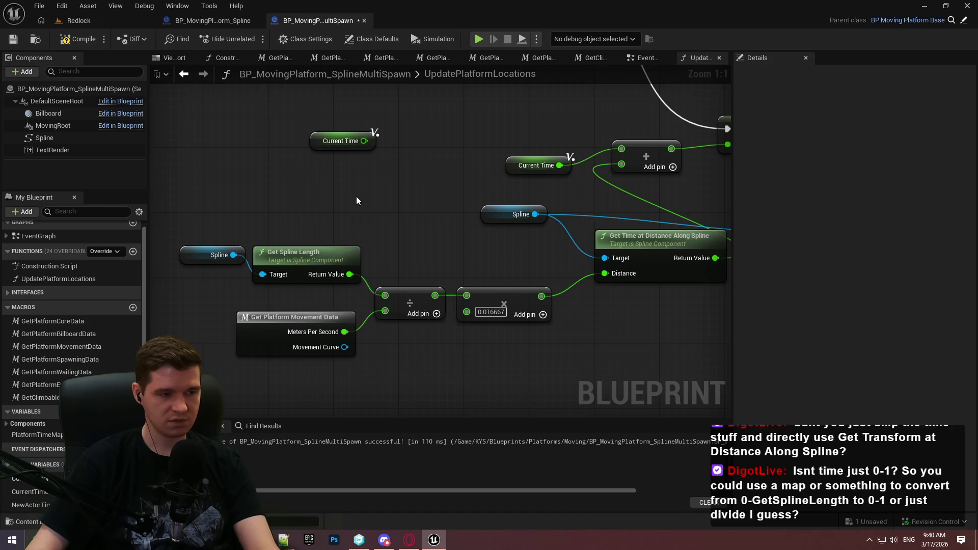
Select the unused Current Time node to show it is a Float with default 0.0
mouse_move(356, 198)
left_mouse_down()
mouse_move(354, 144)
mouse_move(366, 213)
left_mouse_up()
left_click_drag(423, 207, 304, 124)
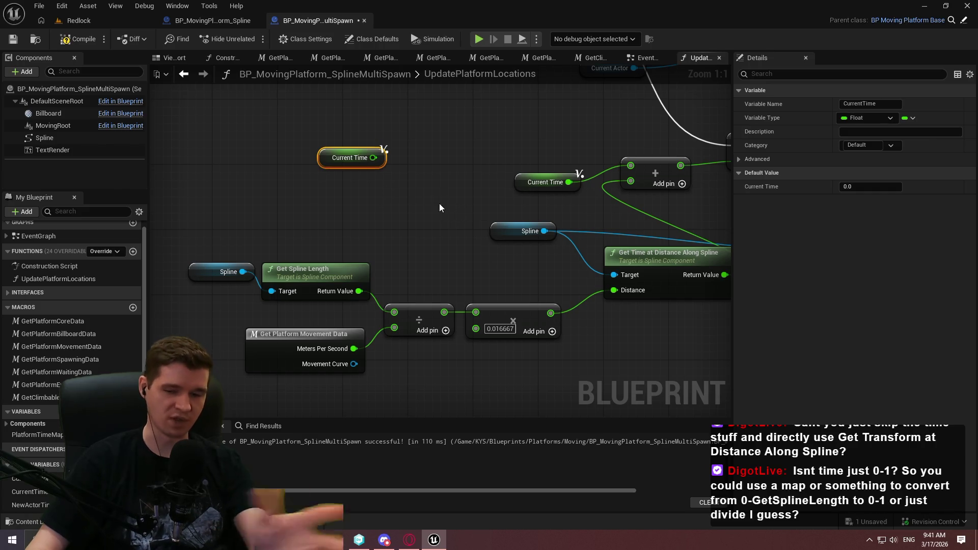
left_click_drag(414, 256, 428, 200)
right_click(478, 331)
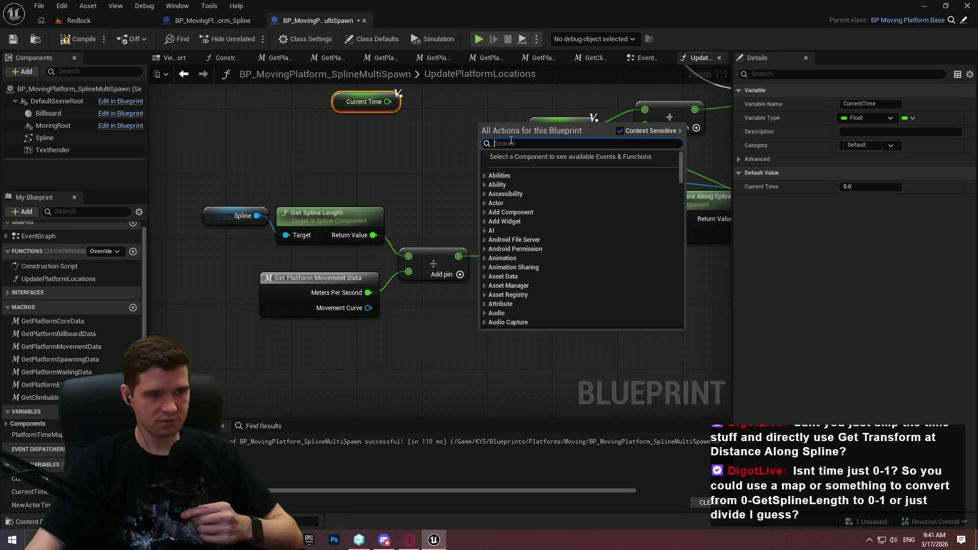
left_click(470, 145)
type("0.016667")
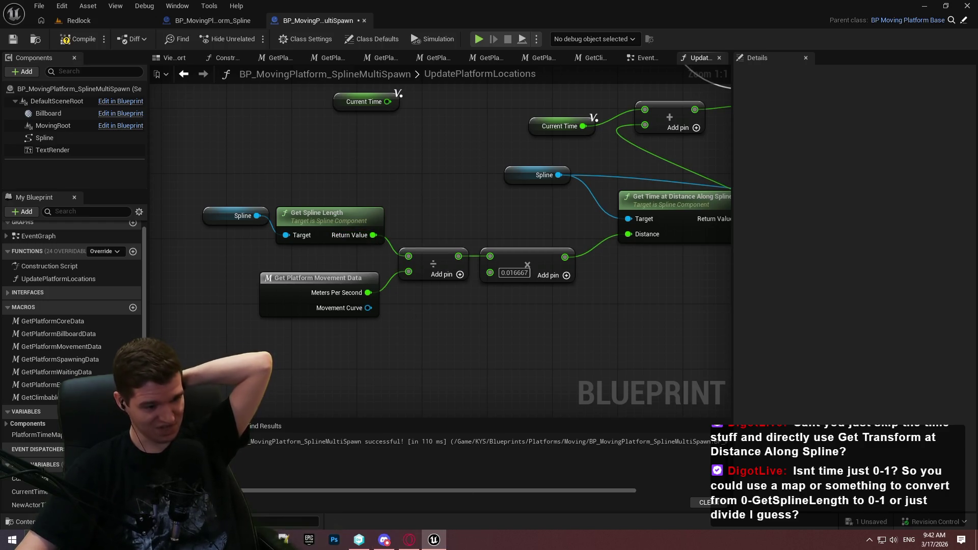
mouse_move(284, 539)
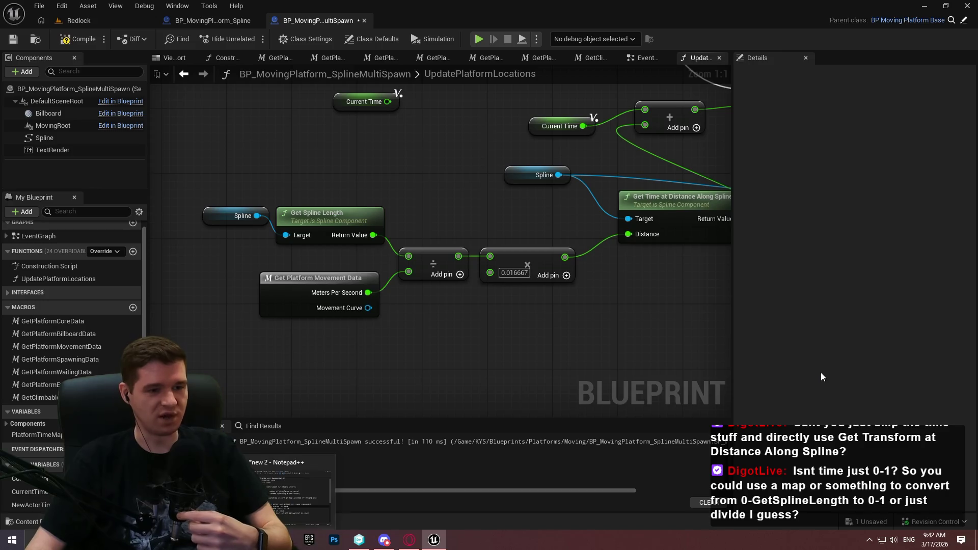
Frame the spline math and select the speed and spline-length nodes, nudging Get Time at Distance down
mouse_move(637, 321)
left_mouse_down()
mouse_move(552, 314)
mouse_move(558, 291)
mouse_move(717, 292)
mouse_move(607, 312)
left_mouse_up()
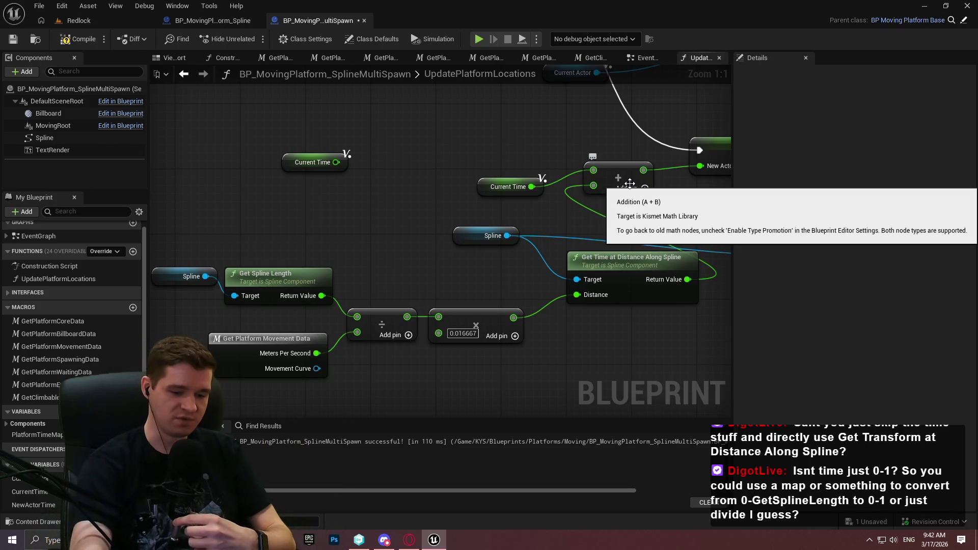
mouse_move(485, 415)
left_mouse_down()
mouse_move(476, 334)
mouse_move(608, 302)
mouse_move(284, 145)
left_mouse_up()
mouse_move(566, 204)
left_mouse_down()
mouse_move(457, 273)
mouse_move(523, 376)
mouse_move(539, 297)
left_mouse_up()
left_click_drag(615, 204, 649, 238)
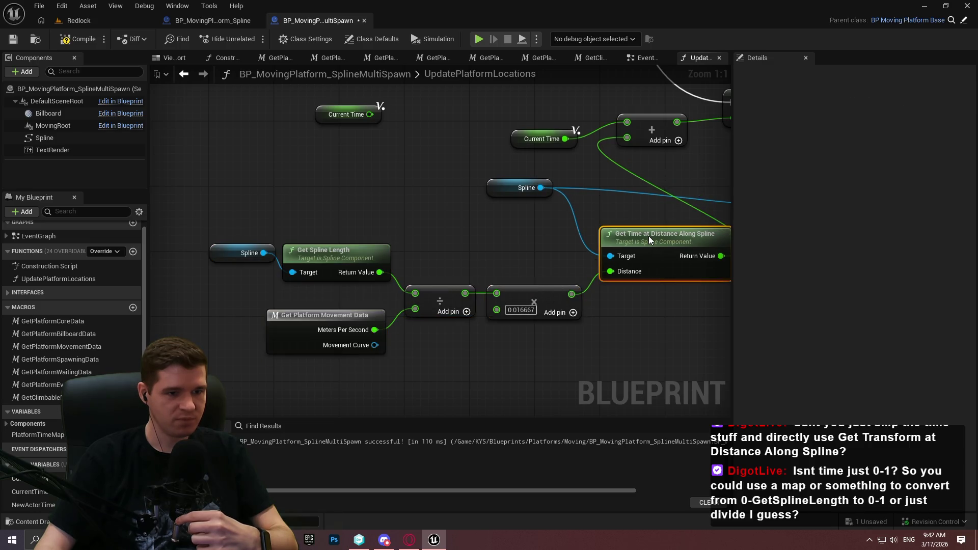
mouse_move(635, 196)
left_mouse_down()
mouse_move(397, 204)
mouse_move(569, 227)
mouse_move(666, 206)
left_mouse_up()
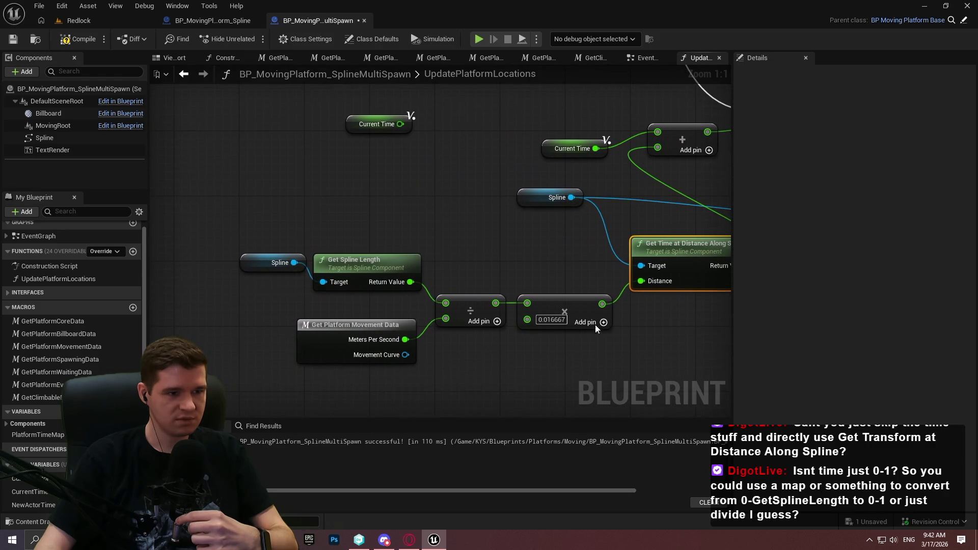
Shift the speed and spline-length nodes left, raise the Spline getter, and return to Redlock
left_click_drag(596, 329, 268, 254)
mouse_move(670, 252)
left_mouse_down()
mouse_move(513, 232)
mouse_move(520, 240)
left_mouse_up()
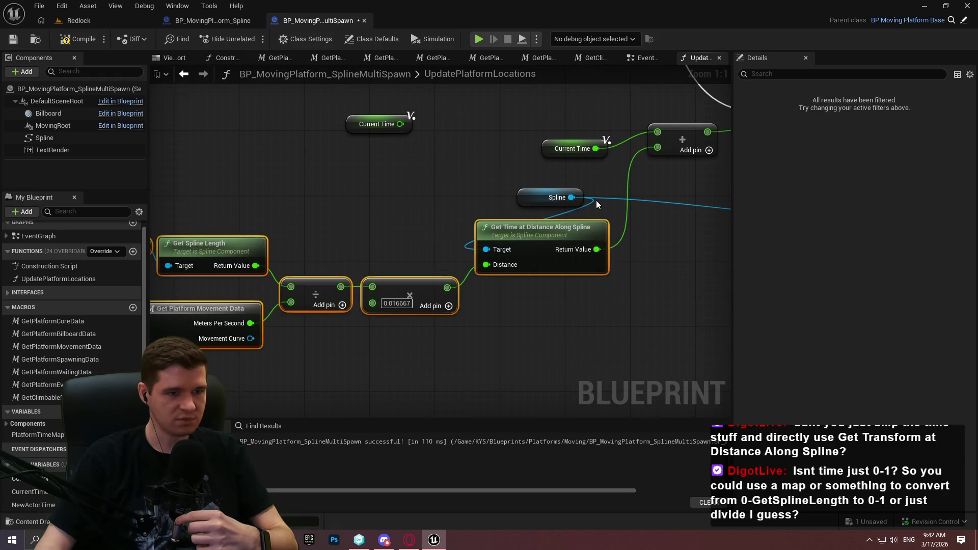
left_click_drag(561, 198, 452, 164)
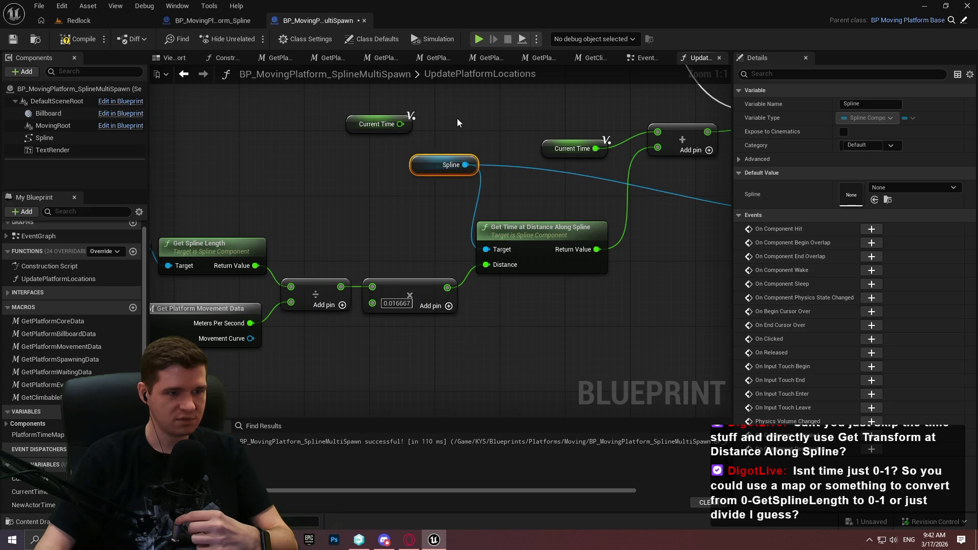
left_click_drag(559, 127, 659, 119)
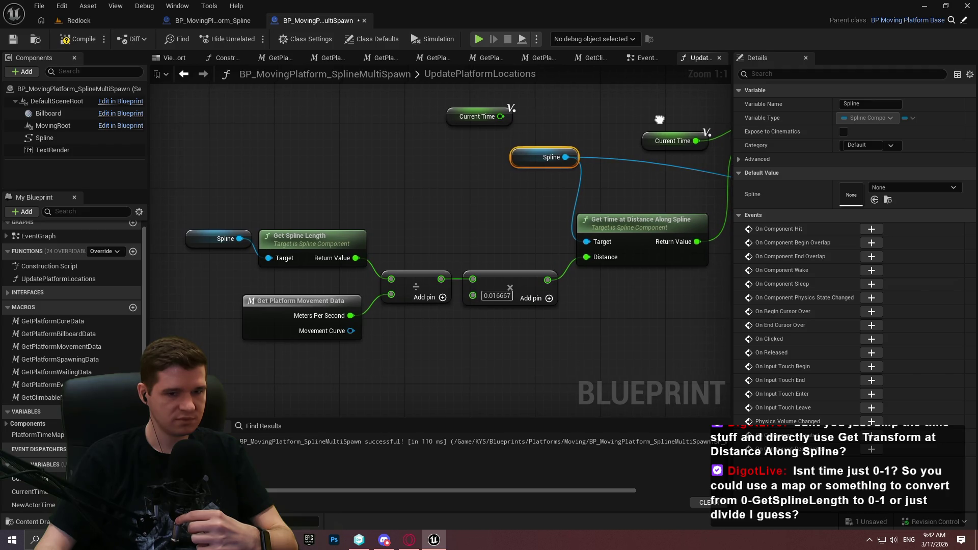
left_click(76, 21)
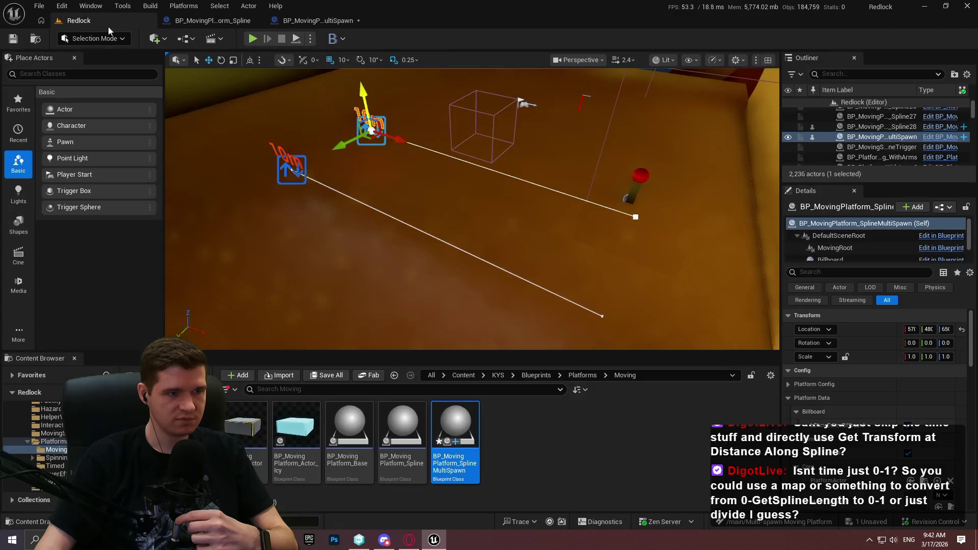
left_click(298, 40)
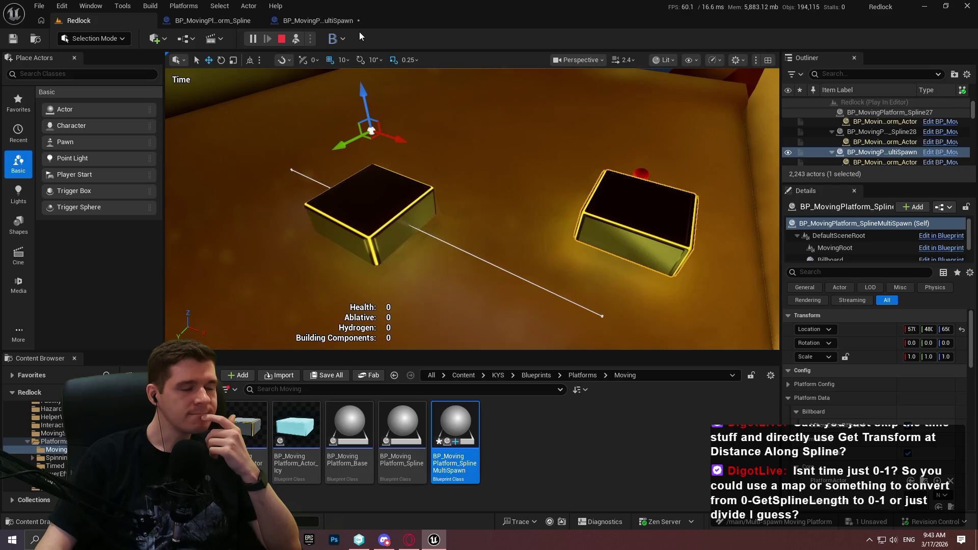
left_click(279, 38)
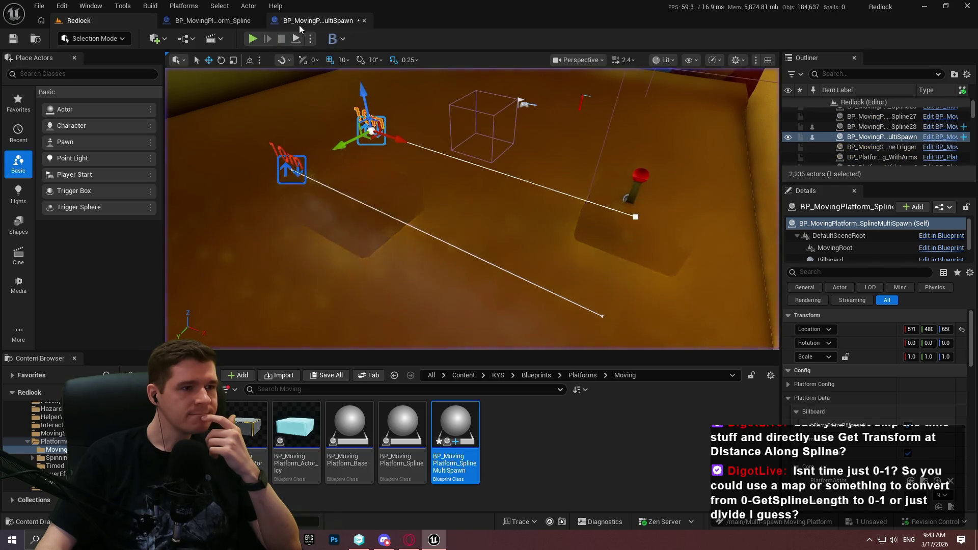
scroll(325, 222, "down", 5)
Zoom to the 'Updates the timeline play rate' comment and select its Meters Per Second ×100 nodes
scroll(459, 229, "up", 4)
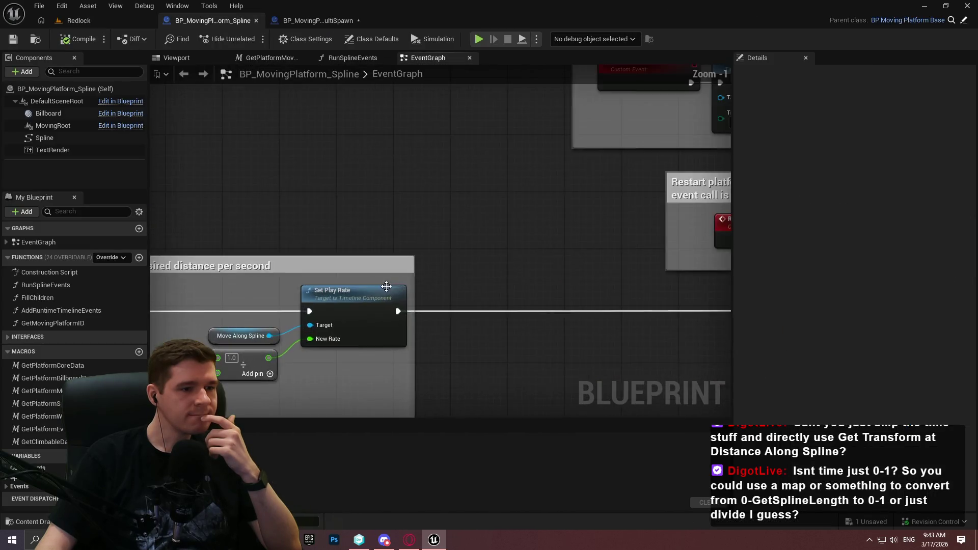
scroll(502, 346, "up", 1)
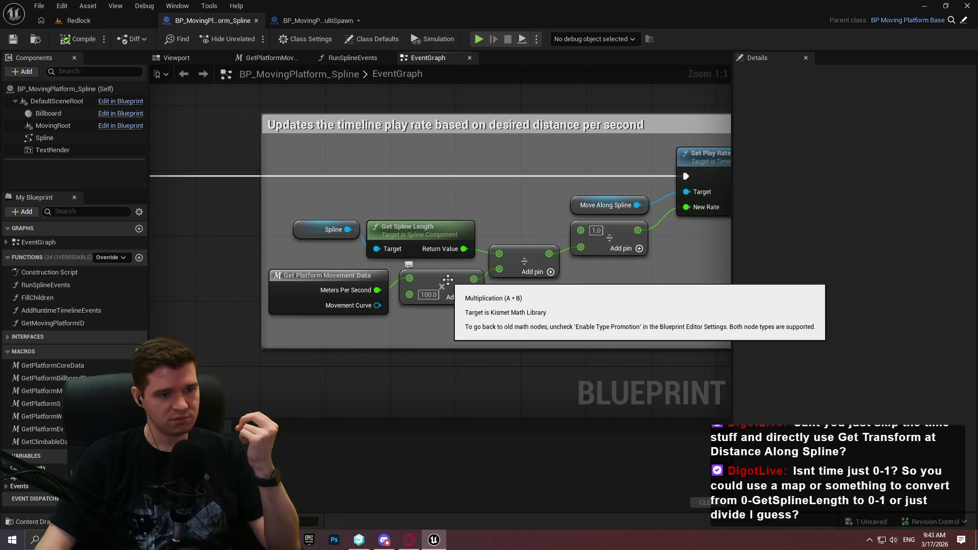
left_click_drag(572, 317, 490, 317)
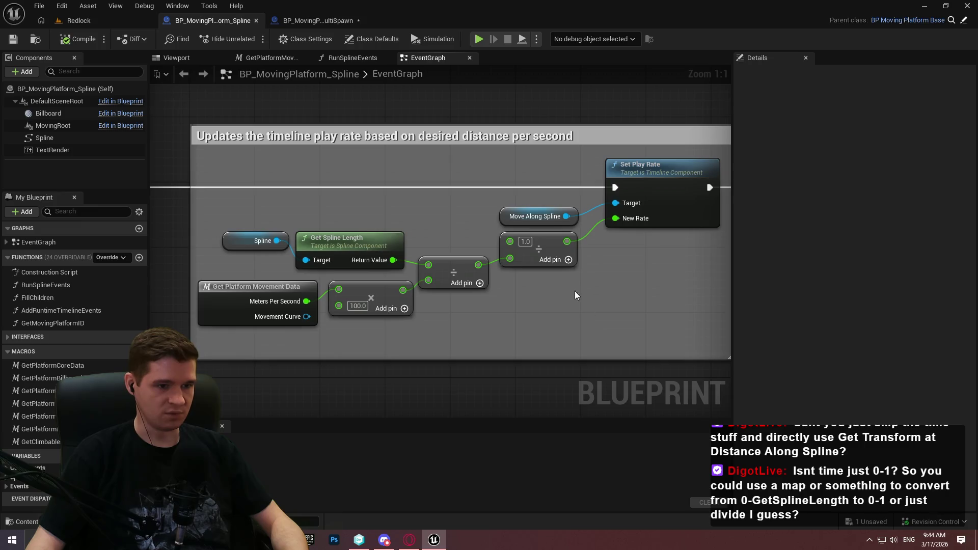
mouse_move(588, 309)
left_mouse_down()
mouse_move(511, 245)
mouse_move(505, 338)
mouse_move(233, 210)
left_mouse_up()
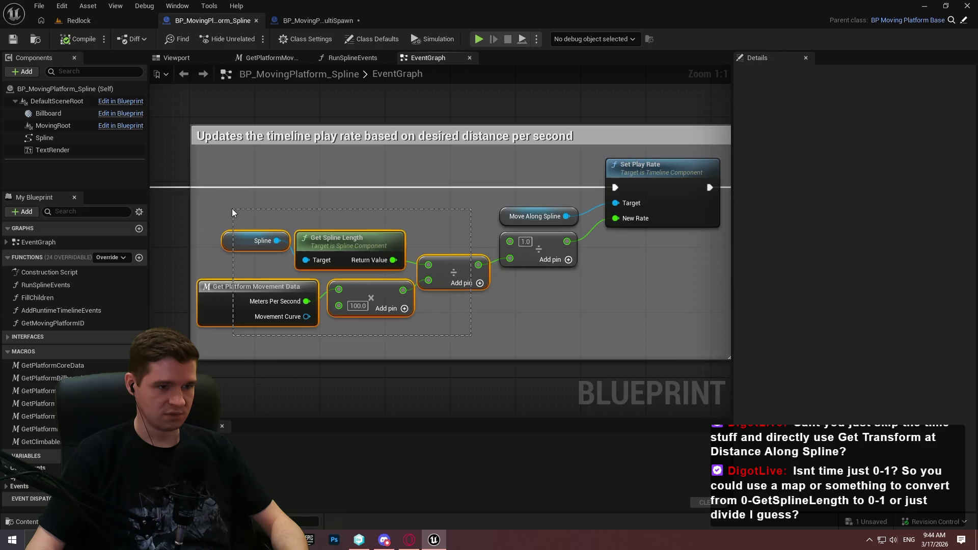
left_click_drag(232, 213, 233, 213)
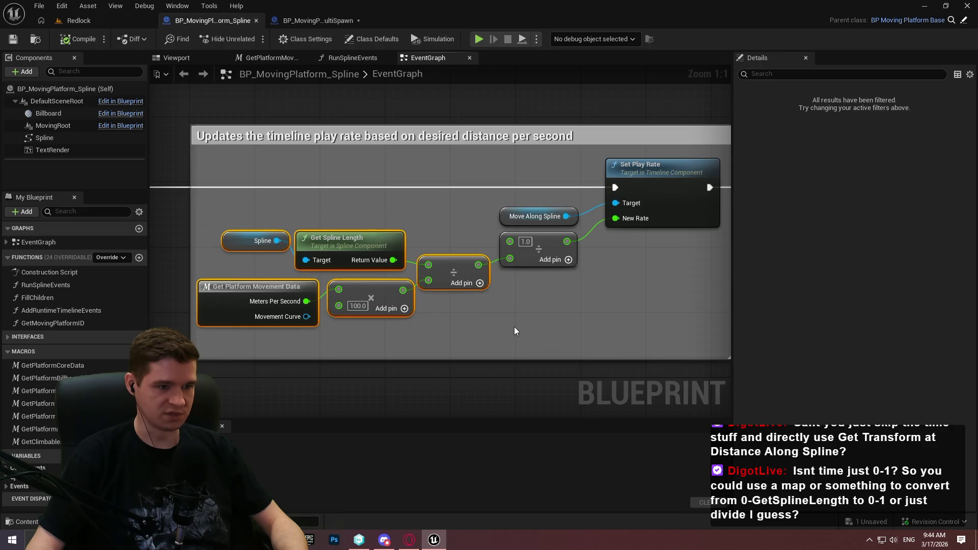
Paste the ×100 Multiply into UpdatePlatformLocations and feed Meters Per Second through it
left_click(321, 20)
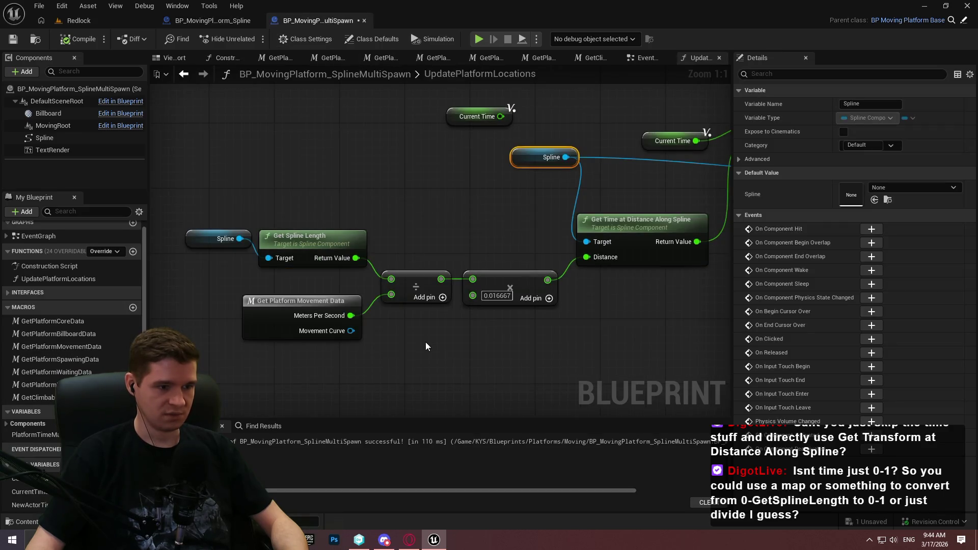
key("ctrl+v")
mouse_move(432, 346)
left_mouse_down()
mouse_move(399, 325)
mouse_move(337, 316)
mouse_move(417, 304)
mouse_move(407, 307)
left_mouse_up()
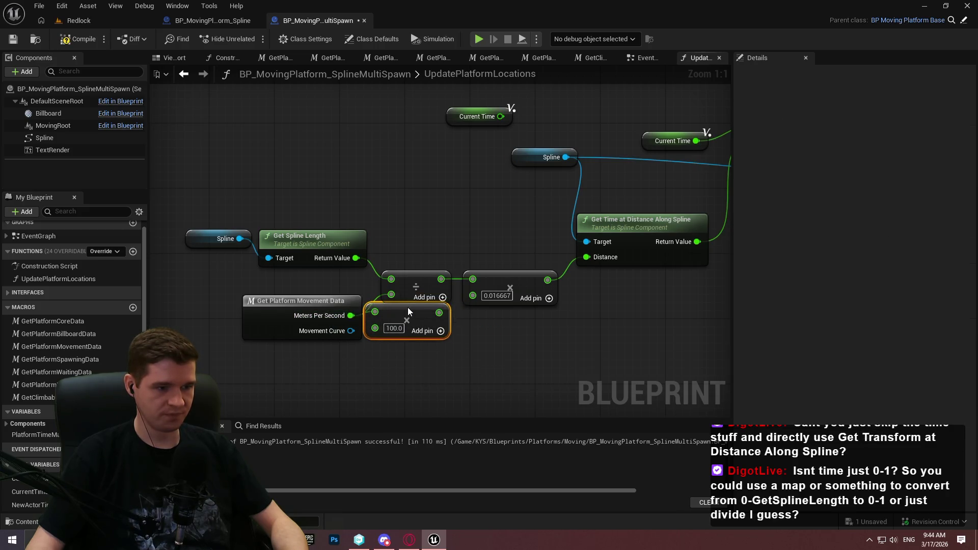
Line up Movement Data, the ×100 multiply, the divide and the 0.016667 multiply nodes
left_click_drag(380, 364, 304, 316)
mouse_move(396, 330)
left_mouse_down()
mouse_move(346, 349)
mouse_move(313, 340)
left_mouse_up()
left_click(350, 376)
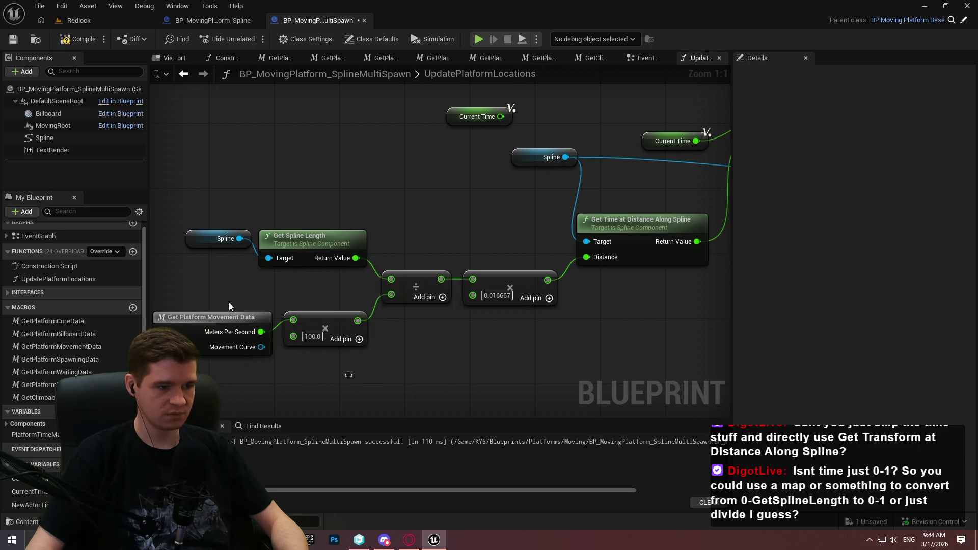
mouse_move(229, 306)
left_mouse_down()
mouse_move(329, 325)
mouse_move(323, 299)
left_mouse_up()
left_click(285, 367)
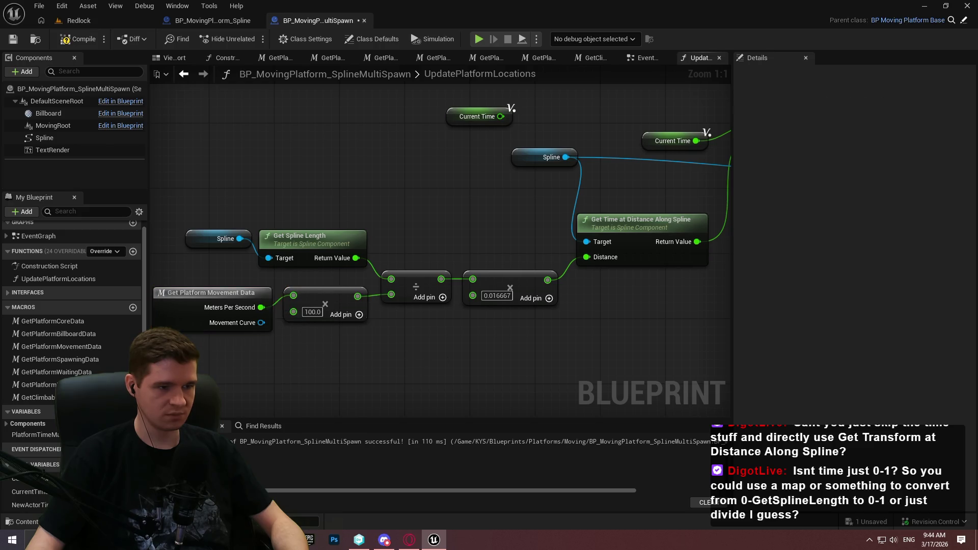
left_click_drag(441, 287, 442, 279)
left_click(456, 335)
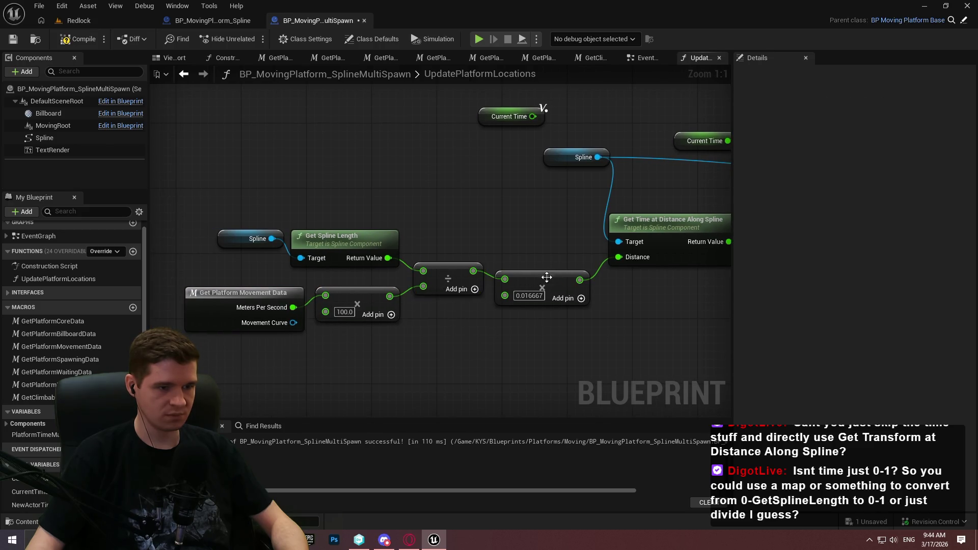
left_click_drag(547, 277, 548, 268)
left_click(550, 341)
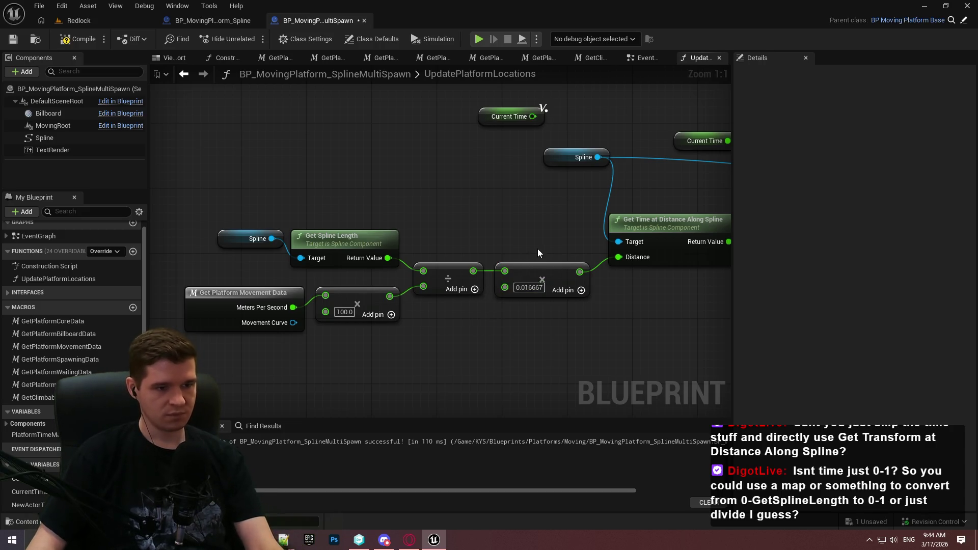
Compile the blueprint and start a playtest of the Redlock level
left_click(80, 44)
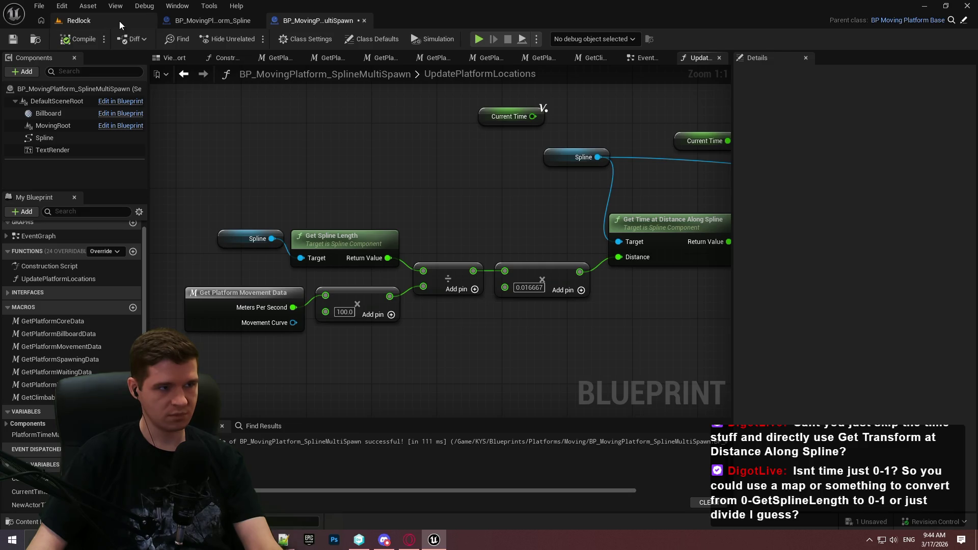
left_click(119, 20)
key("alt+p")
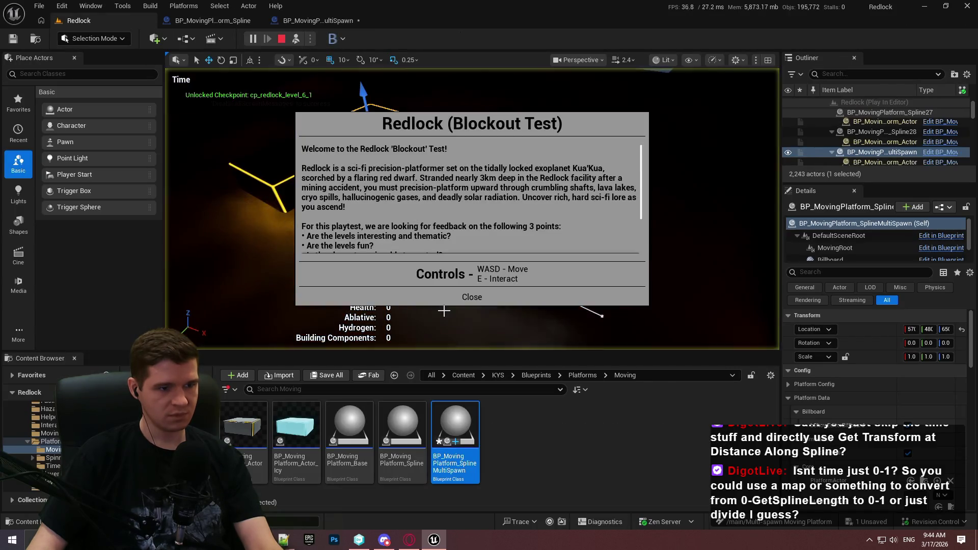
Dismiss the welcome dialog, stop the playtest, and try wiring the division result into Distance
left_click(466, 294)
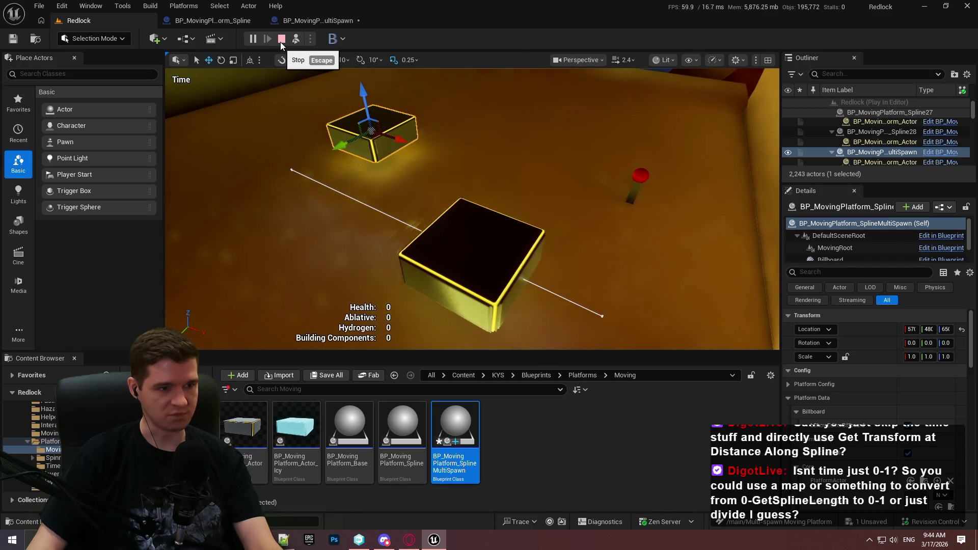
left_click(280, 42)
left_click(299, 23)
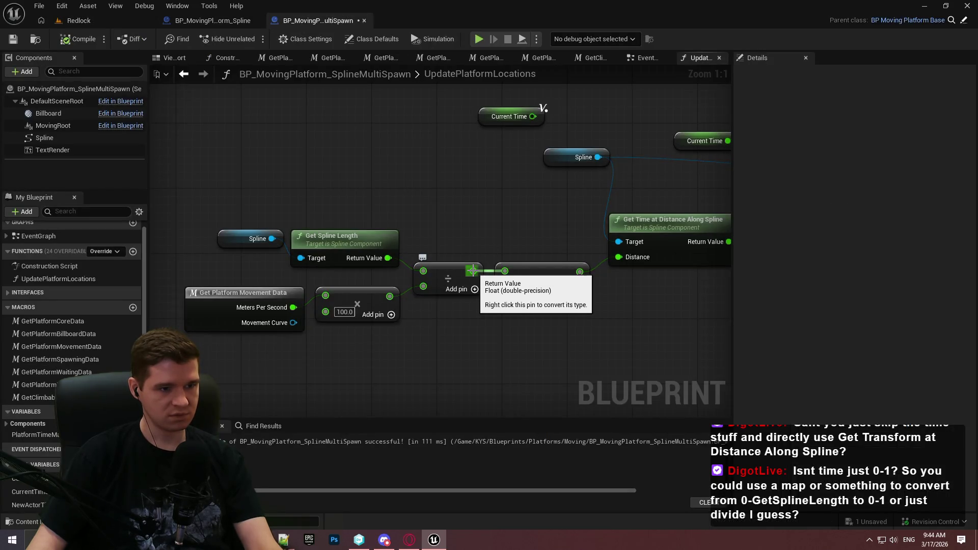
mouse_move(474, 274)
left_mouse_down()
mouse_move(625, 255)
mouse_move(463, 197)
left_mouse_up()
Add a Lerp (Float) node below the calculation with a Current Time getter wired into its Alpha
right_click(451, 204)
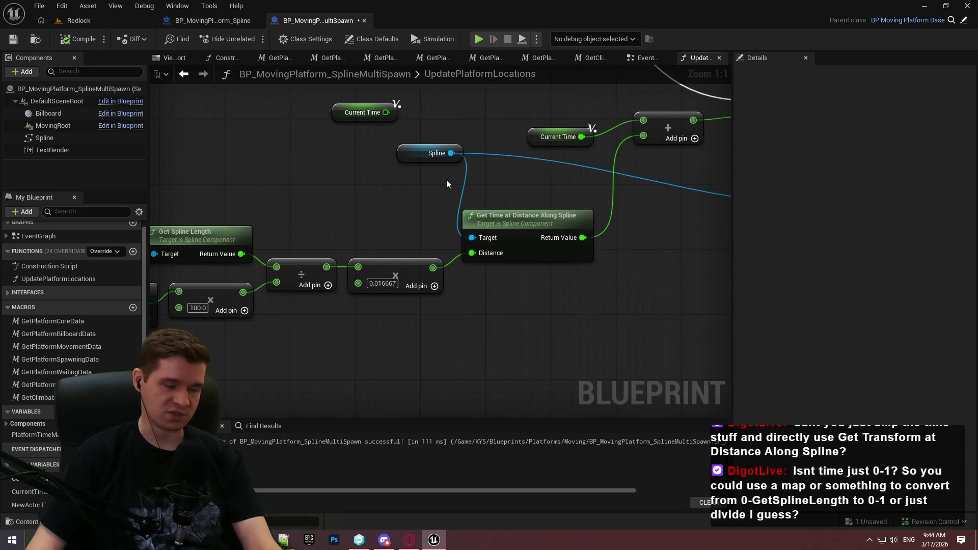
left_click_drag(407, 186, 484, 179)
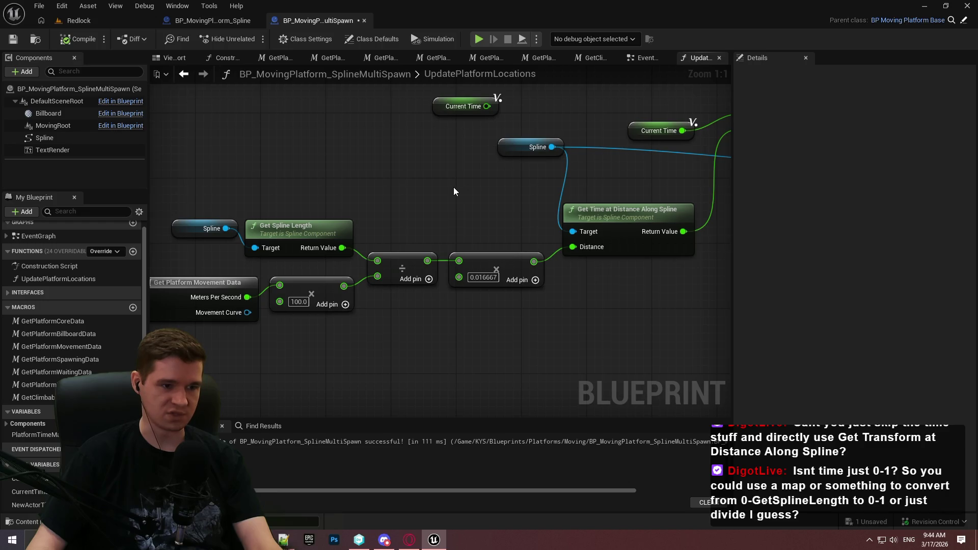
mouse_move(481, 104)
left_mouse_down()
mouse_move(392, 175)
mouse_move(417, 170)
mouse_move(460, 213)
mouse_move(441, 197)
mouse_move(457, 185)
mouse_move(441, 178)
mouse_move(403, 212)
mouse_move(402, 357)
mouse_move(408, 367)
mouse_move(519, 331)
mouse_move(494, 343)
left_mouse_up()
type("lerp")
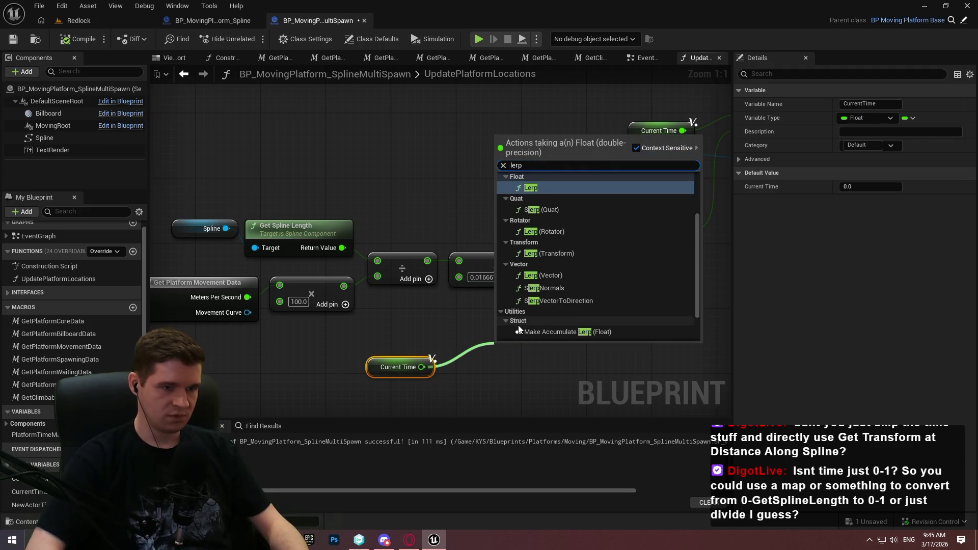
key("Return")
left_click_drag(499, 400, 423, 367)
left_click_drag(496, 351, 496, 334)
left_click_drag(433, 365, 481, 393)
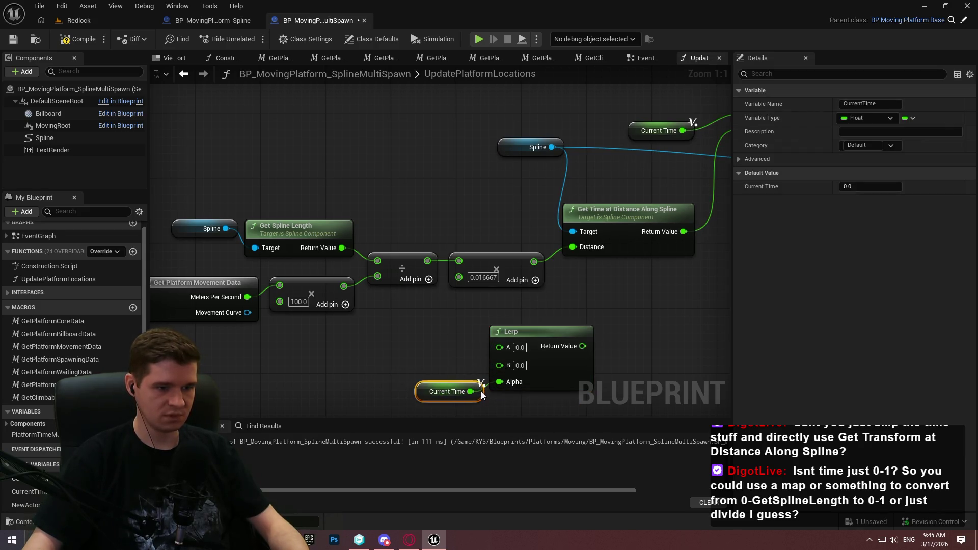